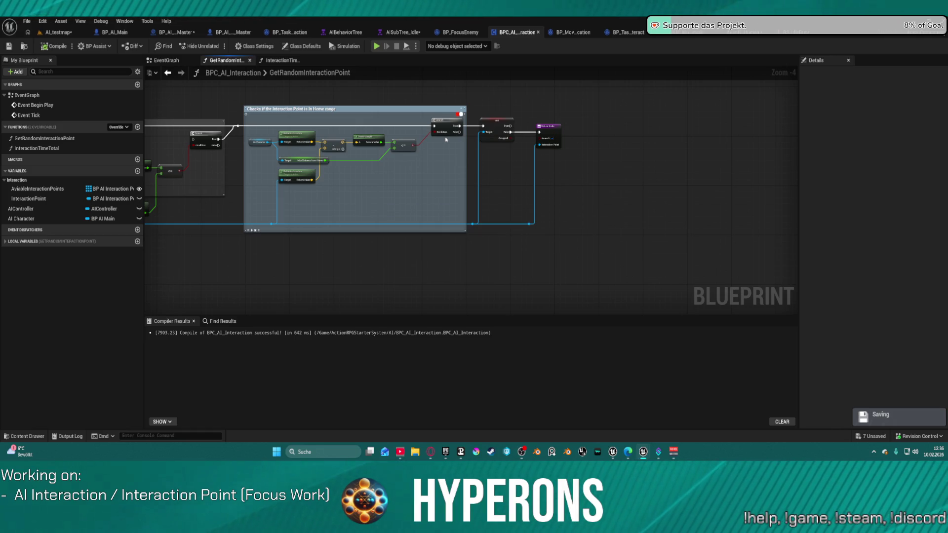
Look over the current graph, then switch to the BP_TaskFindInteraction event graph.
scroll(611, 196, up, 4)
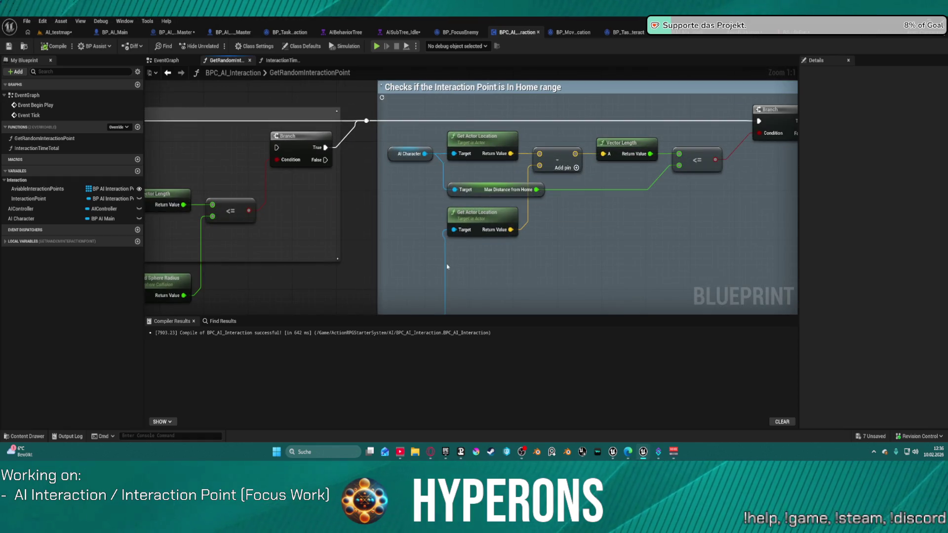
scroll(243, 239, down, 3)
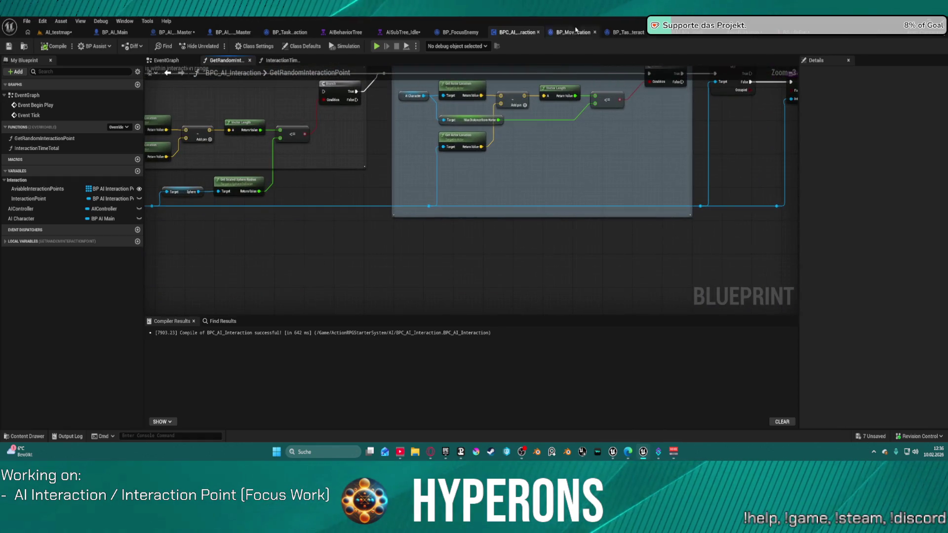
mouse_move(474, 173)
mouse_down()
mouse_move(520, 186)
mouse_move(690, 186)
mouse_move(619, 227)
mouse_move(630, 257)
mouse_up()
mouse_move(790, 222)
mouse_down()
mouse_move(592, 197)
mouse_move(506, 210)
mouse_move(658, 173)
mouse_move(474, 168)
mouse_up()
scroll(505, 210, down, 4)
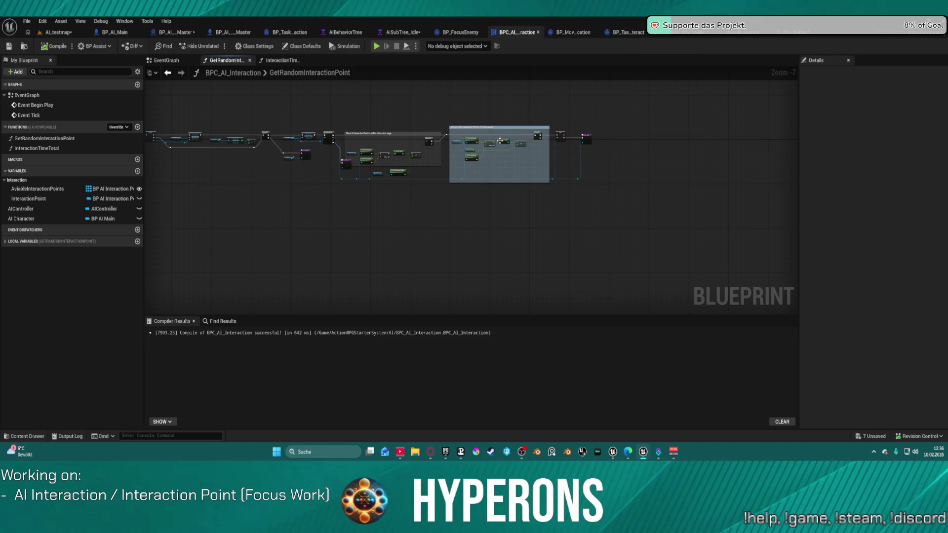
scroll(518, 149, up, 4)
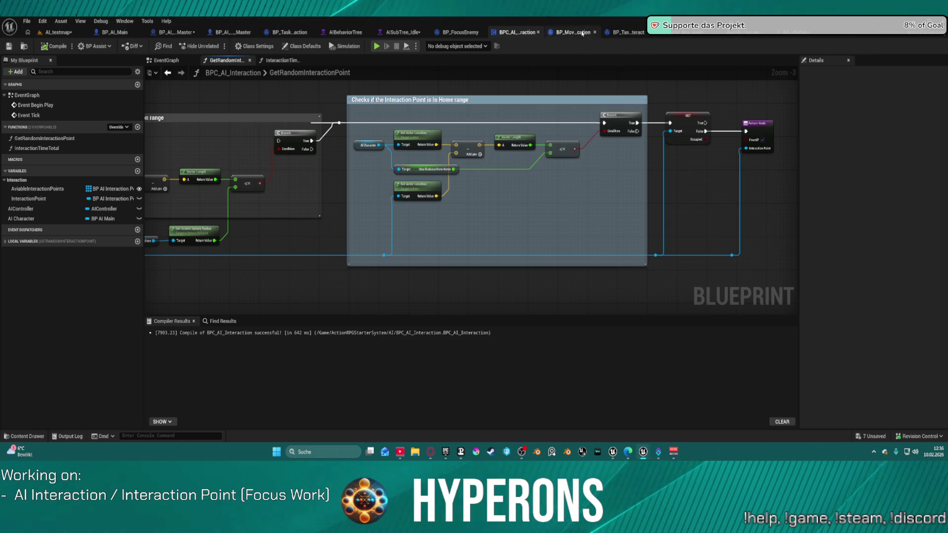
click(278, 33)
scroll(326, 262, up, 4)
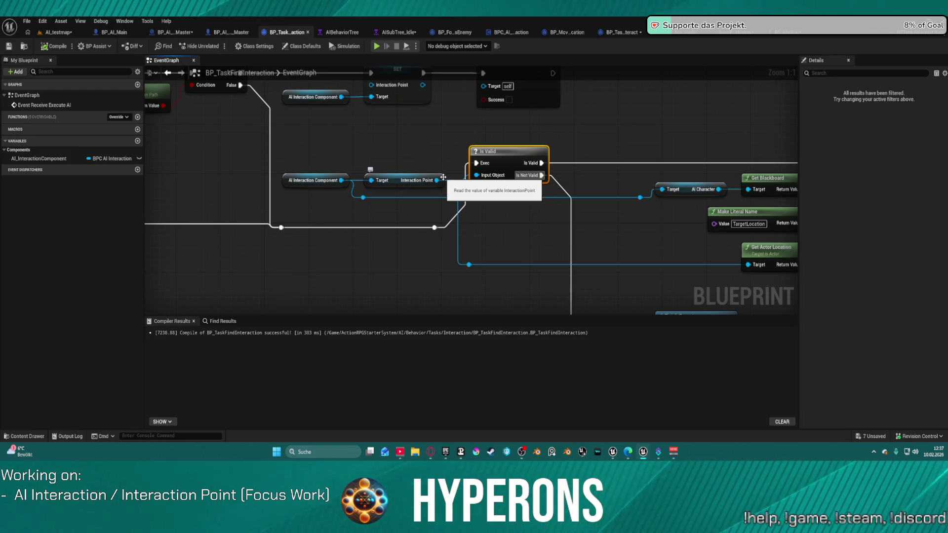
Add a Use Target Location getter off Interaction Point, placed under Is Valid.
drag(436, 181, 581, 250)
text(use)
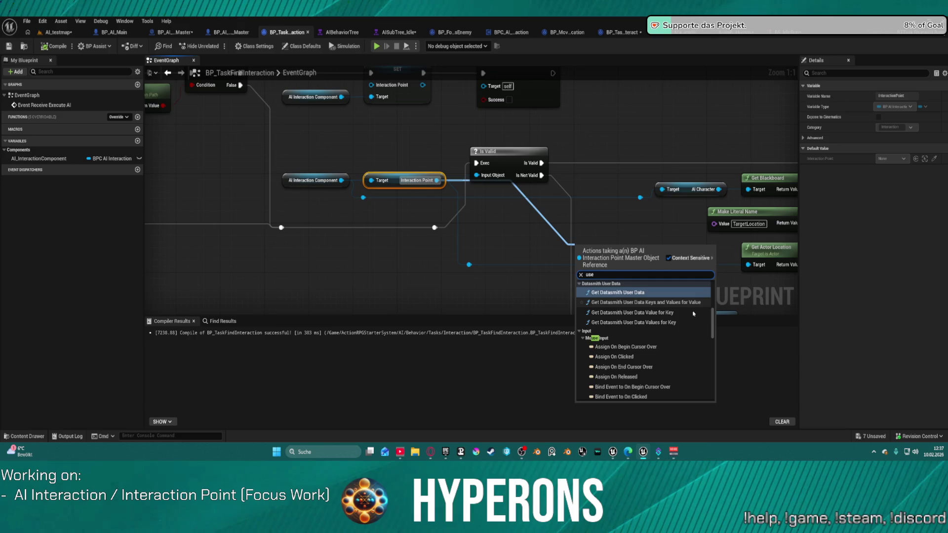
scroll(692, 346, down, 10)
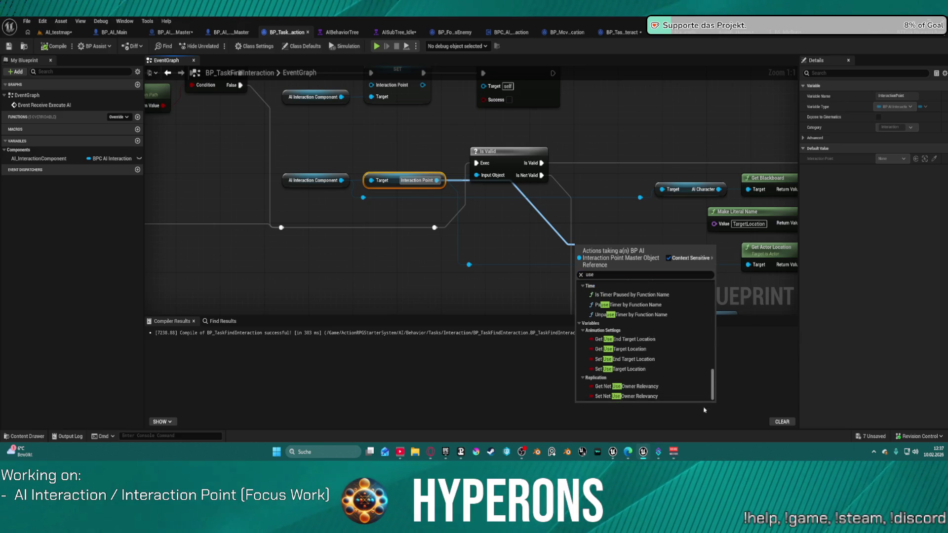
click(643, 349)
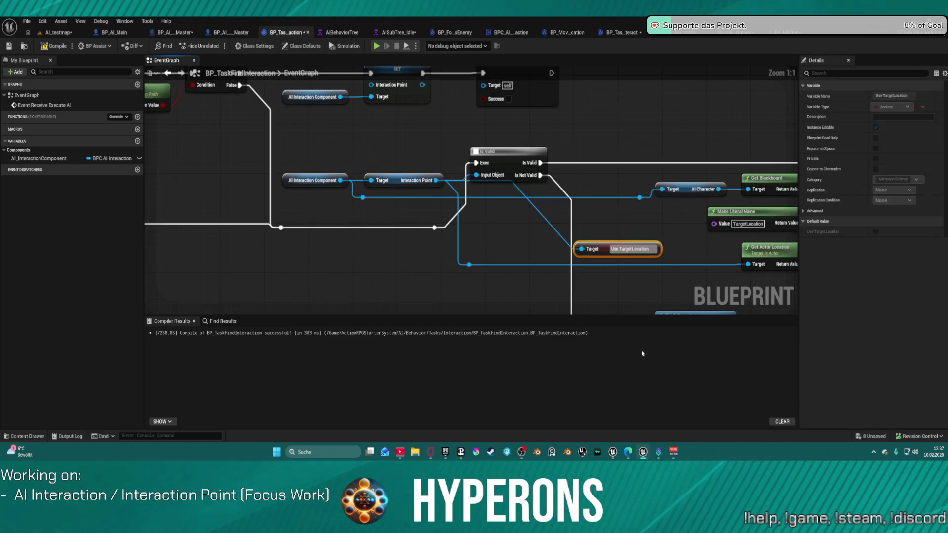
drag(652, 249, 516, 206)
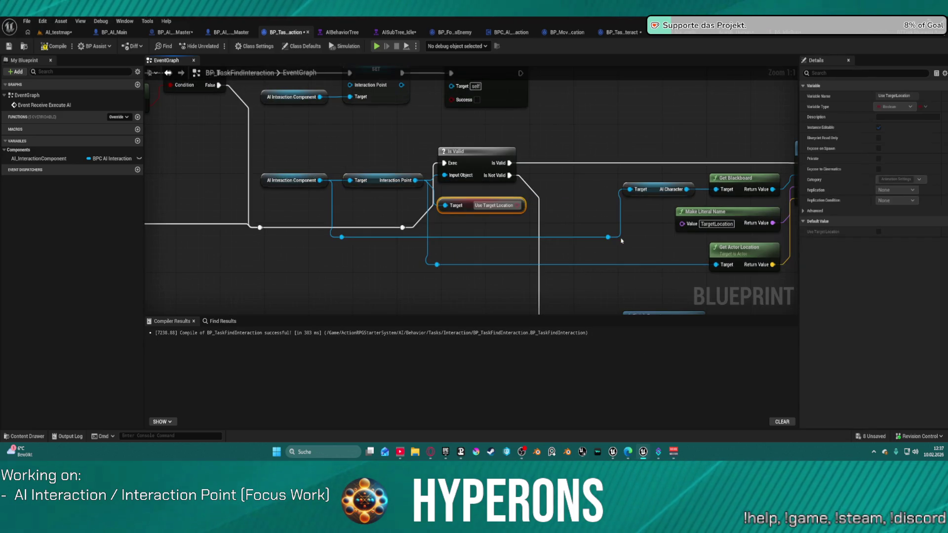
Convert it to a validated GET, fed by Is Valid, with False wired to Set Value as Vector.
right_click(514, 205)
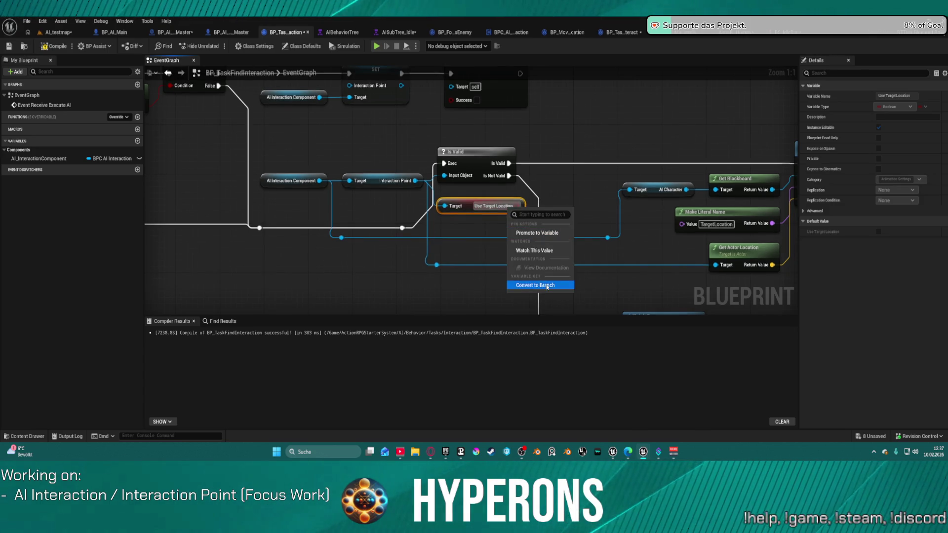
click(531, 286)
mouse_move(510, 203)
mouse_down()
mouse_move(625, 154)
mouse_move(615, 149)
mouse_up()
drag(509, 163, 547, 161)
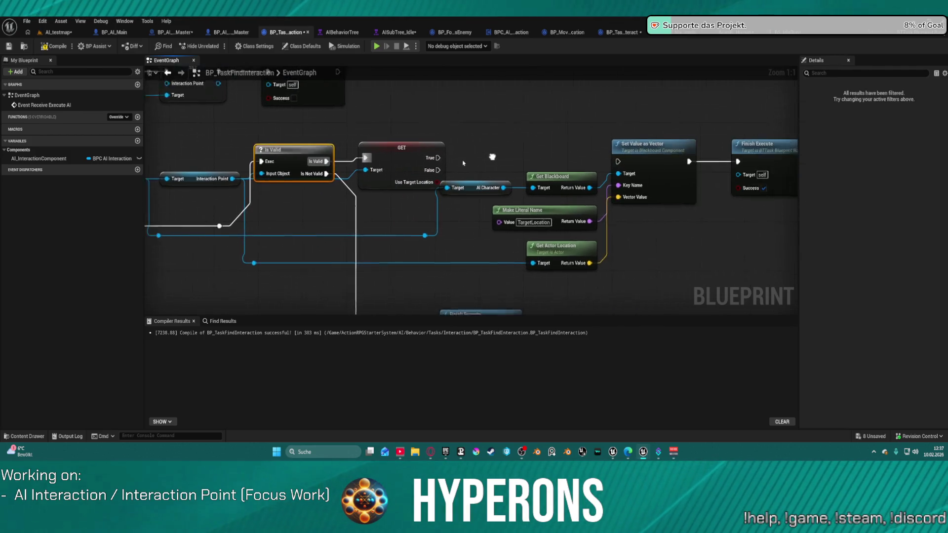
drag(412, 173, 592, 165)
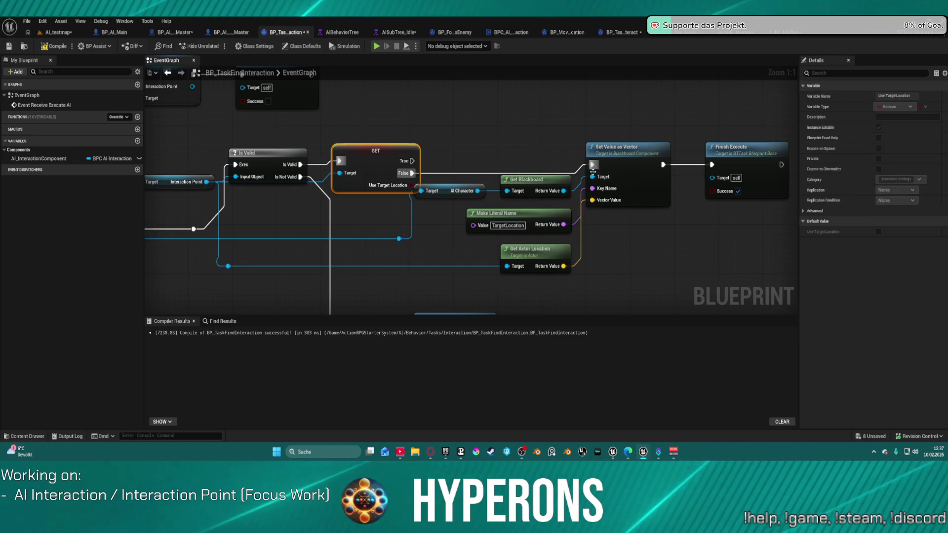
Duplicate the six-node blackboard-setting chain and wire the True case into the copy.
scroll(352, 187, down, 2)
drag(296, 120, 594, 273)
key(ctrl+c)
key(ctrl+v)
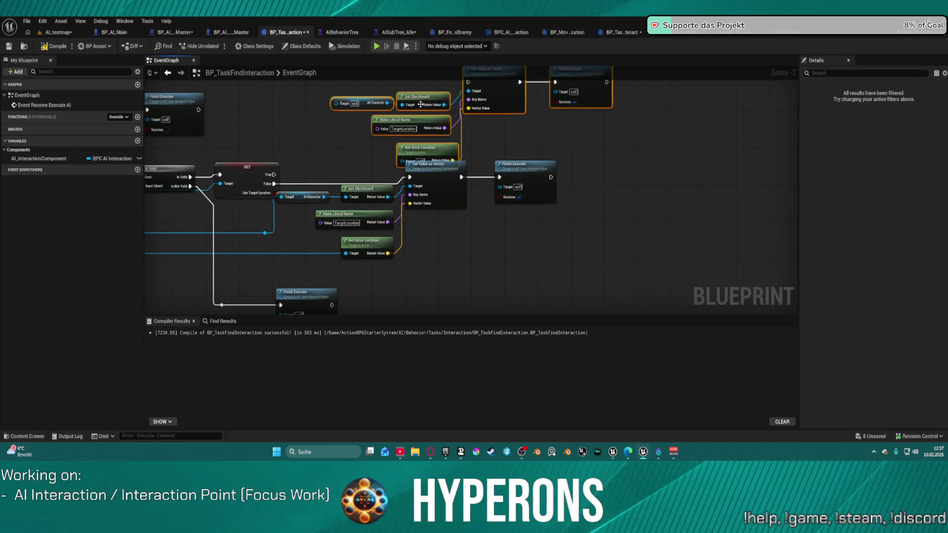
drag(439, 173, 459, 226)
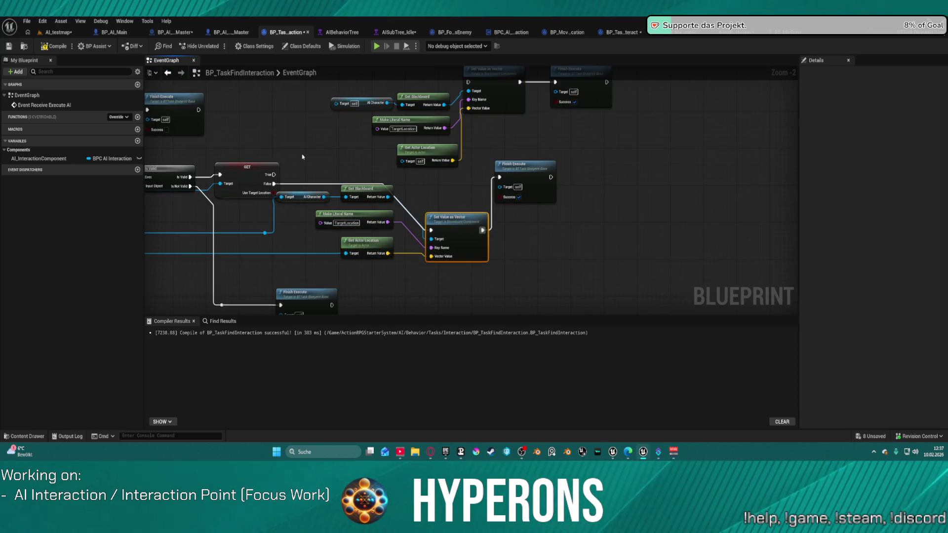
click(292, 212)
mouse_move(296, 214)
mouse_down()
mouse_move(423, 175)
mouse_move(489, 120)
mouse_up()
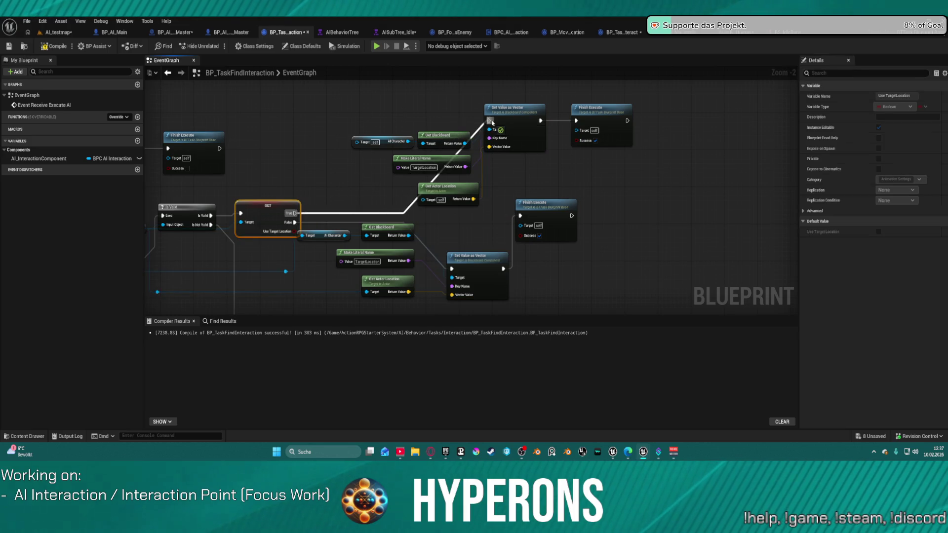
Start searching for a target location node off the Interaction Point output.
drag(348, 184, 456, 150)
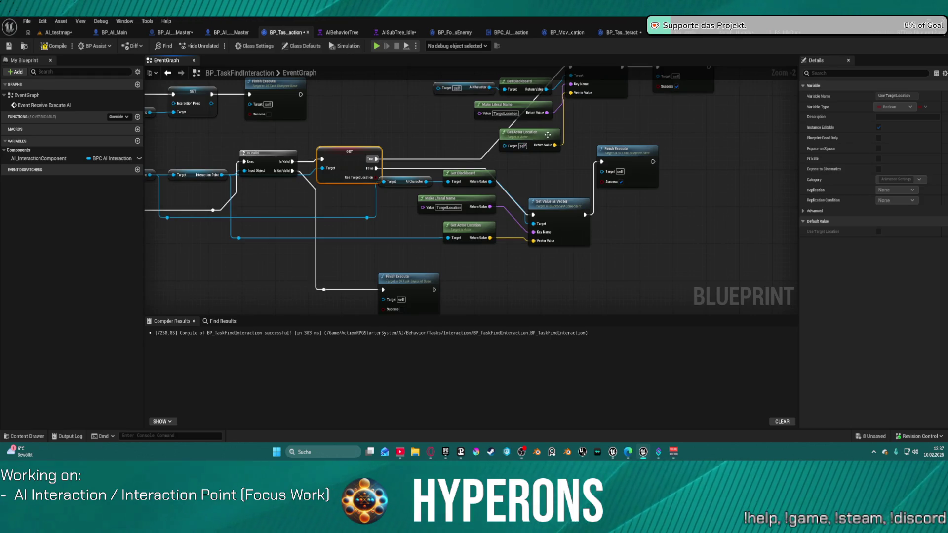
drag(220, 176, 275, 213)
text(t)
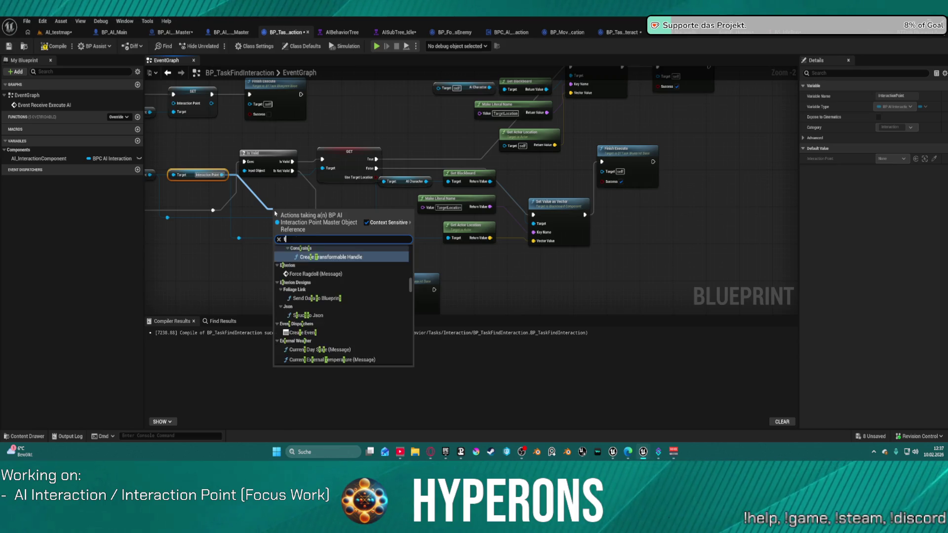
text(arget loca)
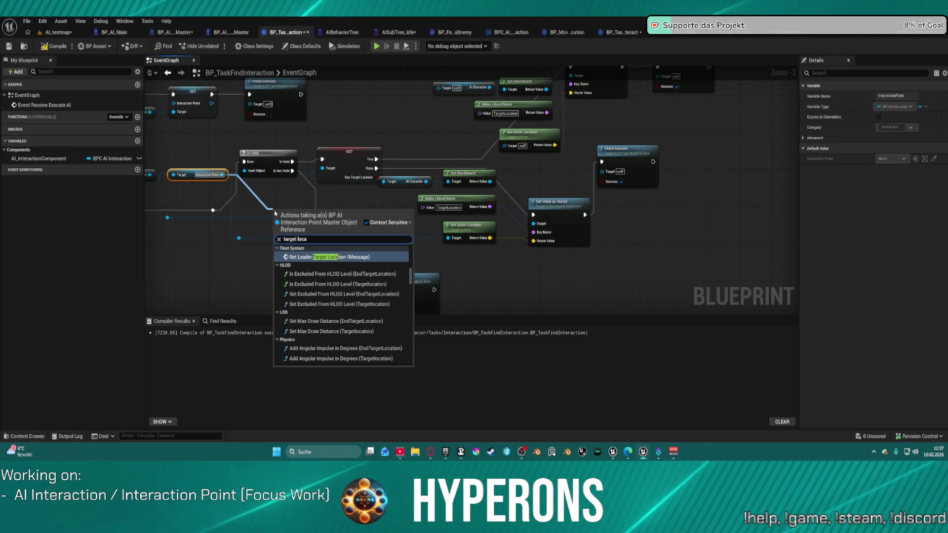
text(tu)
Feed Targetlocation's Get World Location into the copied Set Value as Vector's Vector Value.
key(BackSpace)
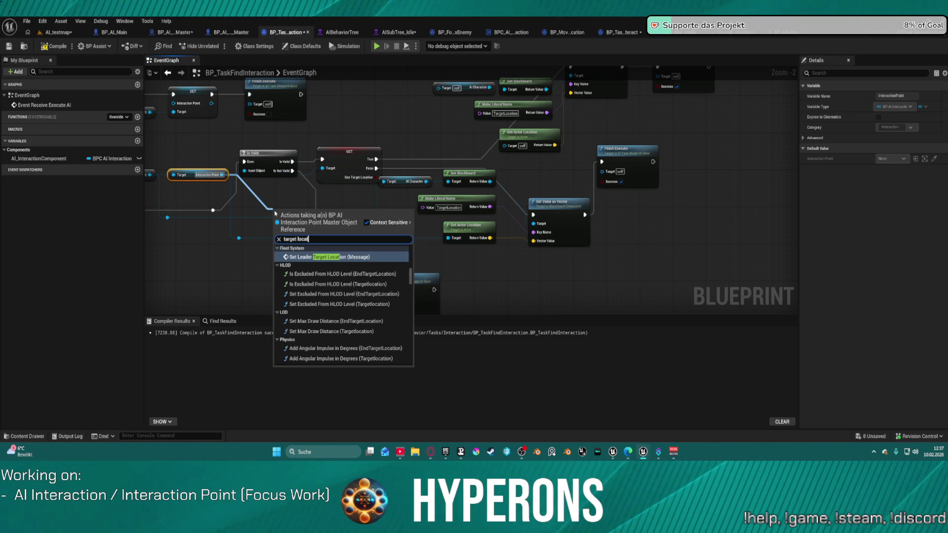
scroll(376, 296, down, 10)
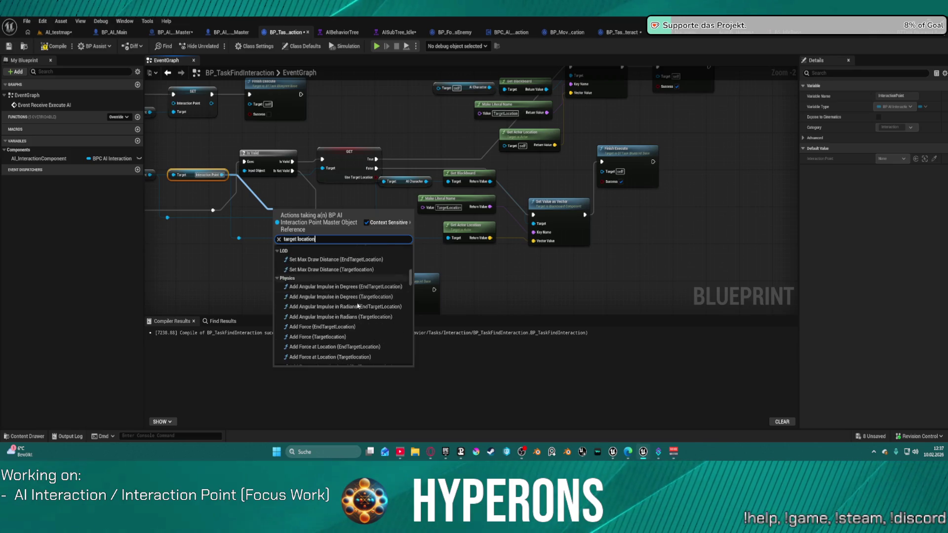
scroll(410, 330, down, 5)
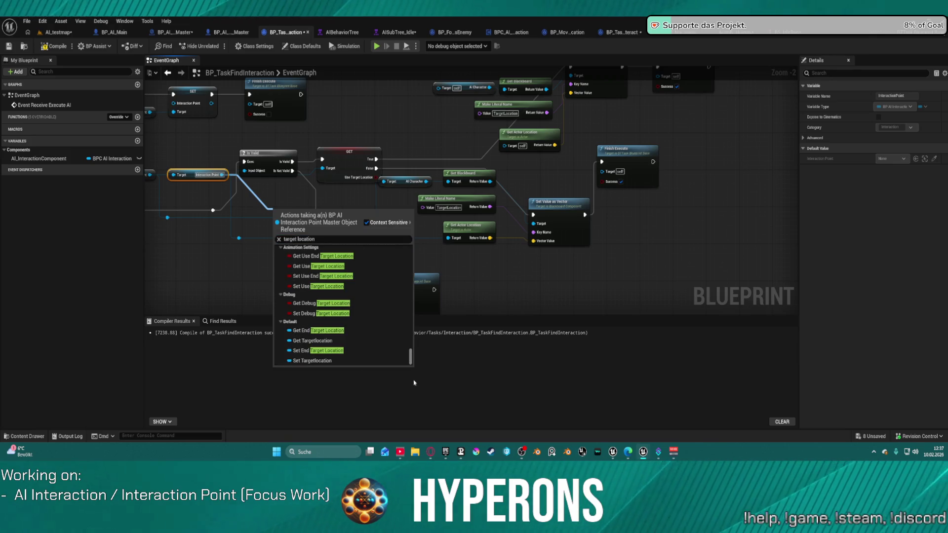
click(328, 341)
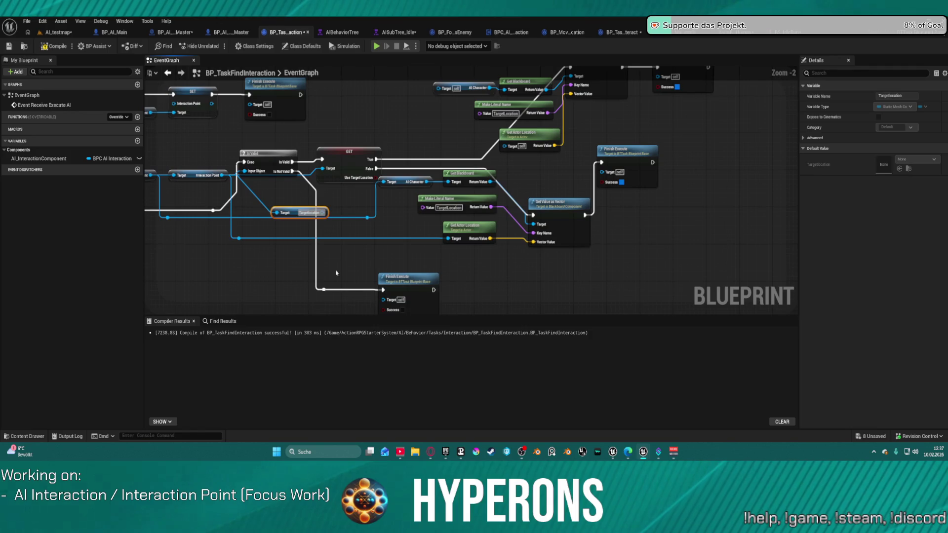
mouse_move(289, 193)
mouse_down()
mouse_move(439, 238)
mouse_move(476, 239)
mouse_move(471, 231)
mouse_up()
text(get loca)
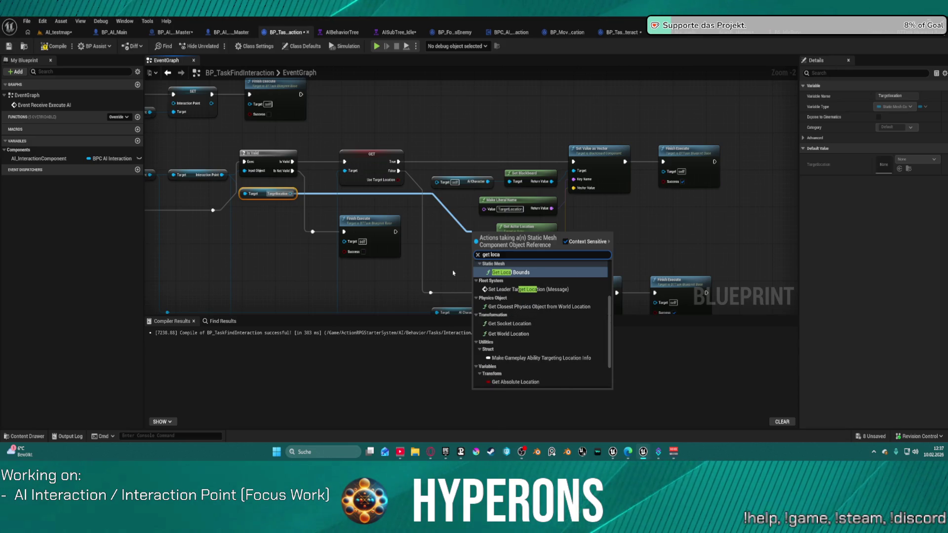
click(508, 334)
drag(356, 193, 626, 189)
click(576, 226)
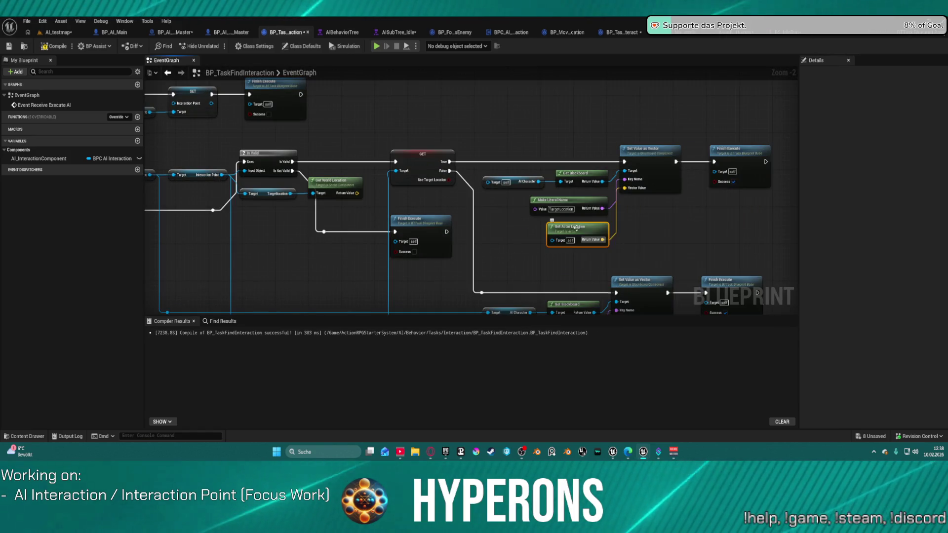
drag(357, 193, 624, 188)
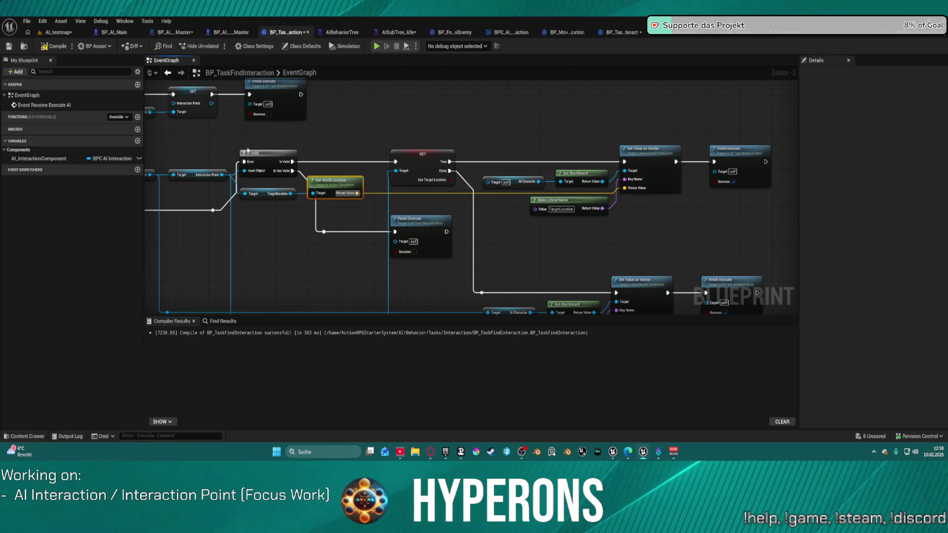
Compile, reconnect the Get AI Character target input, recompile, and test in AI_testmap.
click(47, 49)
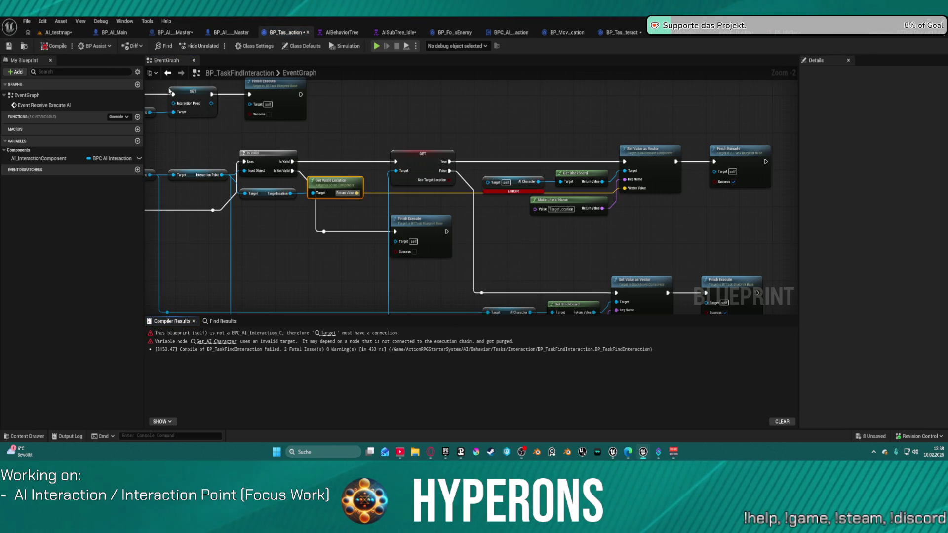
click(484, 179)
mouse_move(487, 182)
mouse_down()
mouse_move(294, 191)
mouse_move(151, 176)
mouse_up()
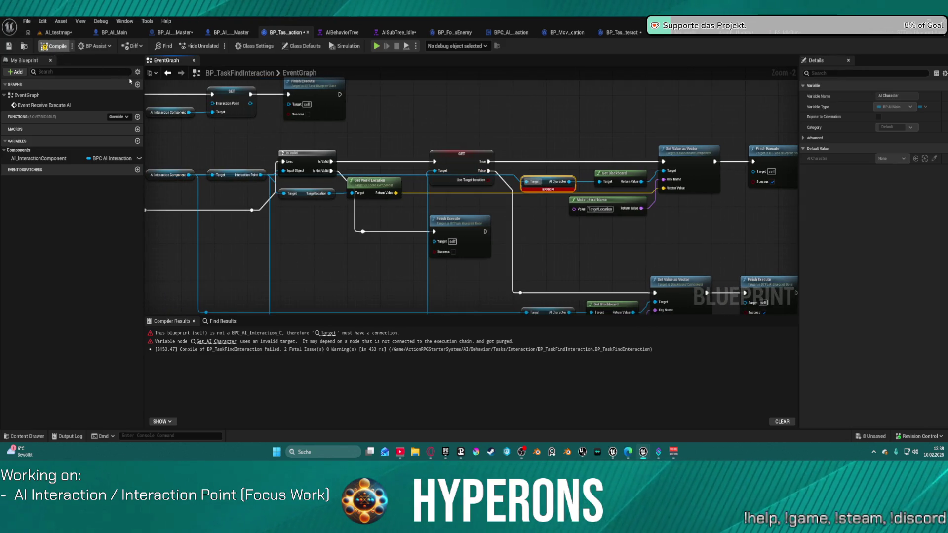
key(F7)
click(60, 33)
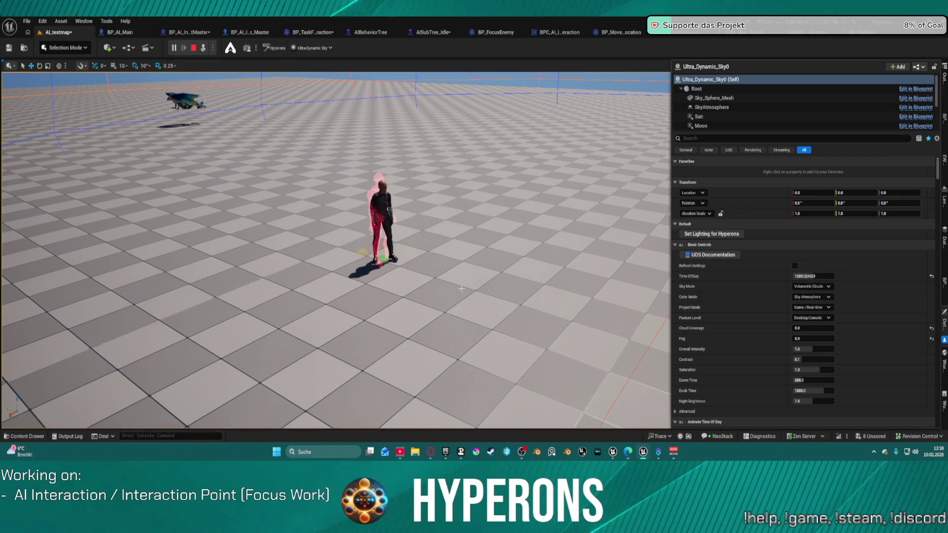
End the AI_testmap simulation and bring up the AISubTree_Idle behavior tree.
key(Escape)
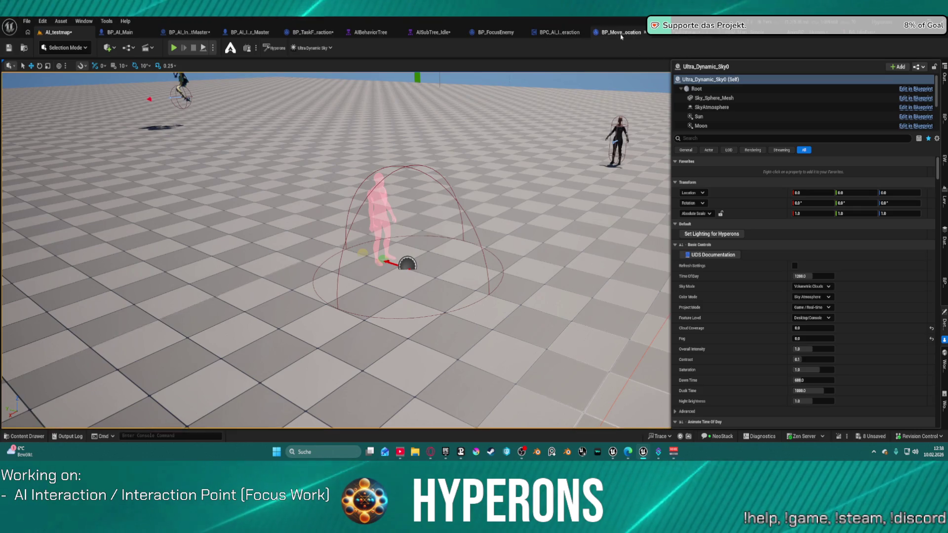
click(436, 31)
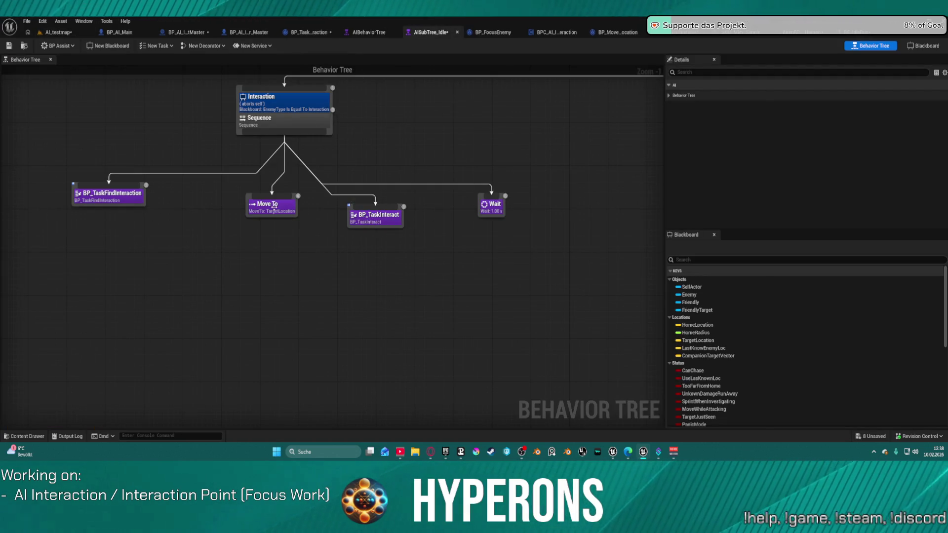
Set Move To's Acceptable Radius to 30, save the tree, and play-test AI_testmap.
click(294, 210)
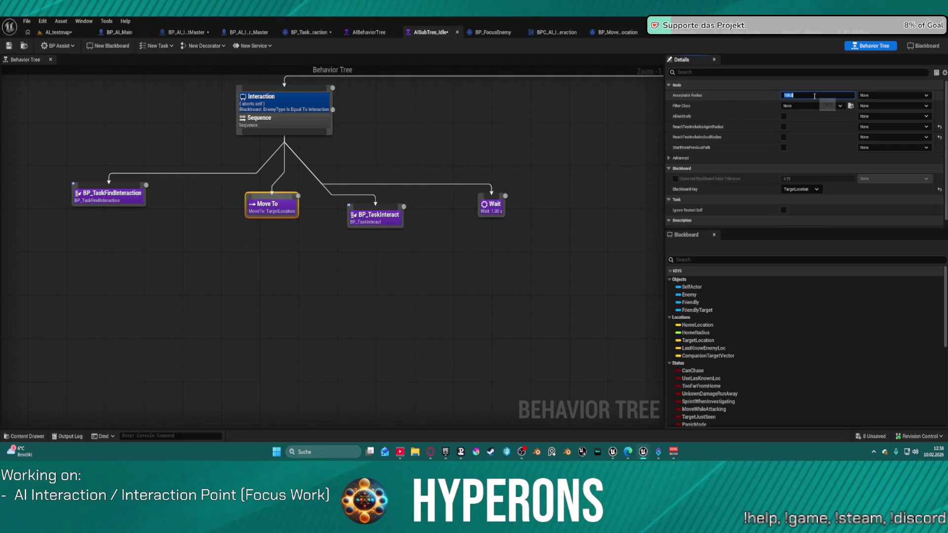
text(30)
key(Return)
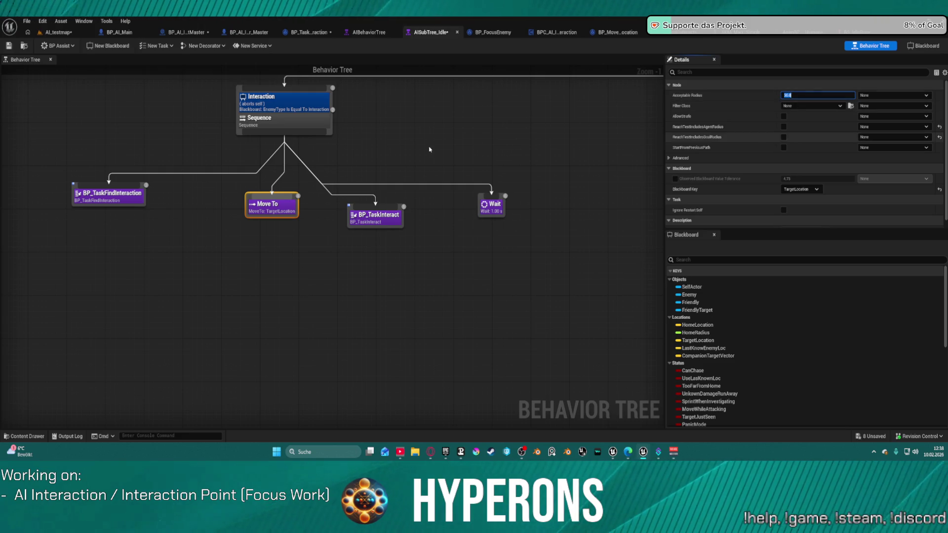
click(5, 47)
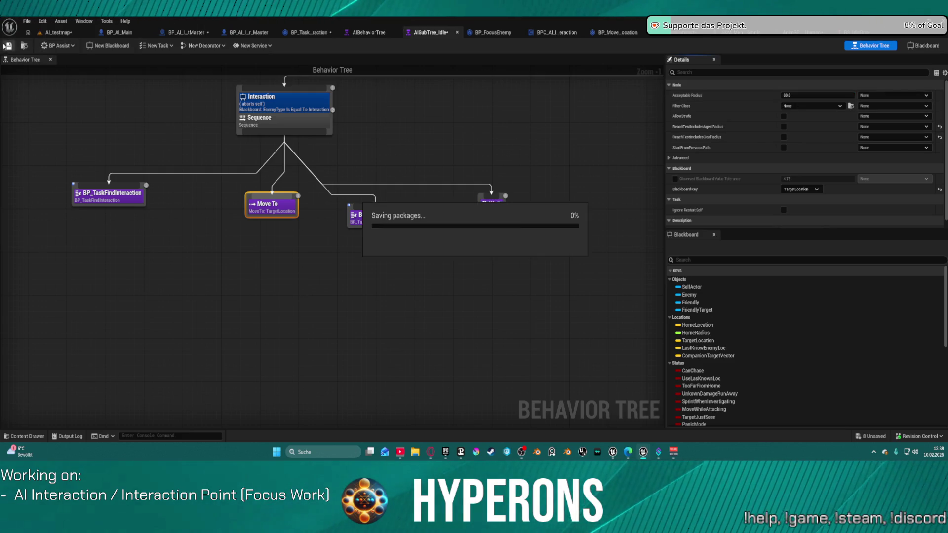
click(57, 33)
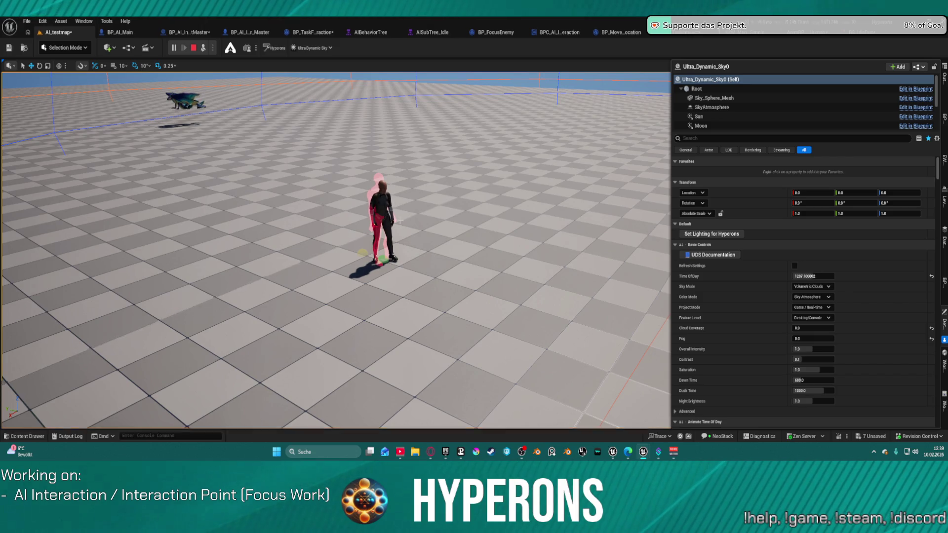
key(Escape)
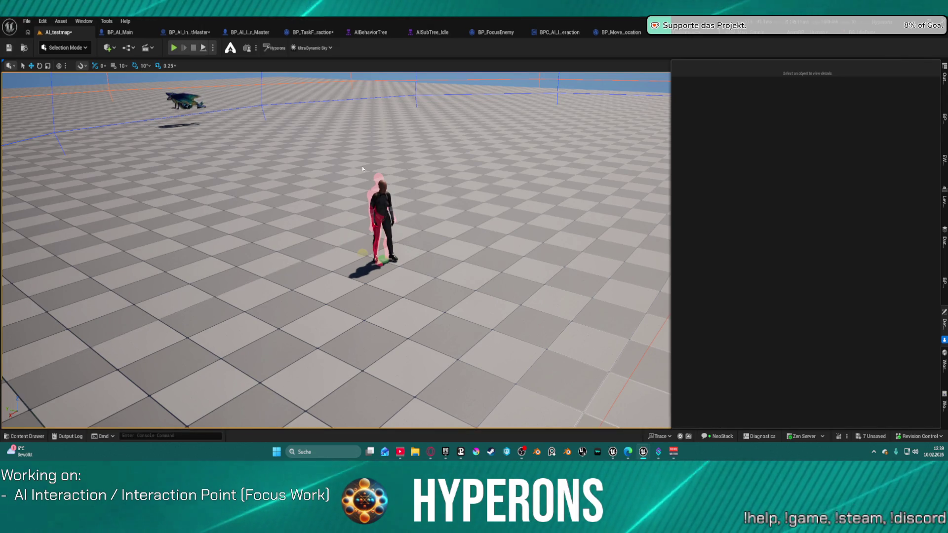
Change Move To's acceptable radius to 16, save, and start another AI_testmap play test.
click(598, 32)
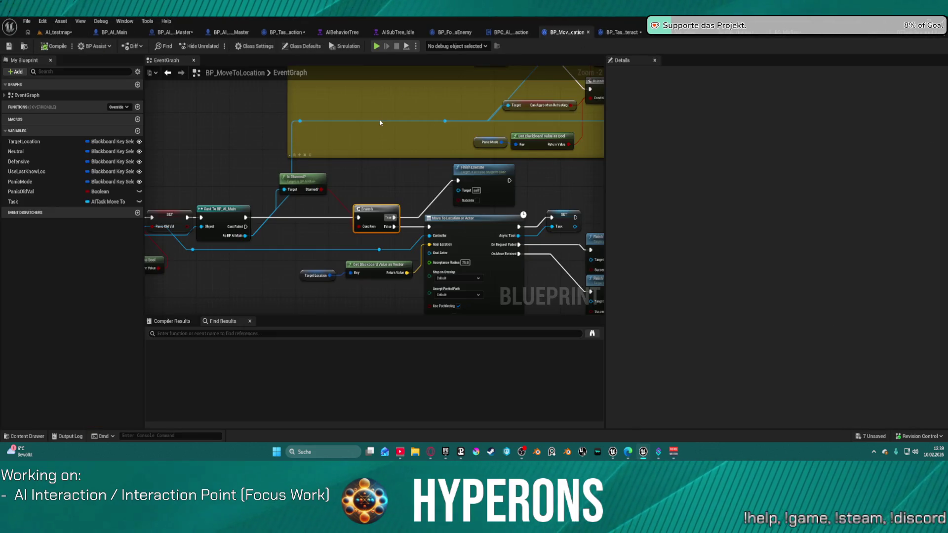
click(395, 33)
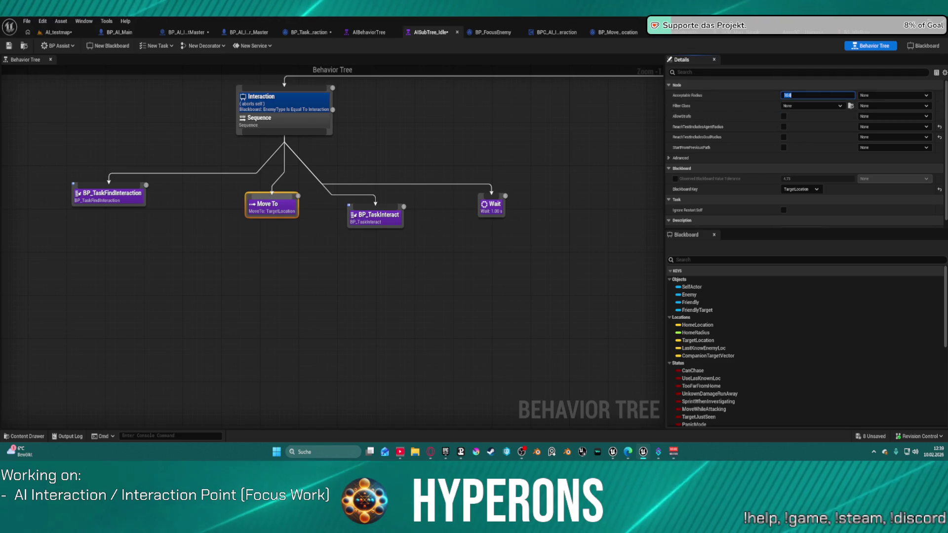
click(9, 46)
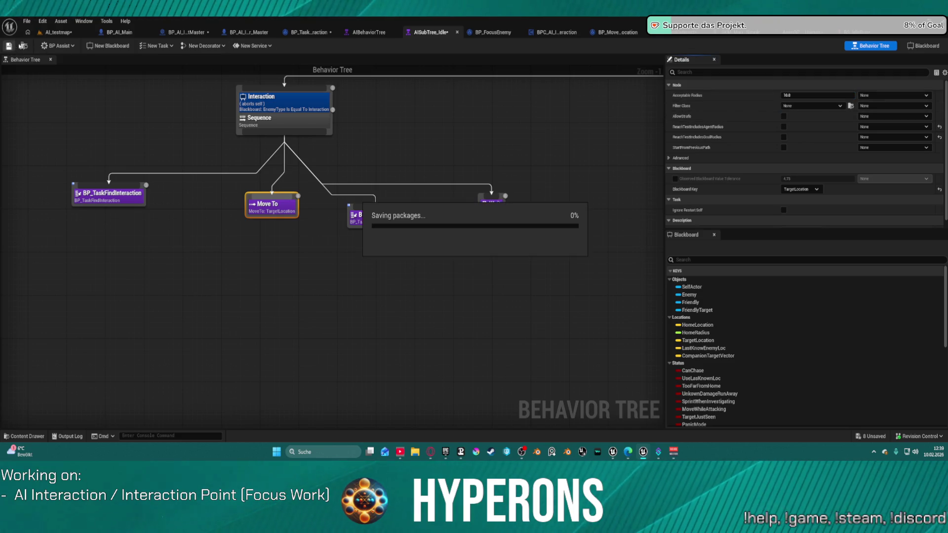
click(58, 36)
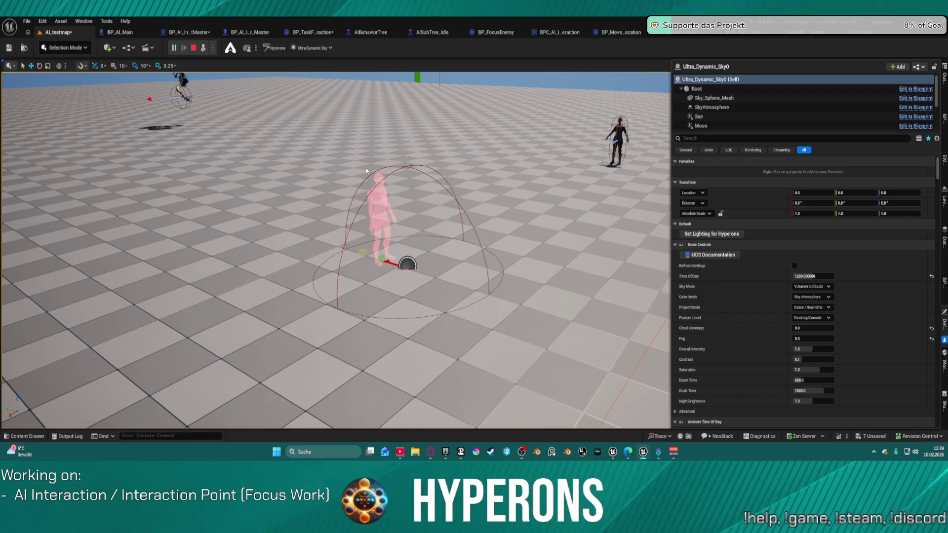
Watch the AI walk in the play test, stop it, and switch to BP_AI_InteractionPointMaster.
click(381, 149)
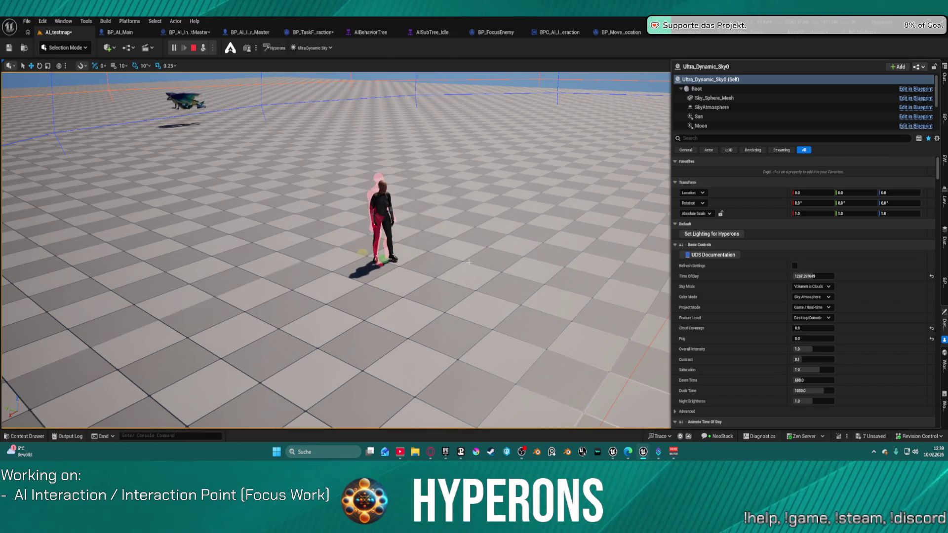
key(w)
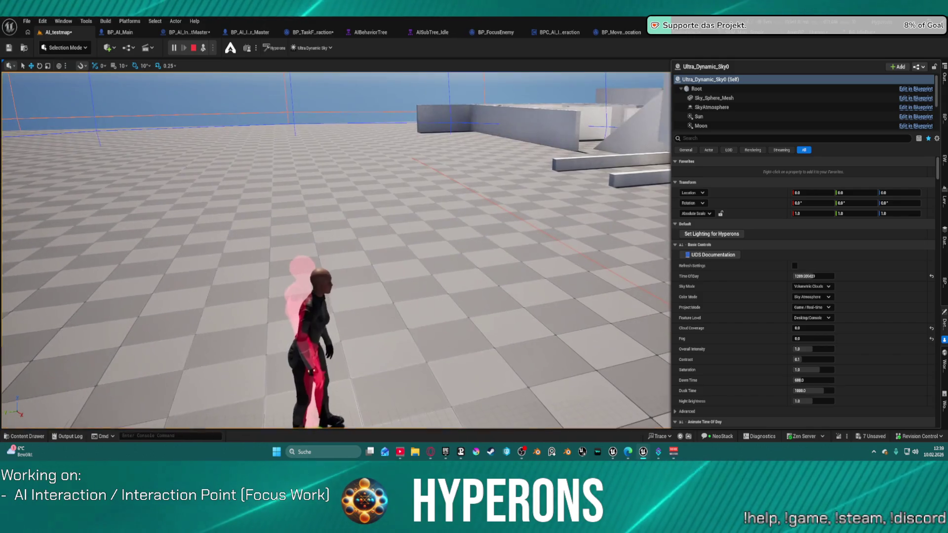
scroll(336, 247, up, 3)
scroll(336, 247, down, 3)
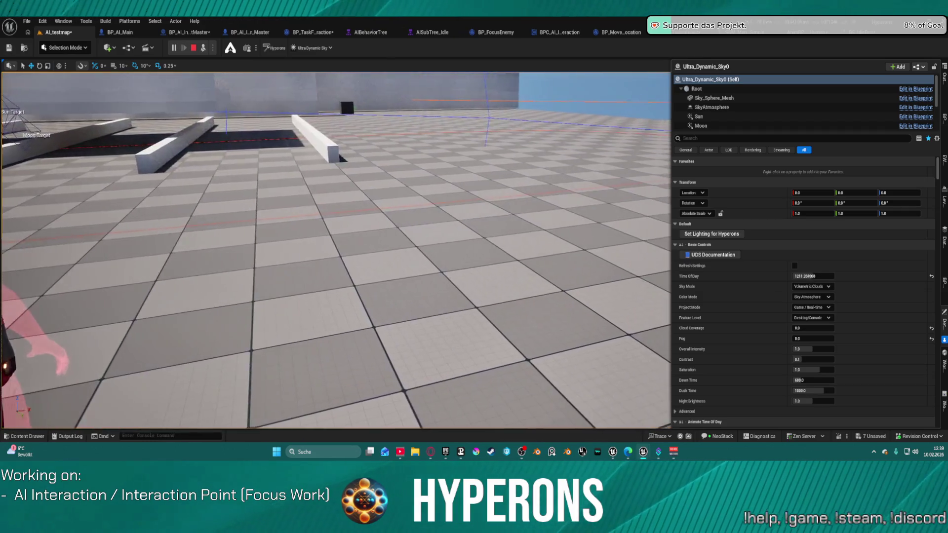
scroll(336, 250, down, 3)
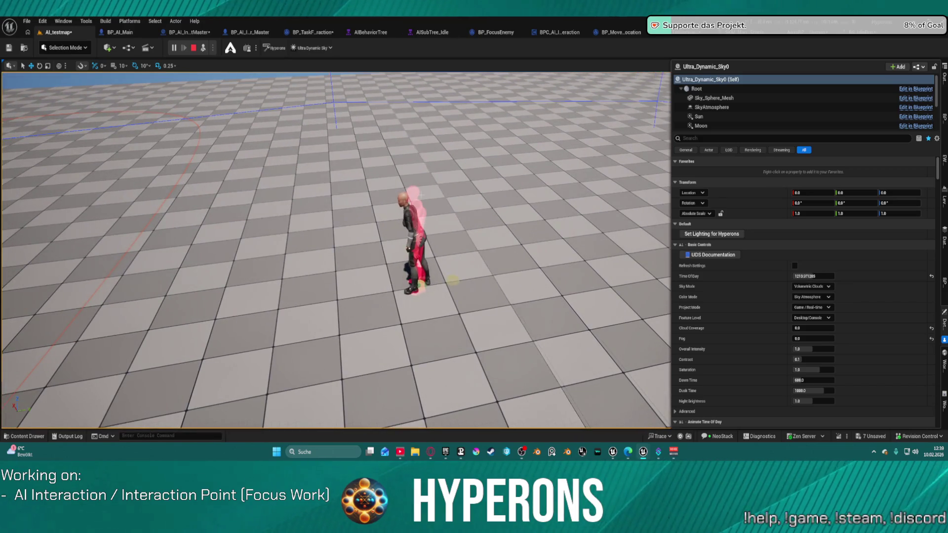
key(Escape)
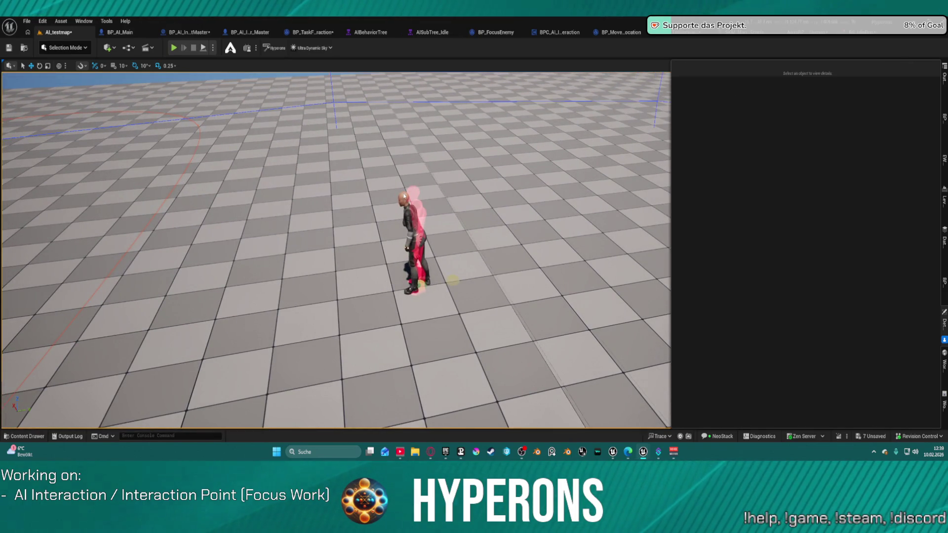
click(404, 196)
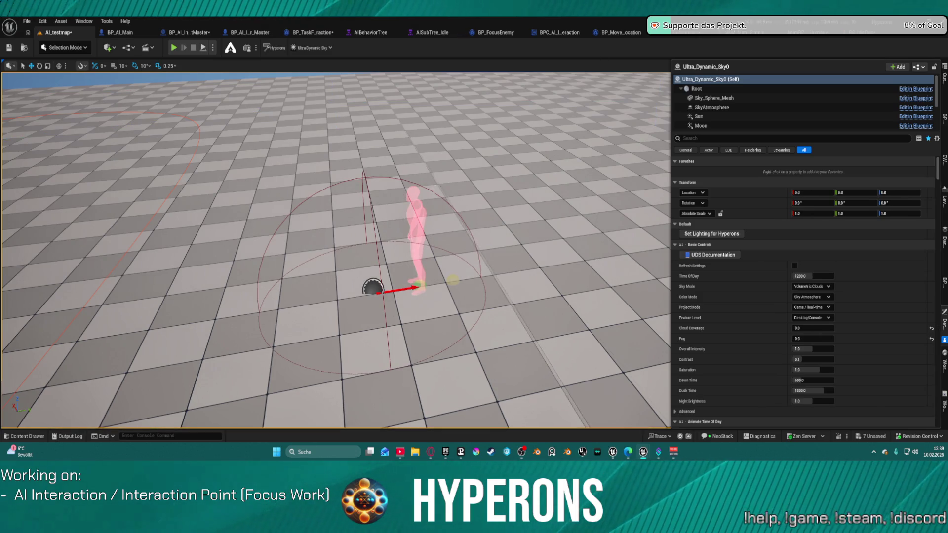
click(198, 32)
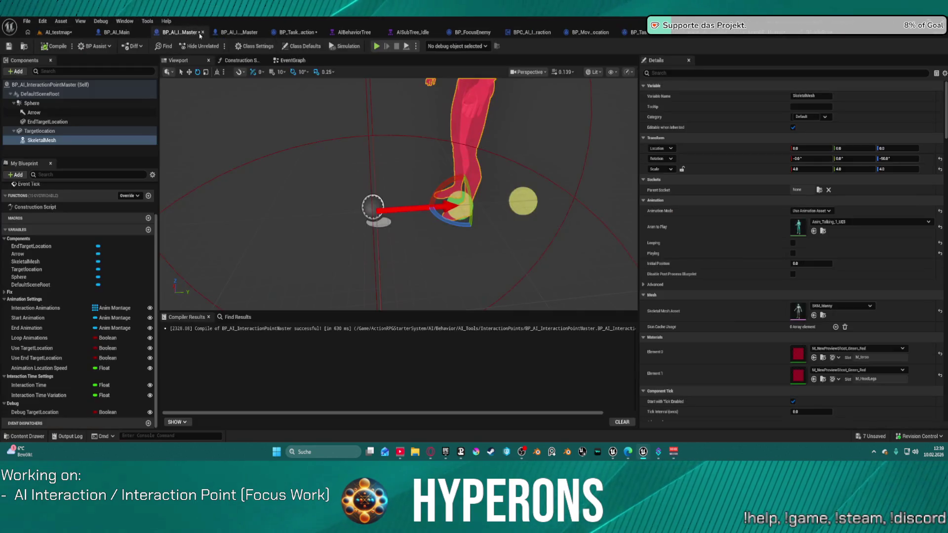
Orbit the preview to see the SkeletalMesh character from the side, then go back to AI_testmap.
scroll(478, 202, down, 5)
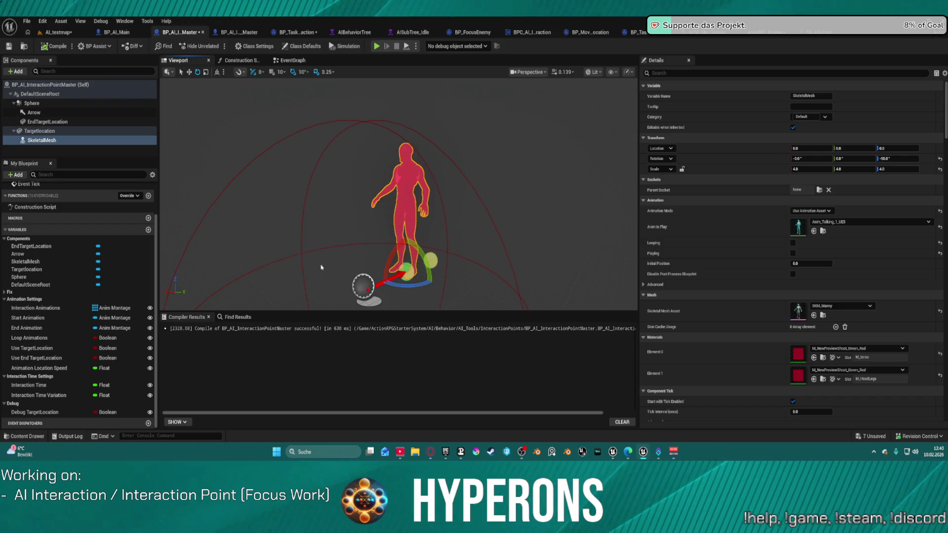
mouse_move(347, 267)
mouse_down()
mouse_move(316, 268)
mouse_move(390, 226)
mouse_up()
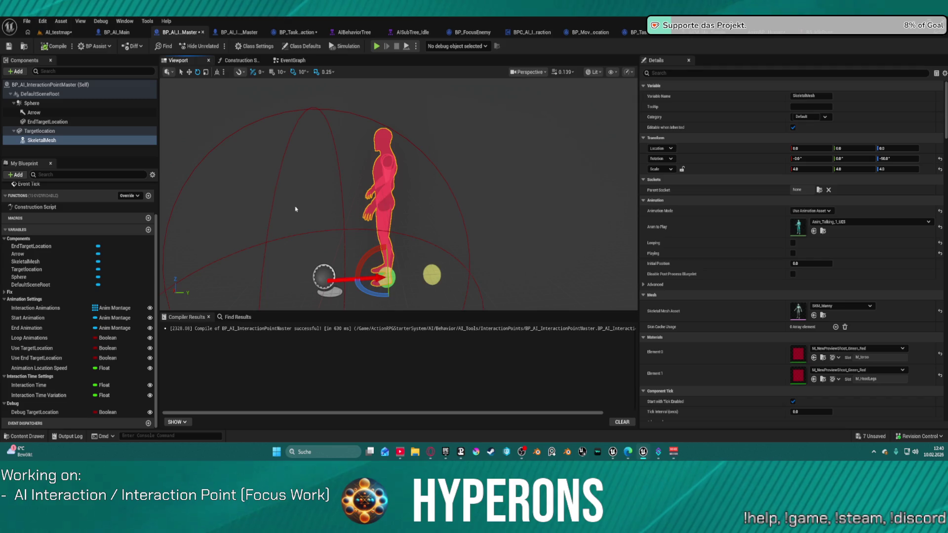
click(58, 32)
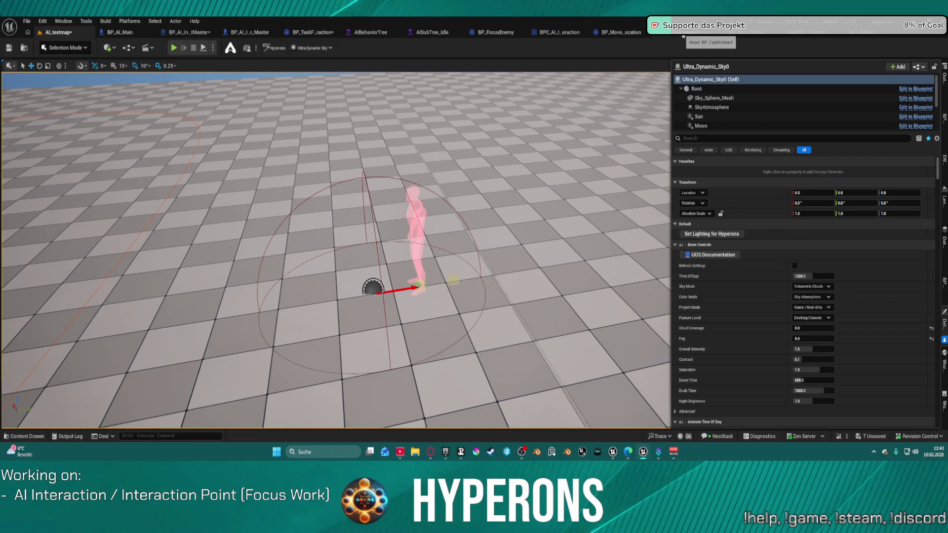
Uncheck Use Target Location on the BP_AI_InteractionPointMaster2 actor.
scroll(805, 296, down, 3)
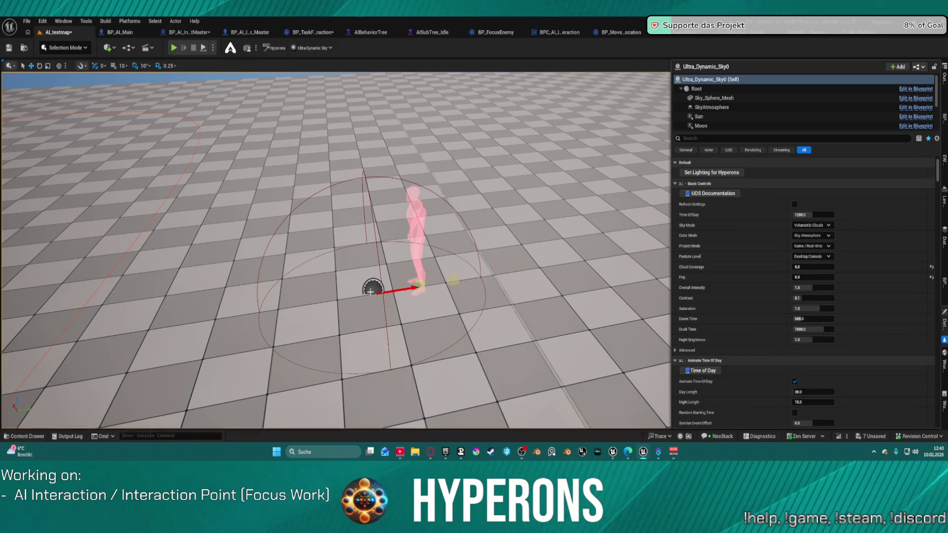
click(373, 288)
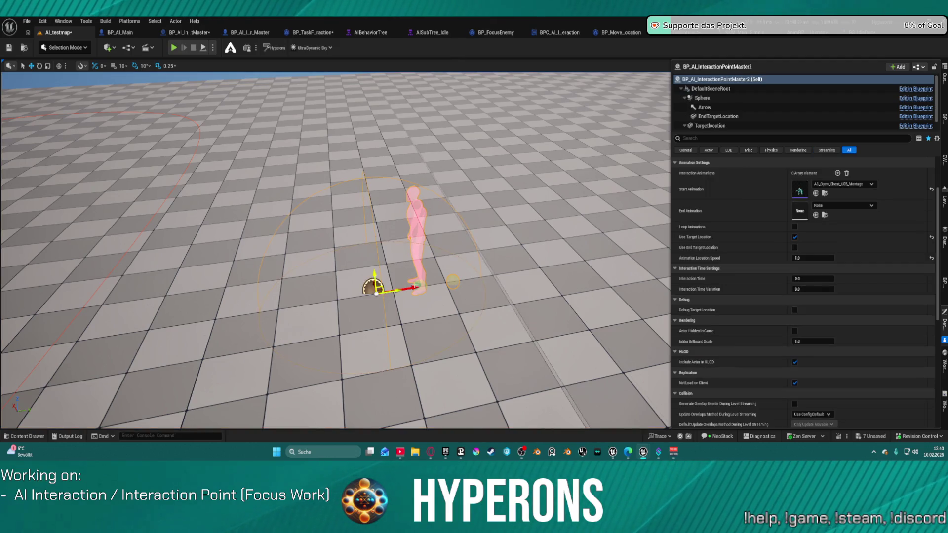
click(795, 237)
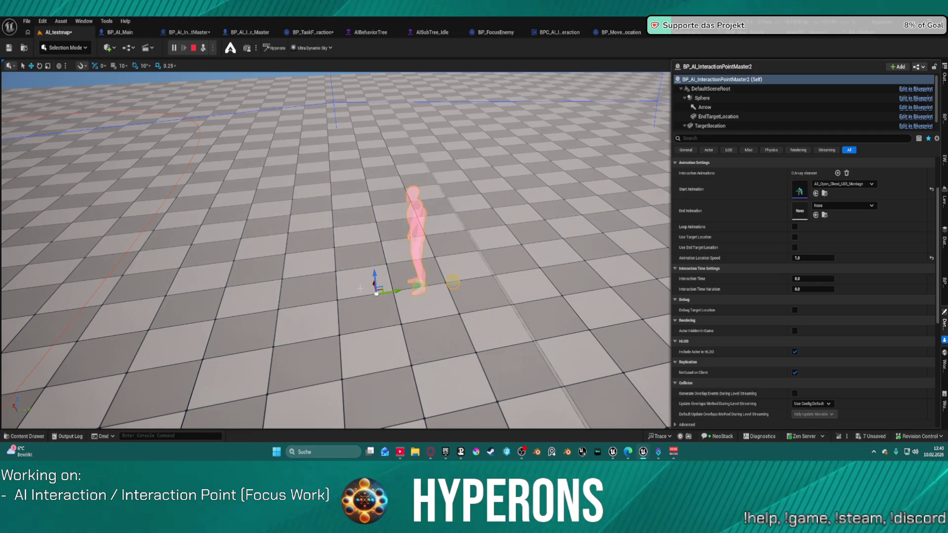
Watch the play test, stop it, and reopen the BP_AI_InteractionPointMaster blueprint.
mouse_move(361, 287)
mouse_down()
mouse_move(360, 316)
mouse_move(366, 306)
mouse_move(345, 296)
mouse_move(356, 311)
mouse_move(360, 301)
mouse_move(355, 316)
mouse_move(346, 311)
mouse_move(351, 296)
mouse_move(346, 303)
mouse_up()
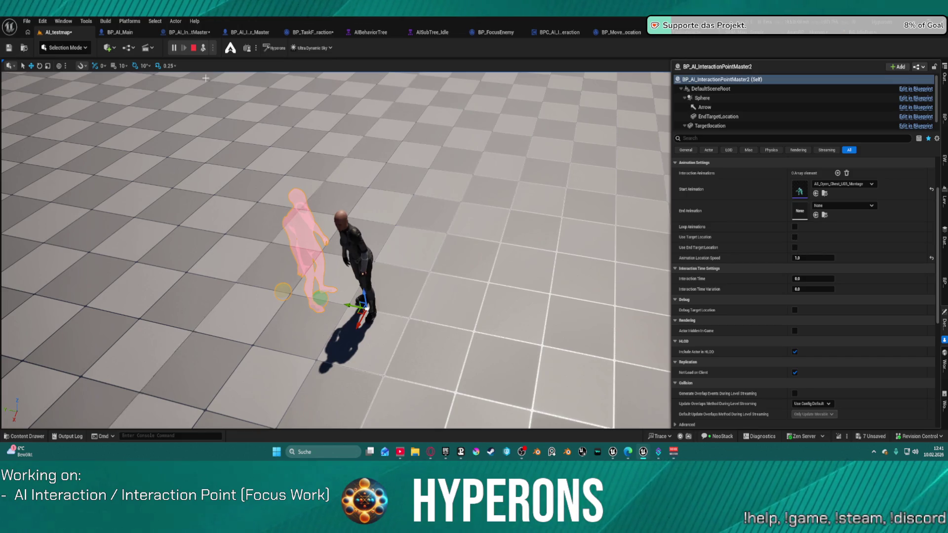
click(194, 48)
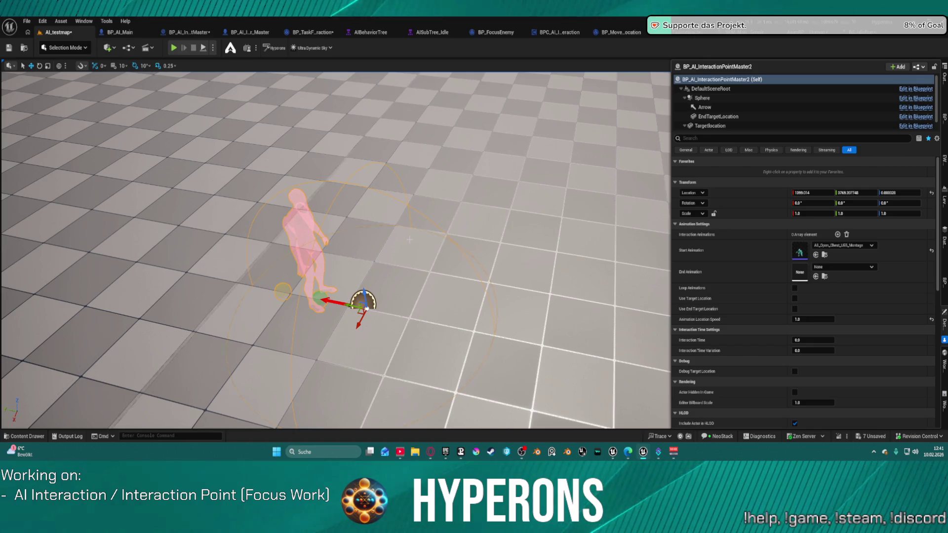
click(189, 32)
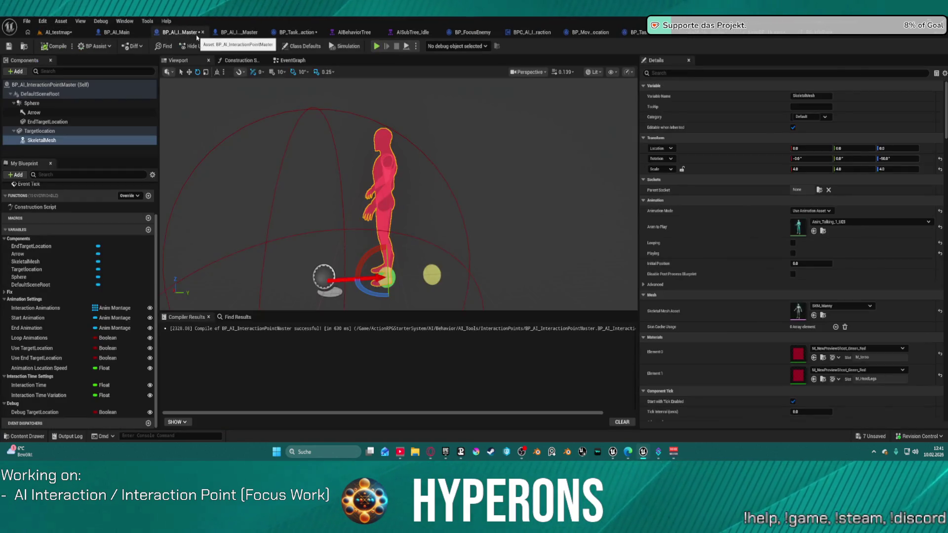
Locate the master blueprint asset in InteractionPoints and duplicate it.
click(25, 47)
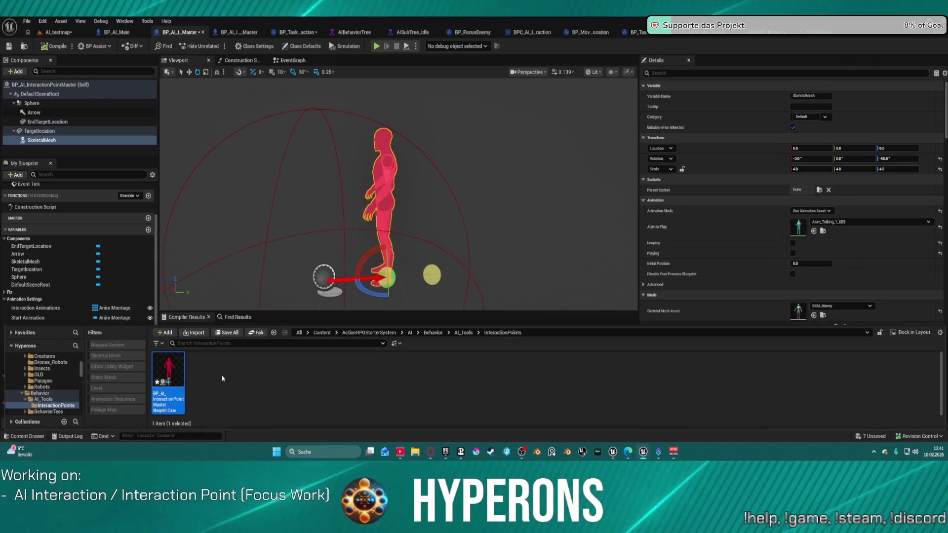
right_click(177, 390)
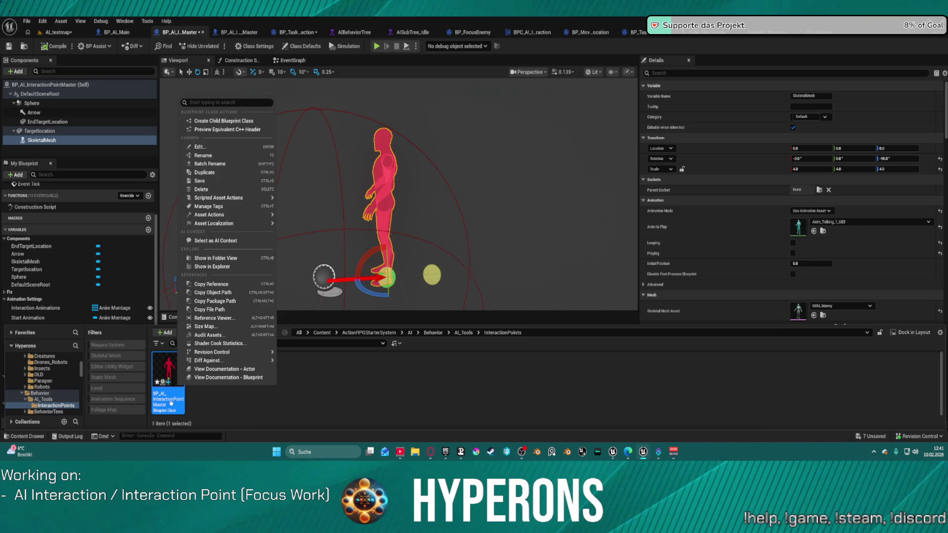
click(170, 375)
right_click(170, 375)
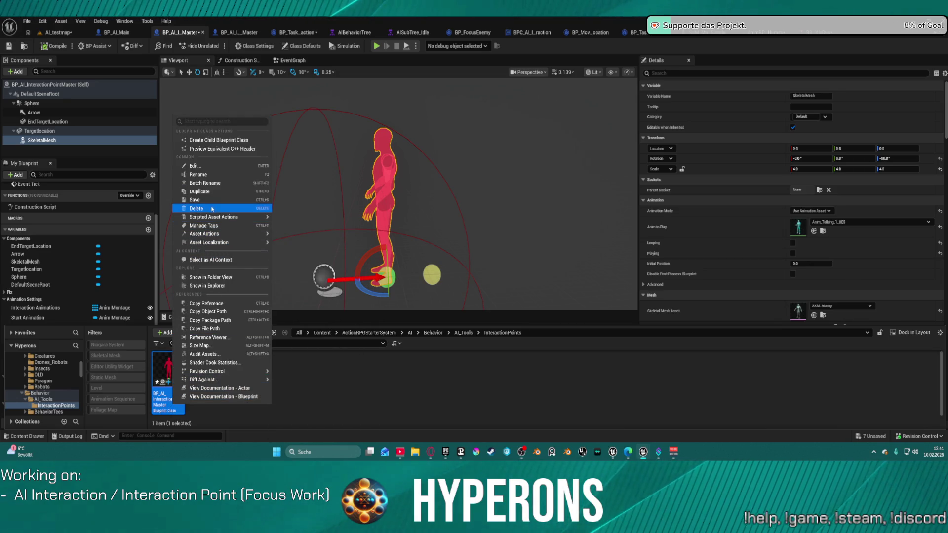
click(200, 191)
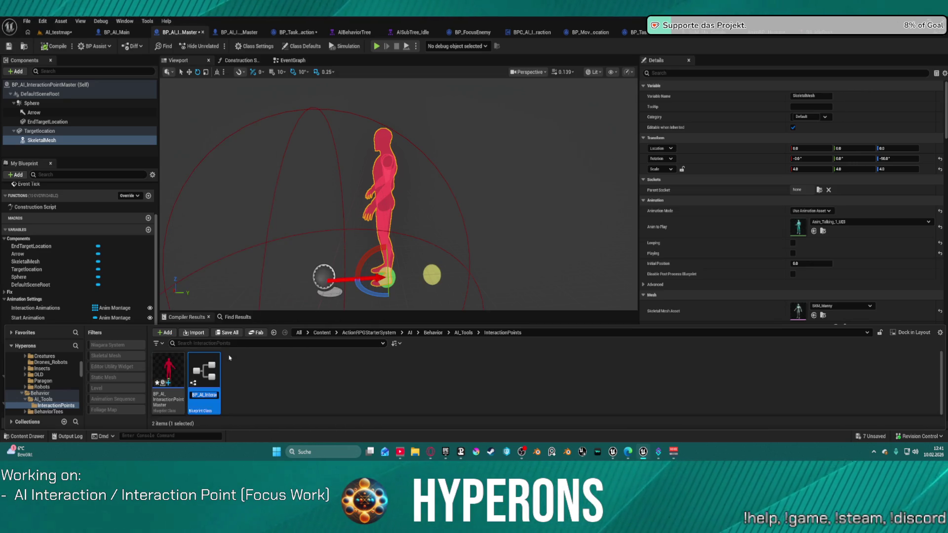
key(Return)
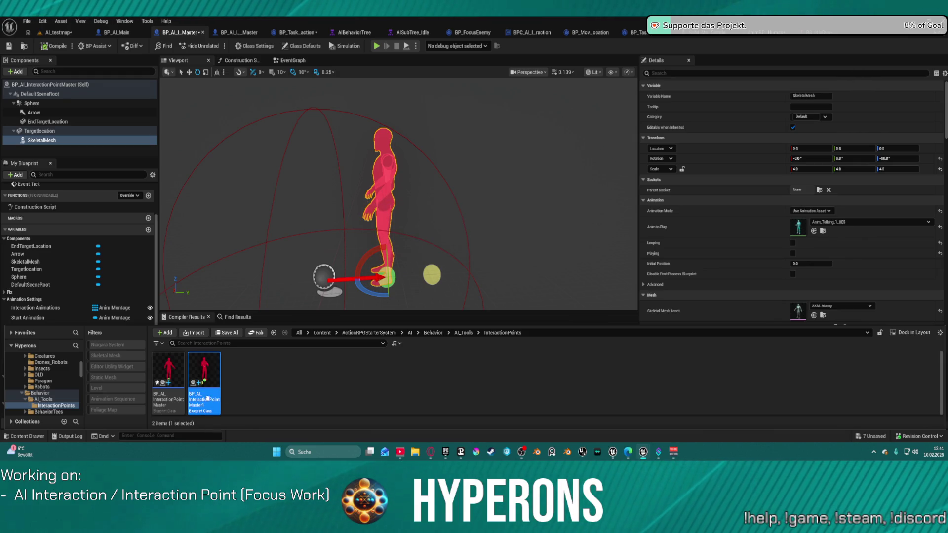
Force-delete the BP_AI_InteractionPointMaster1 copy and select the remaining master.
key(Delete)
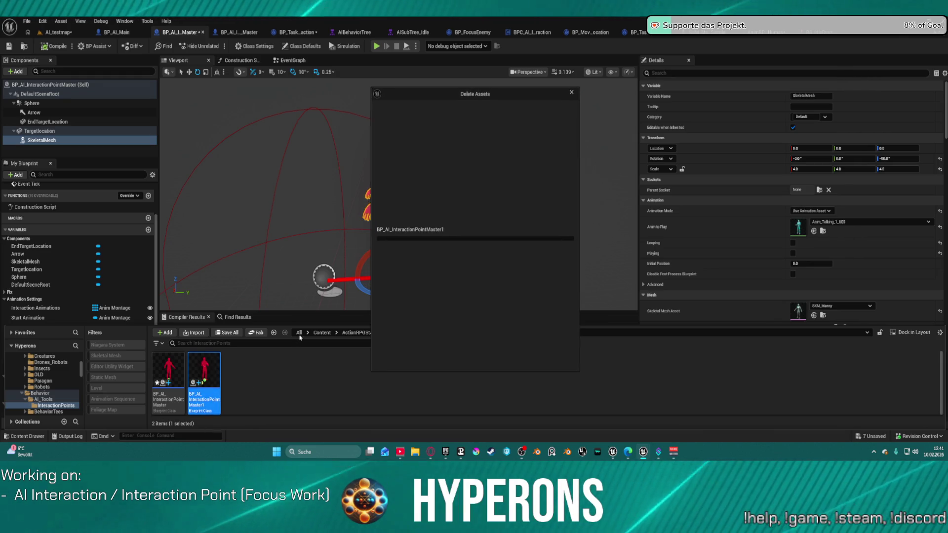
click(424, 359)
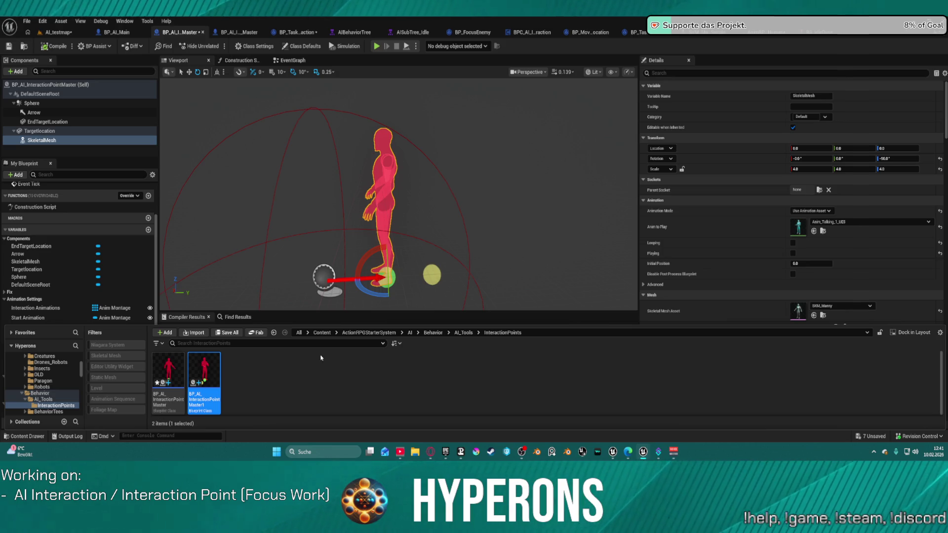
click(168, 375)
right_click(168, 376)
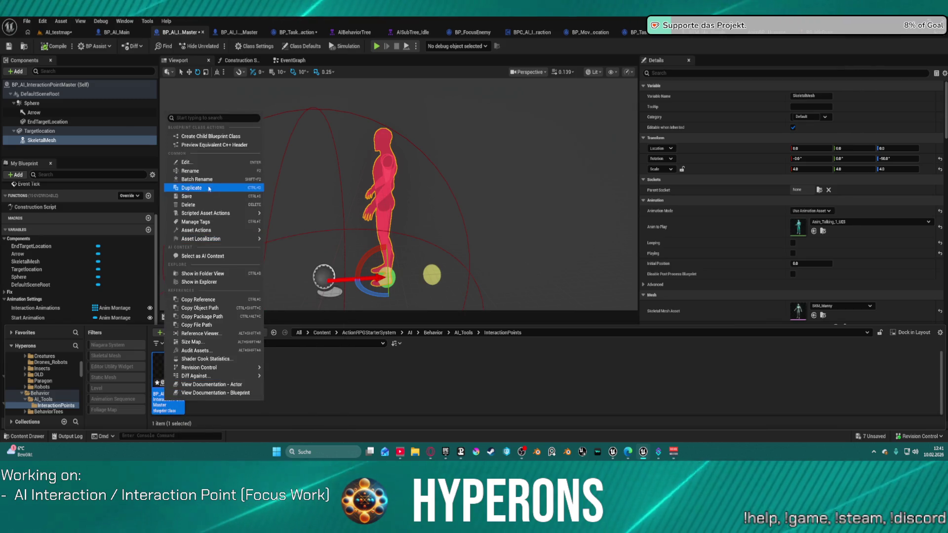
Create a child Blueprint of the master named BP_IP_Display.
click(227, 137)
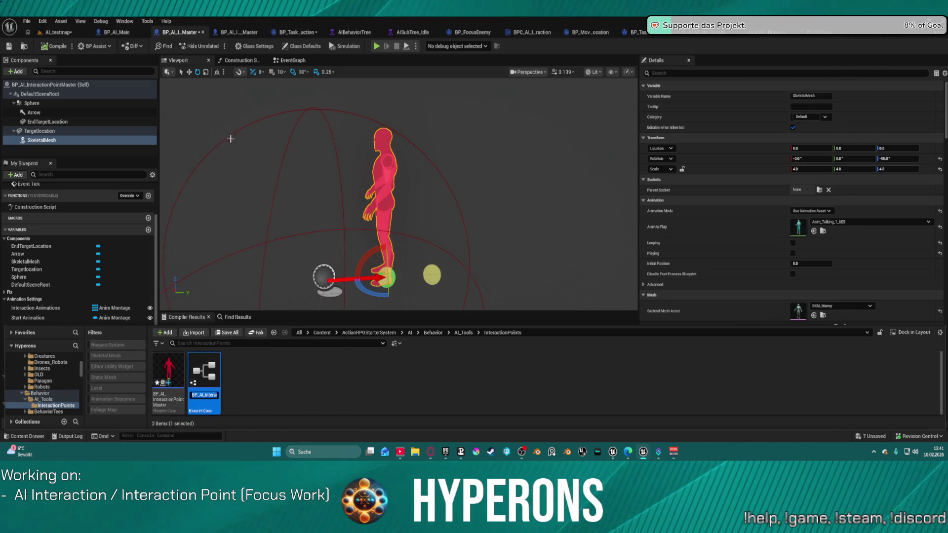
key(End)
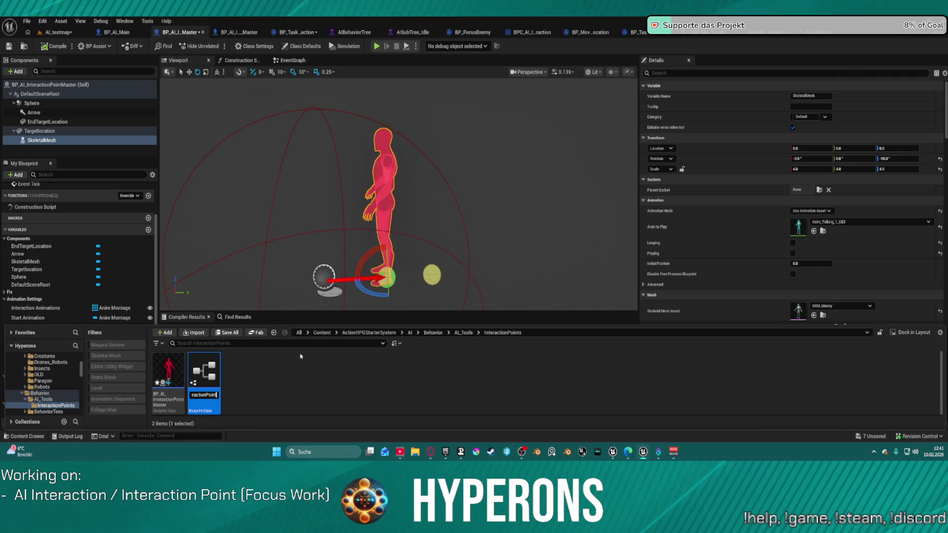
key(BackSpace)
key(BackSpace)
key(BackSpace)
text(ay)
key(Return)
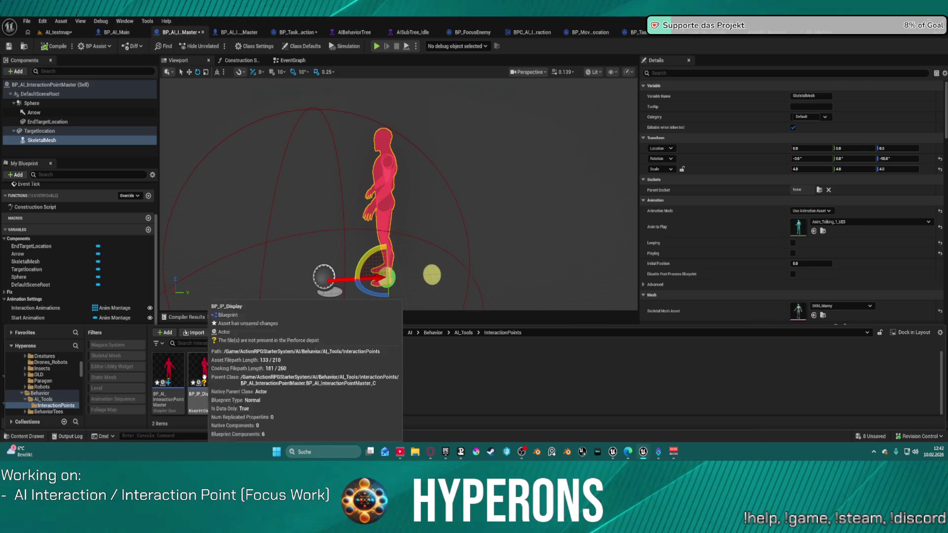
Duplicate BP_IP_Display and name the copy BP_IP_Action.
key(ctrl+d)
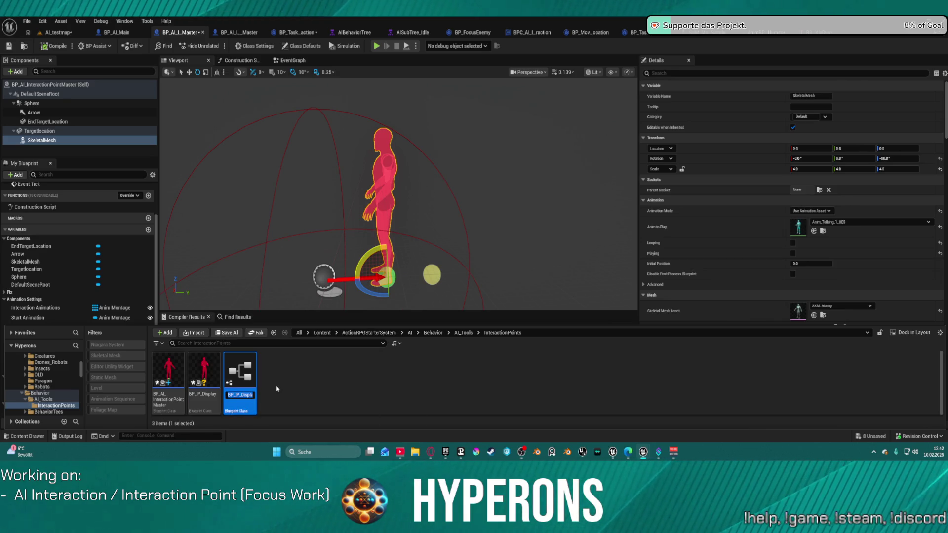
key(BackSpace)
key(BackSpace)
key(BackSpace)
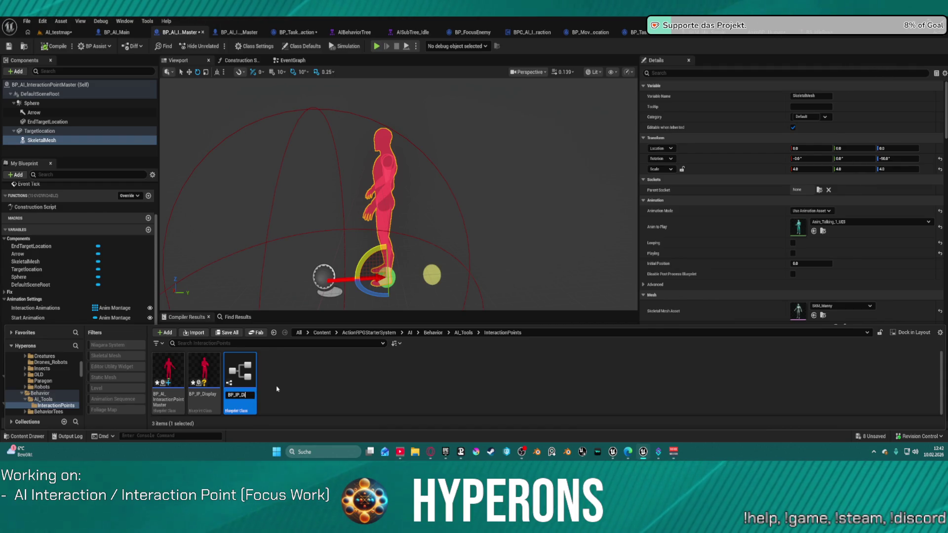
text(Action)
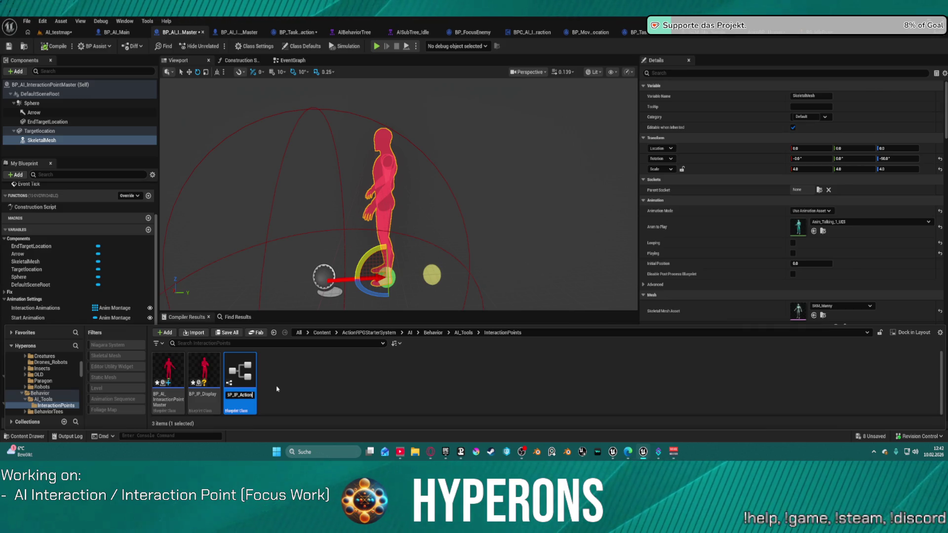
key(Return)
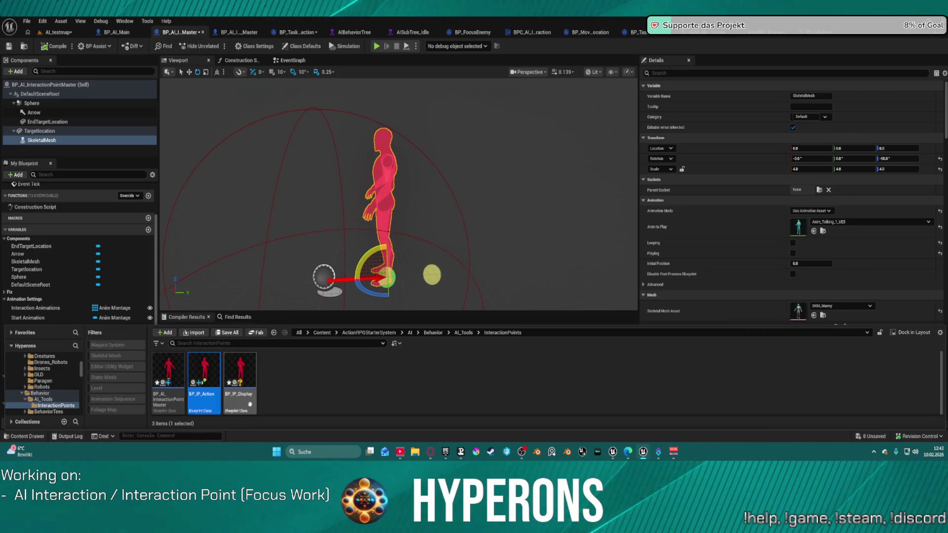
Select BP_IP_Display and view its character preview from another side.
click(252, 399)
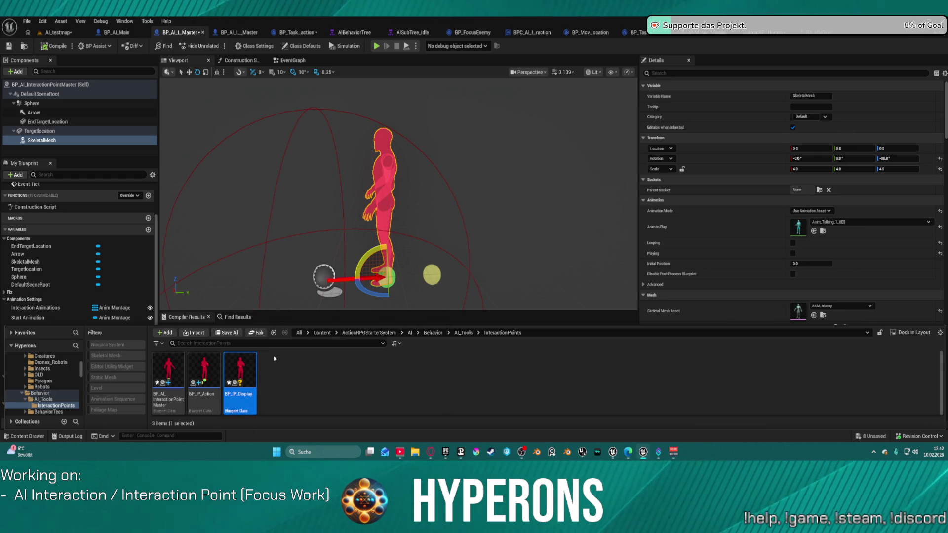
click(74, 157)
drag(408, 156, 466, 147)
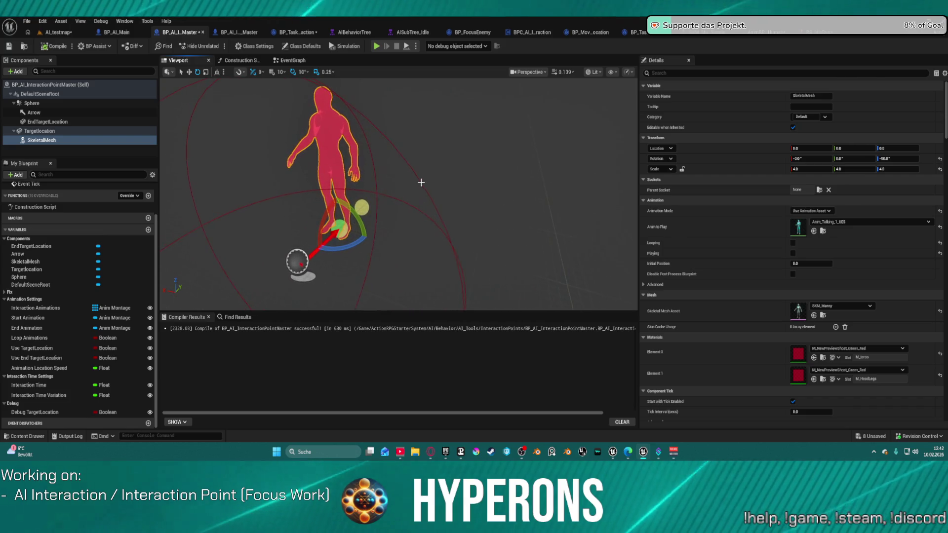
Open BP_IP_Display from the Content Drawer, select its SkeletalMesh, and return to the master Blueprint.
key(ctrl+space)
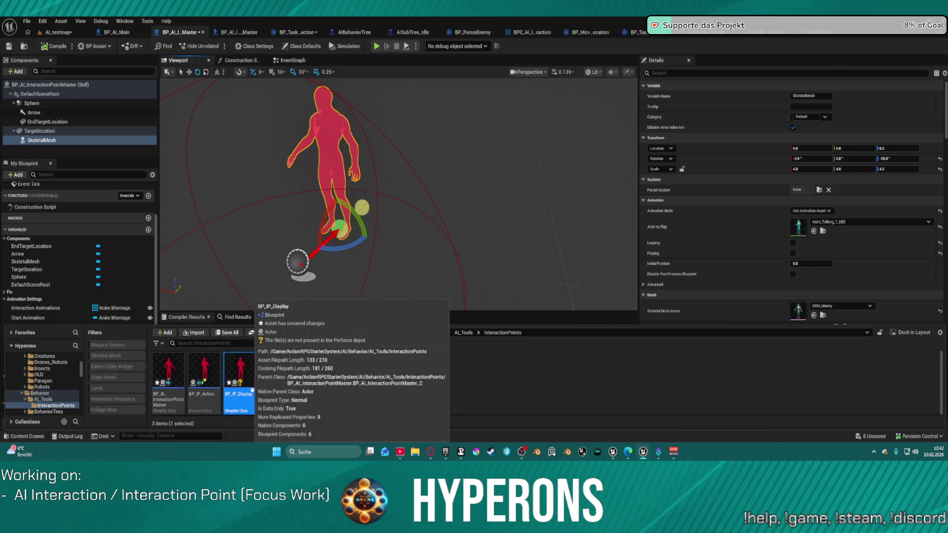
double_click(240, 376)
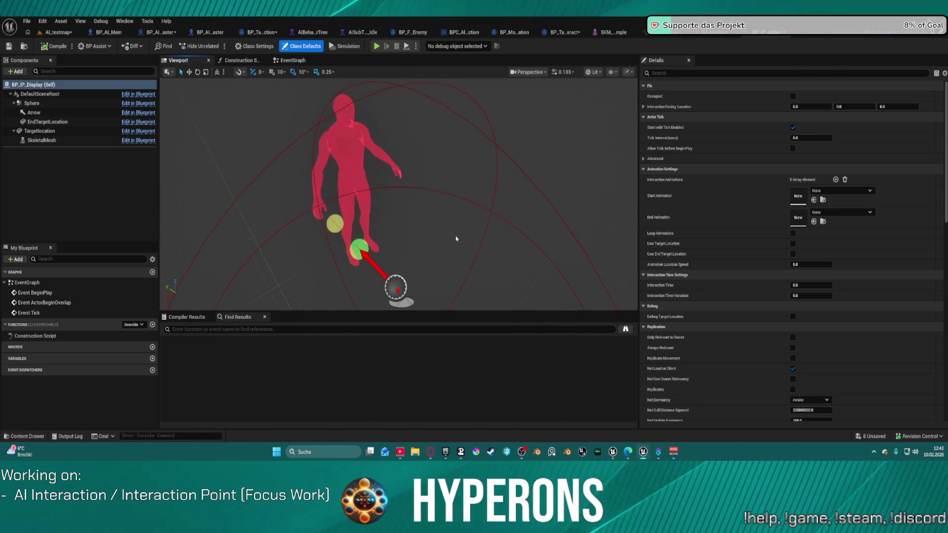
key(ctrl+space)
click(43, 141)
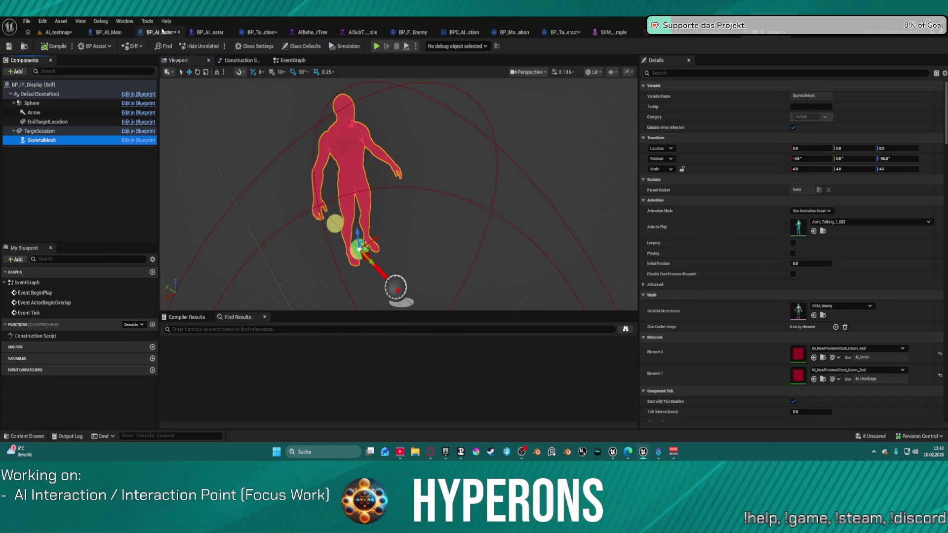
key(ctrl+Tab)
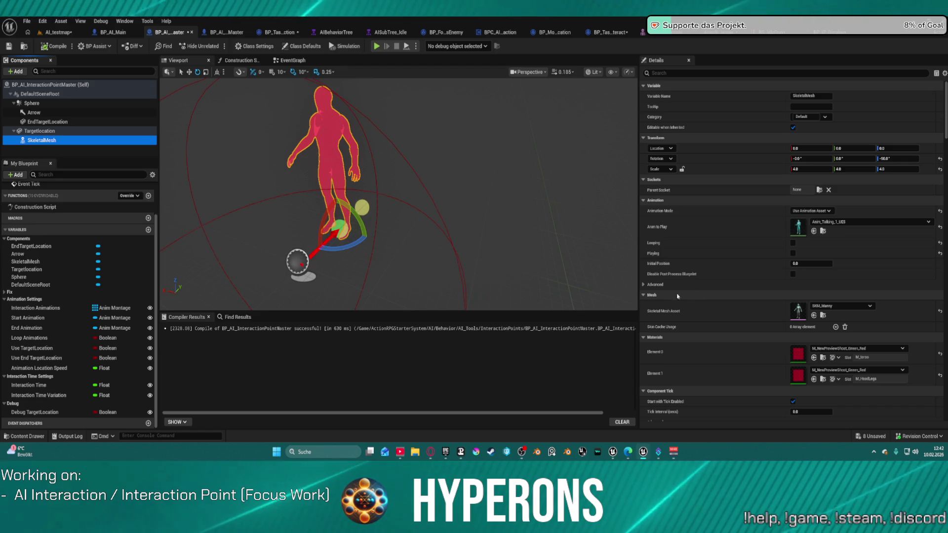
Filter the Details by 'idd' and set the SkeletalMesh to Hidden in Game.
scroll(788, 296, down, 5)
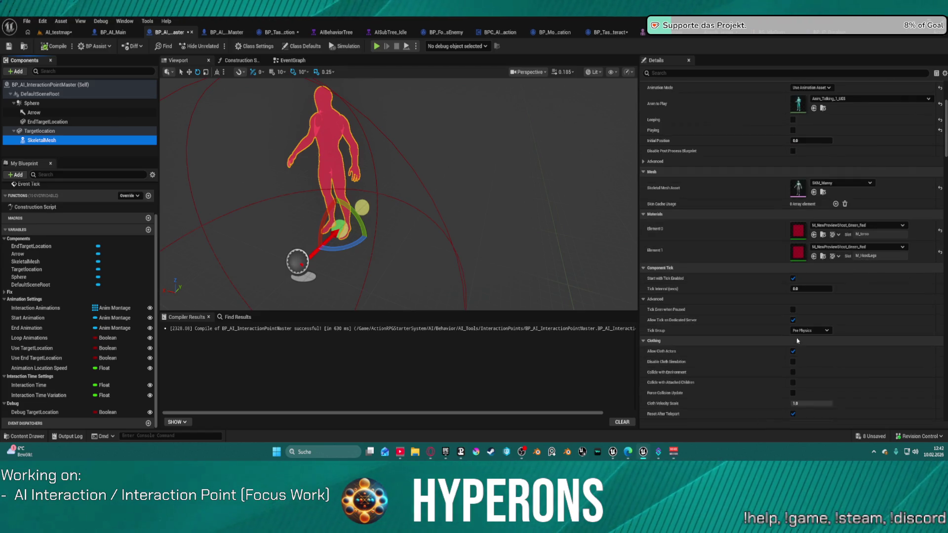
scroll(787, 306, down, 6)
scroll(785, 324, down, 8)
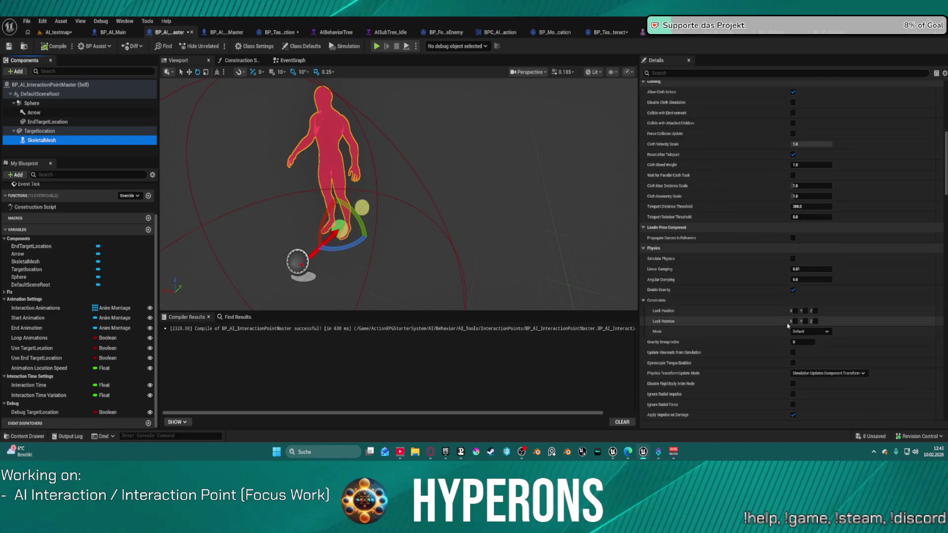
scroll(789, 307, down, 7)
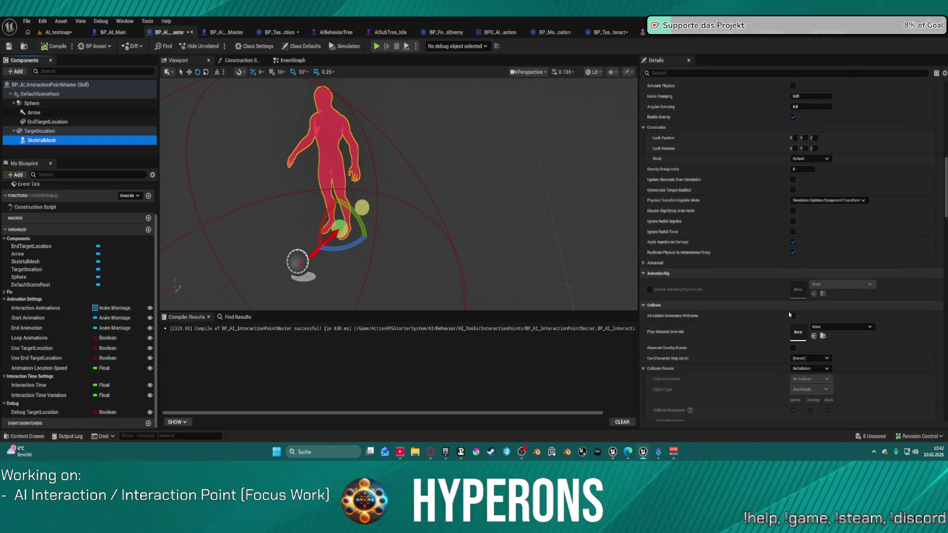
click(670, 73)
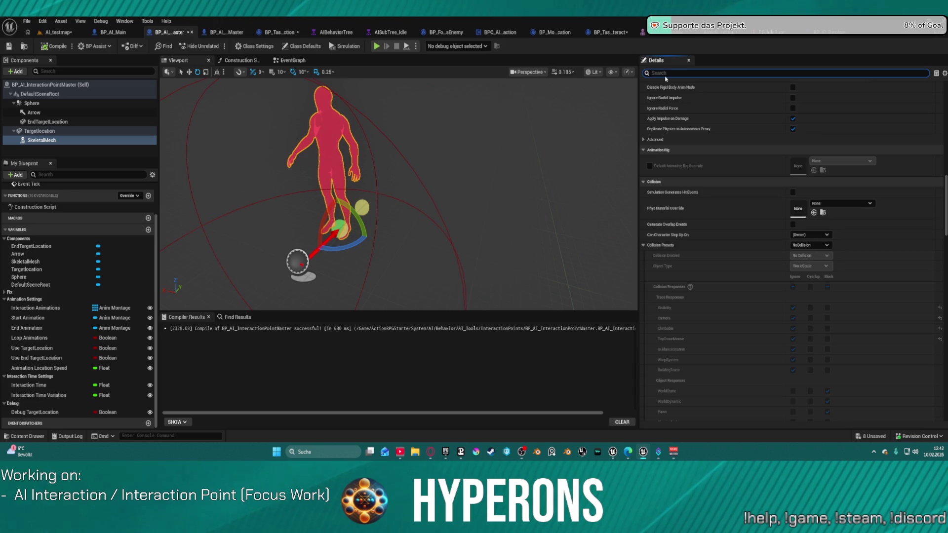
text(Midd)
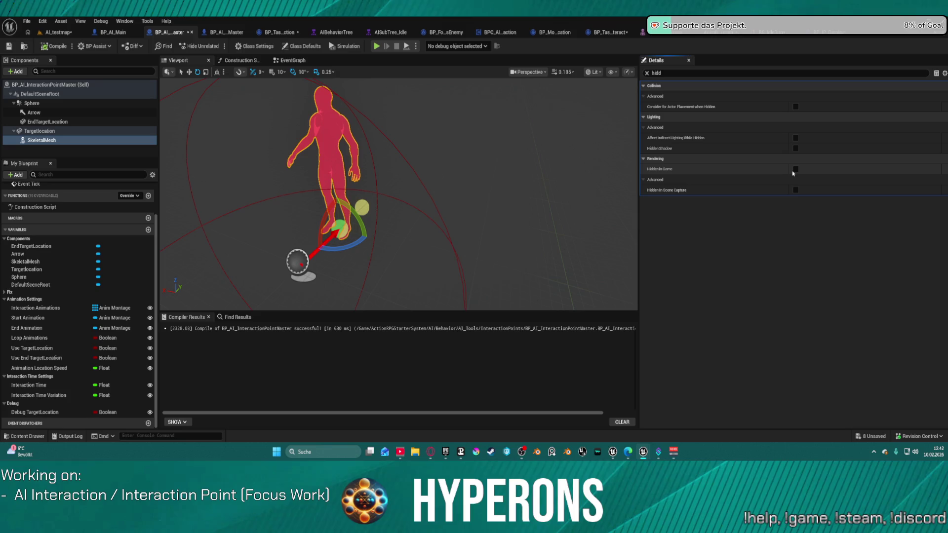
click(795, 169)
Check the result in AI_testmap, then reopen the interaction point master Blueprint.
click(52, 33)
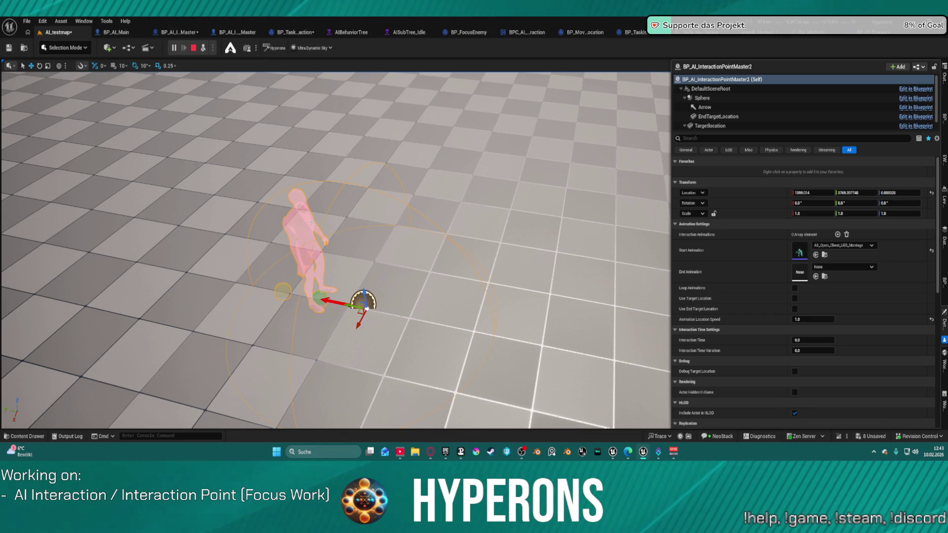
key(Escape)
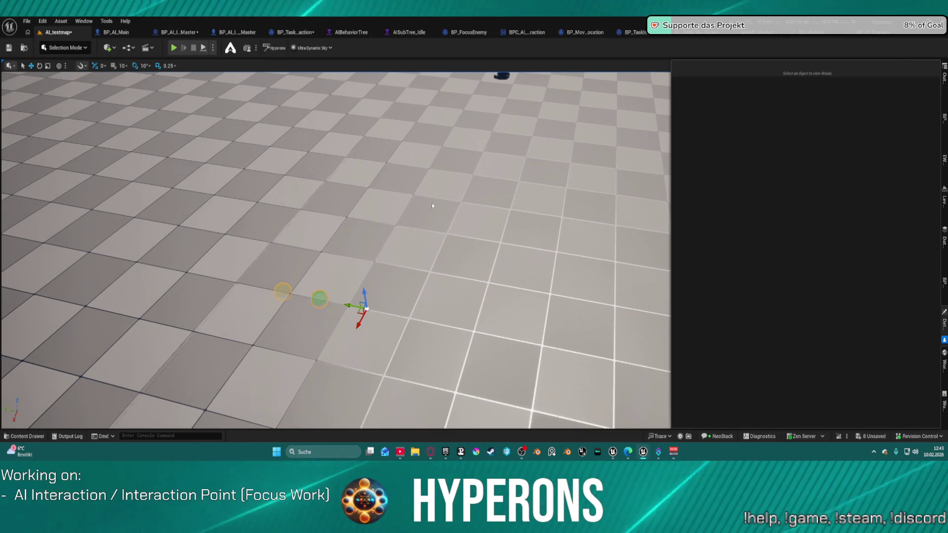
double_click(768, 85)
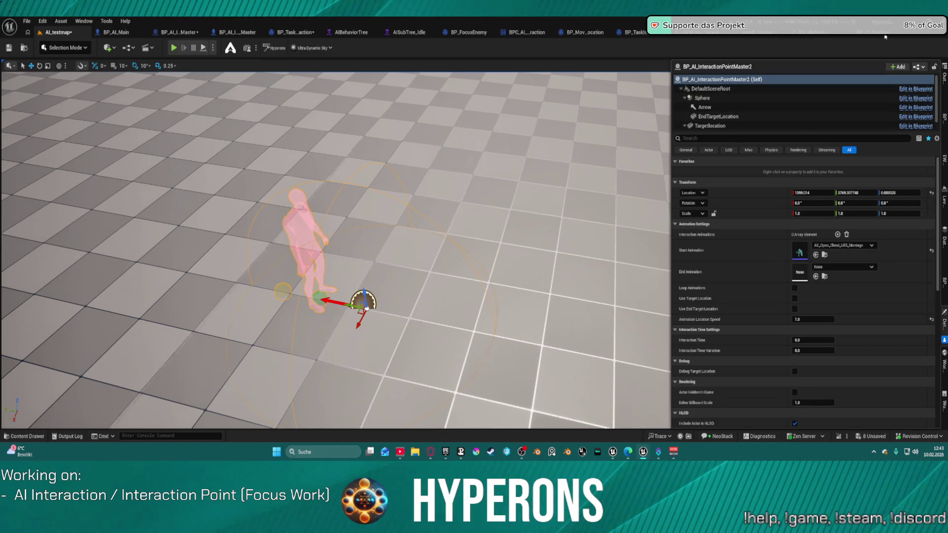
click(157, 33)
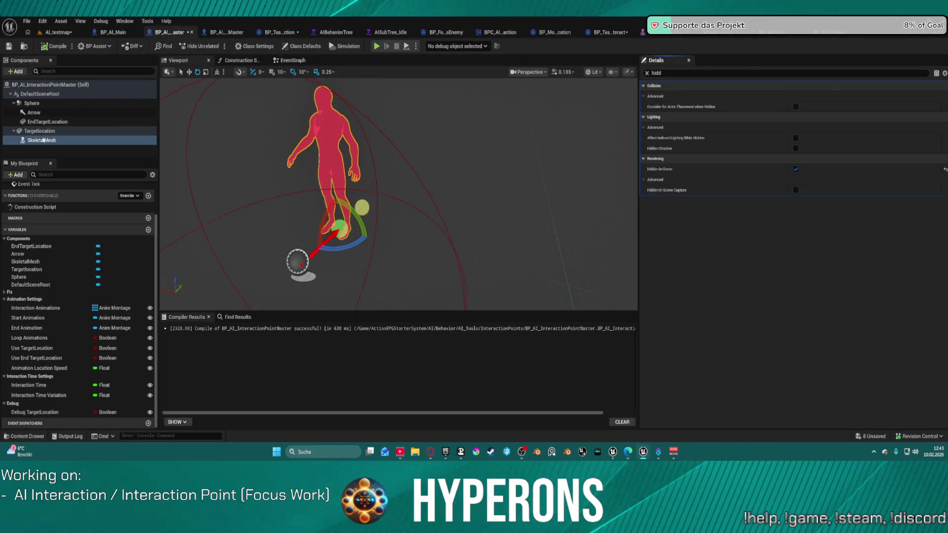
Mark the EndTargetLocation and Targetlocation components Hidden in Game.
click(47, 121)
ctrl+click(39, 131)
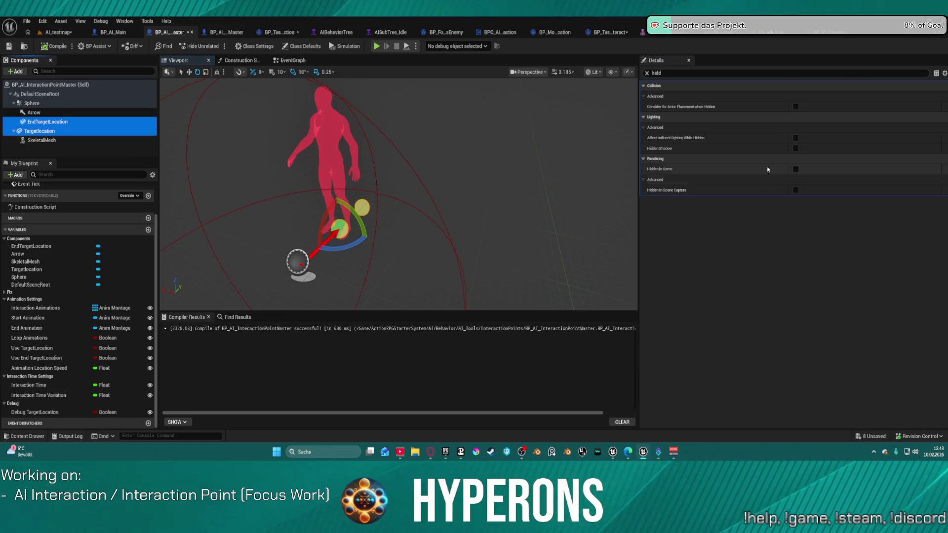
click(796, 170)
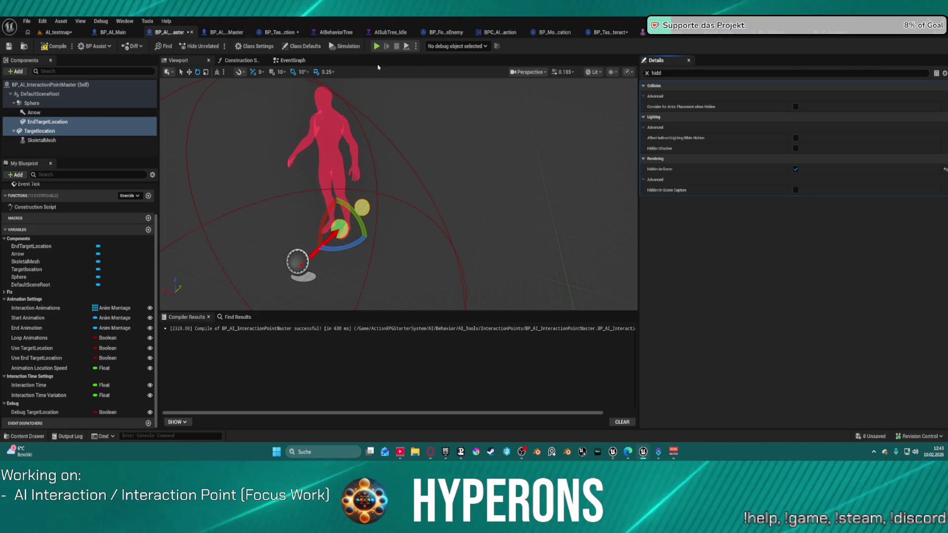
Set Can Character Step Up On to No and disable Generate Overlap Events.
click(648, 73)
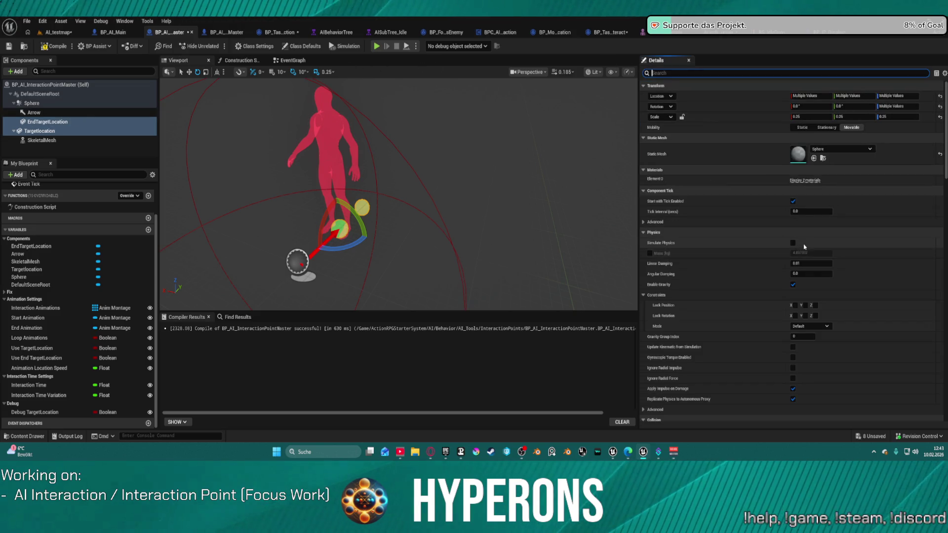
scroll(798, 275, down, 10)
scroll(796, 275, down, 5)
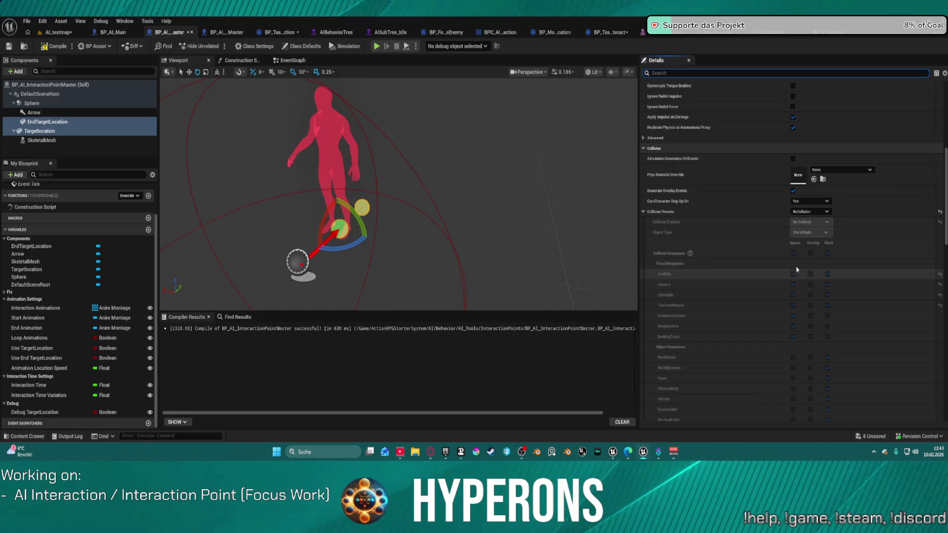
click(803, 201)
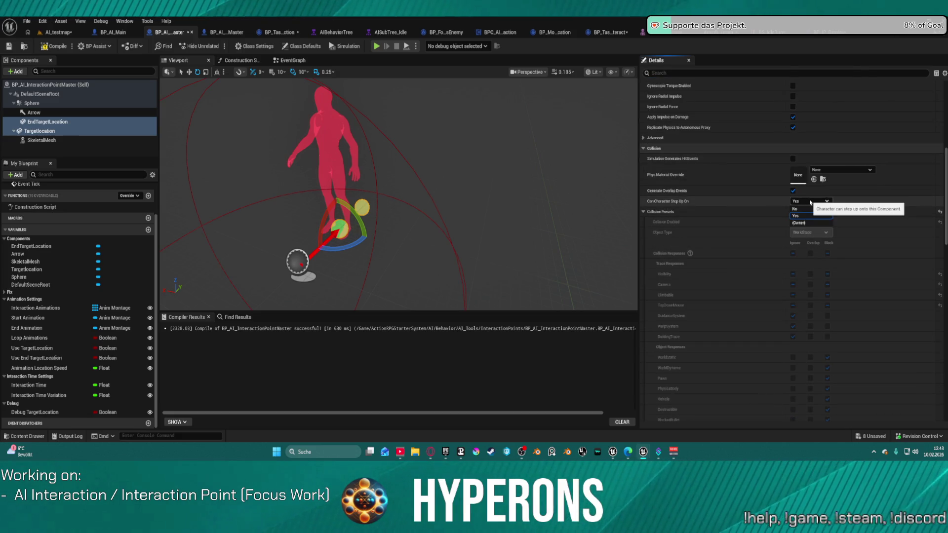
click(801, 210)
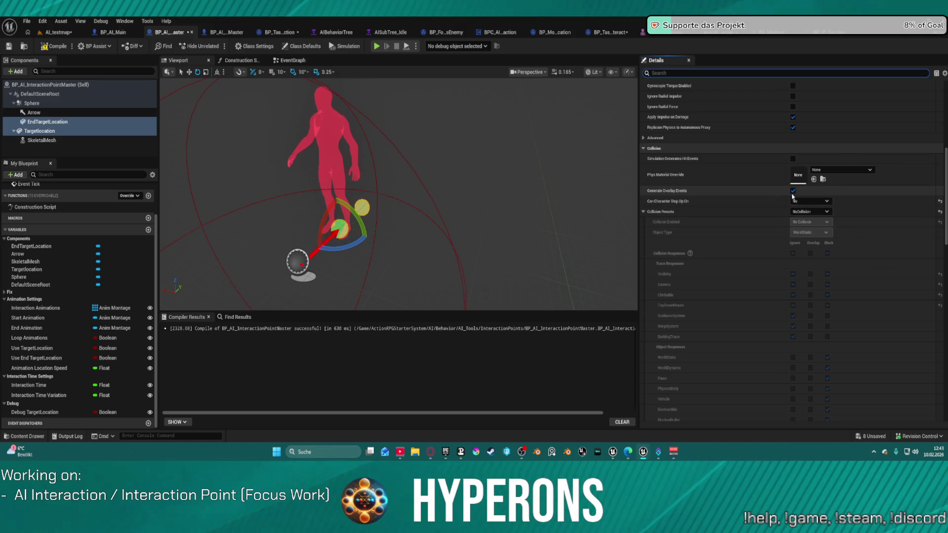
click(793, 190)
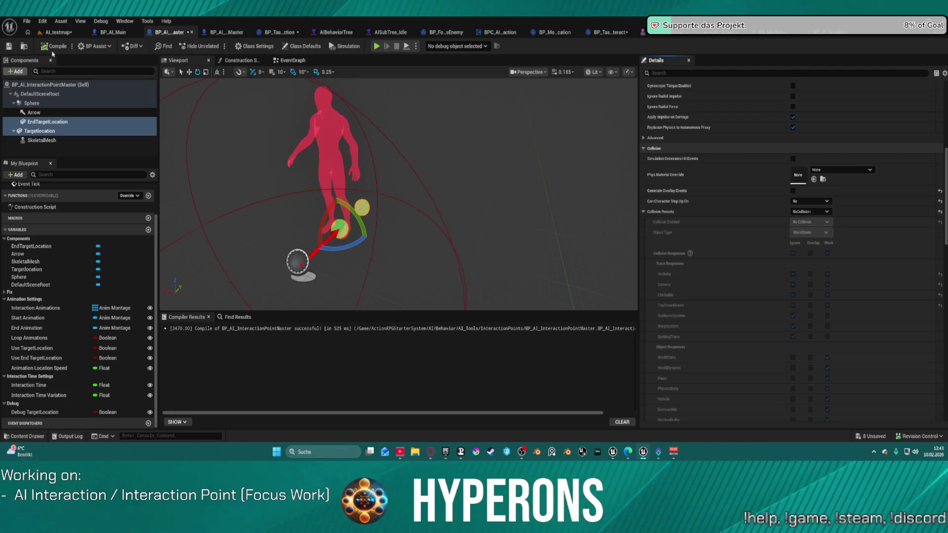
click(838, 36)
key(ctrl+space)
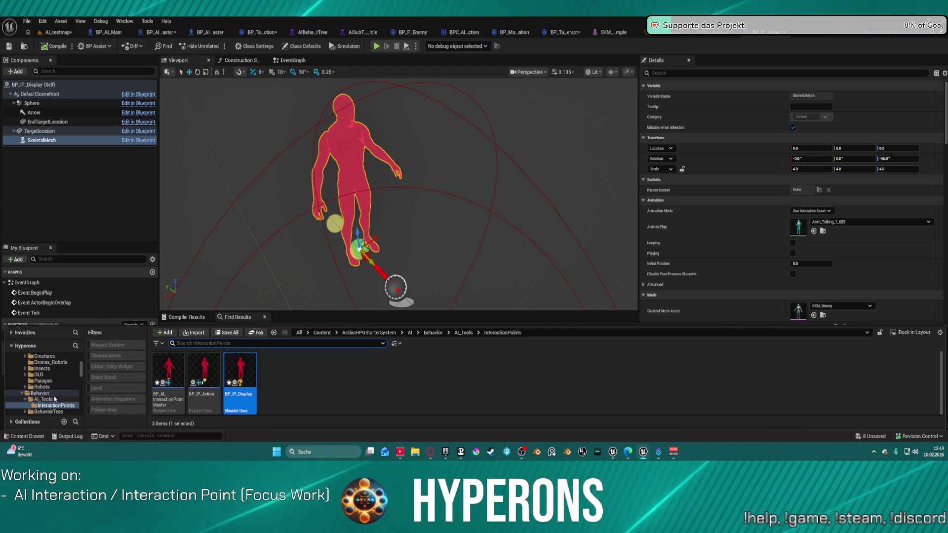
Browse the Content Drawer, collapsing Animations_Human and opening the Core Actors folder.
scroll(54, 385, up, 5)
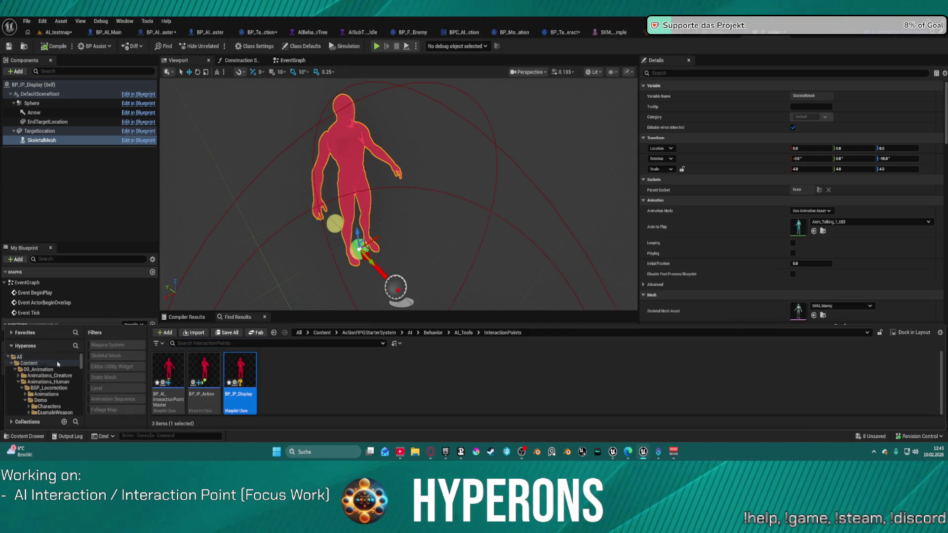
click(18, 382)
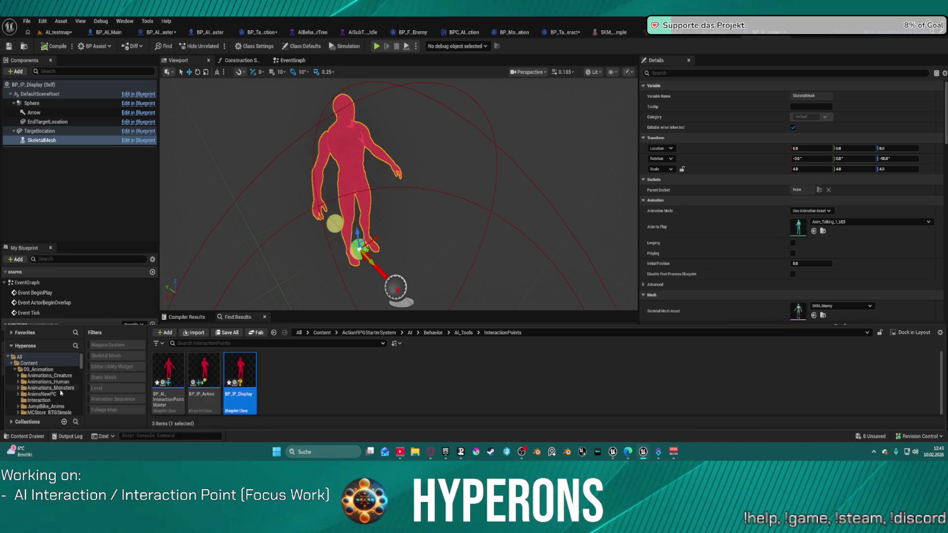
scroll(61, 393, down, 3)
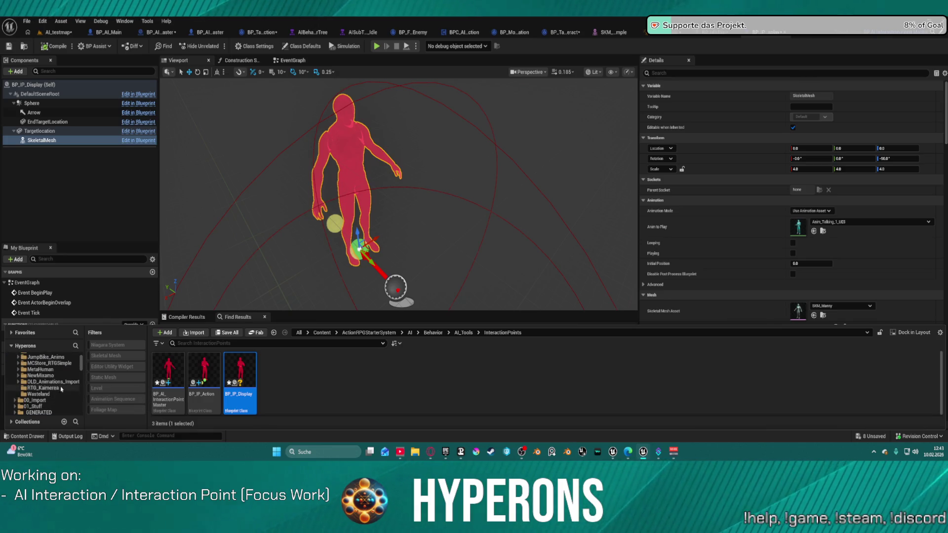
scroll(61, 390, down, 3)
scroll(60, 391, down, 3)
scroll(58, 390, up, 5)
scroll(59, 389, down, 3)
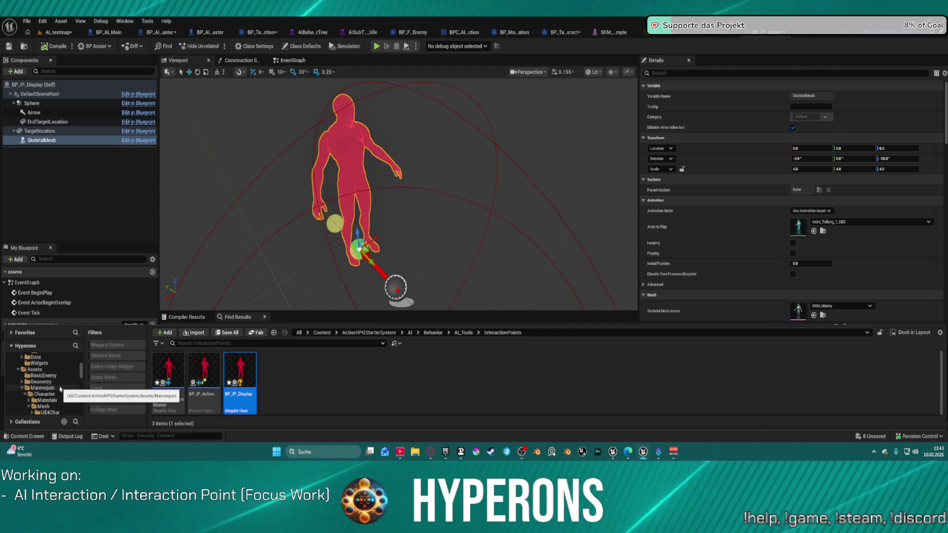
scroll(60, 388, down, 5)
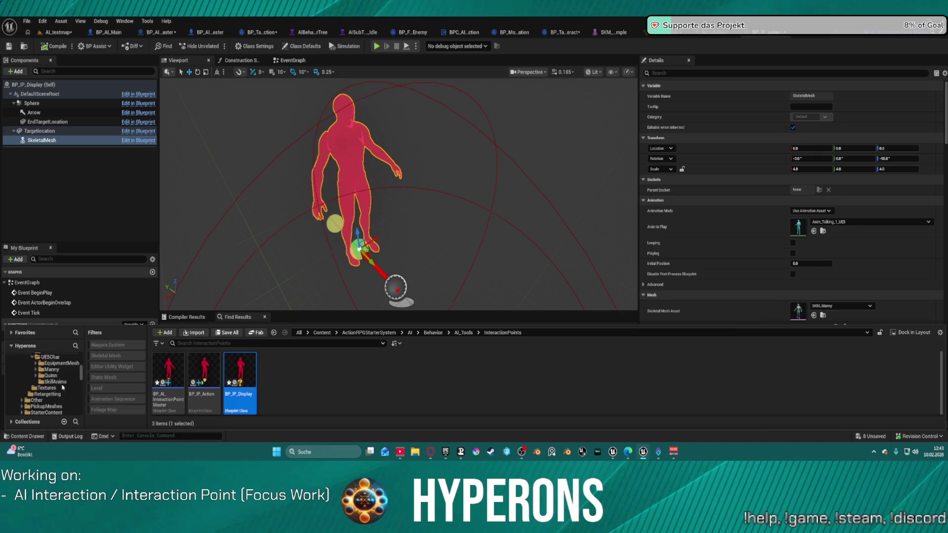
scroll(60, 386, down, 5)
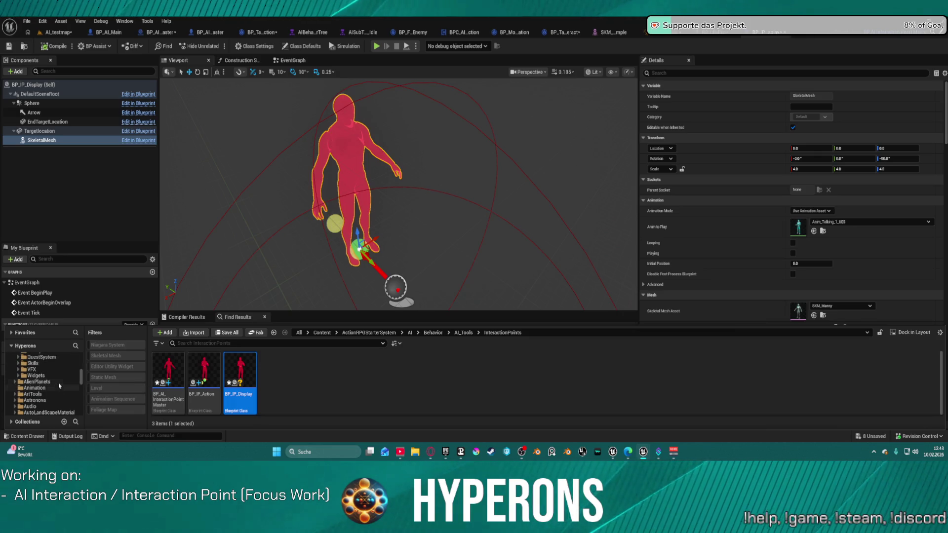
scroll(57, 385, down, 10)
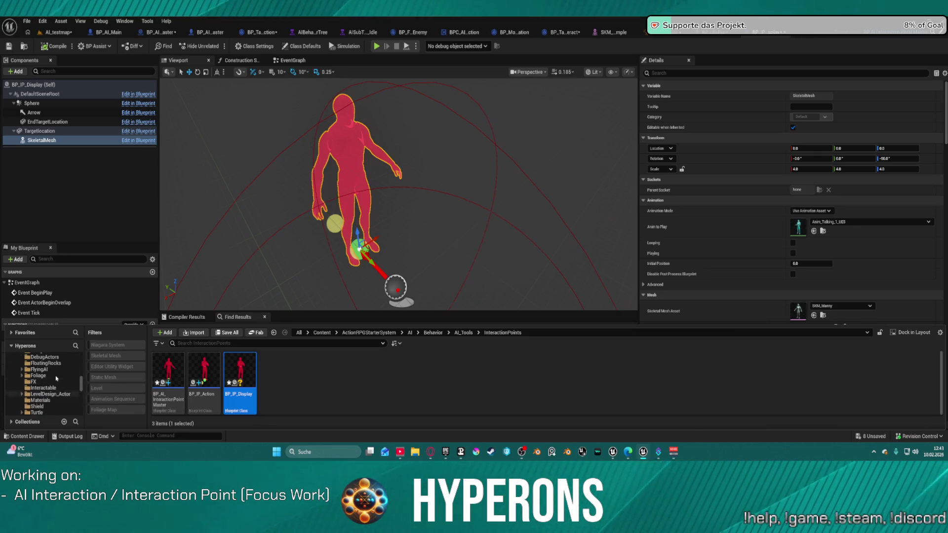
scroll(56, 378, up, 3)
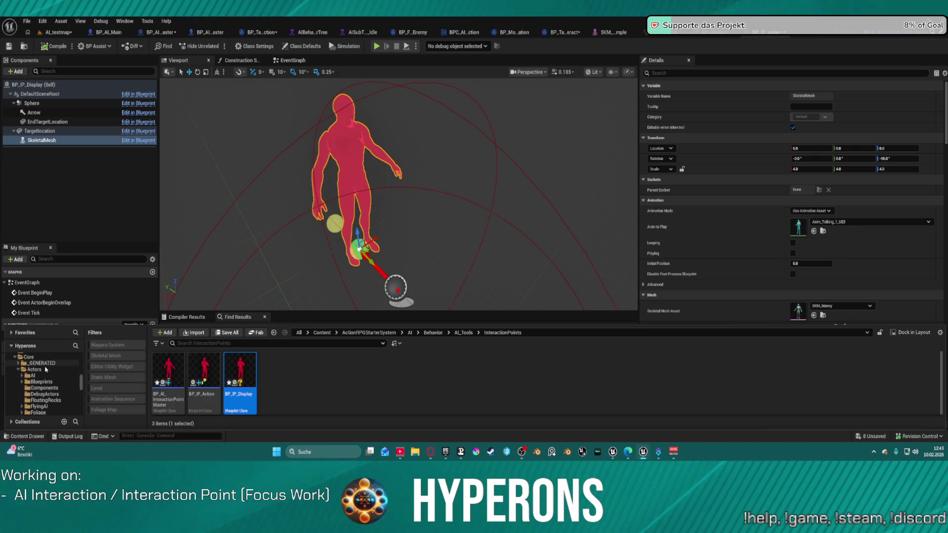
click(46, 370)
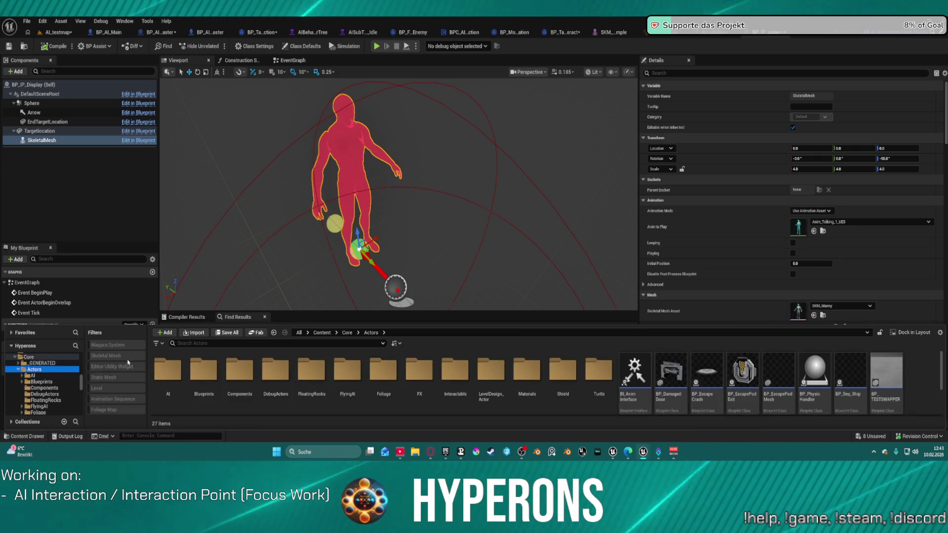
List assets matching 'dis' across the whole Content folder.
click(238, 343)
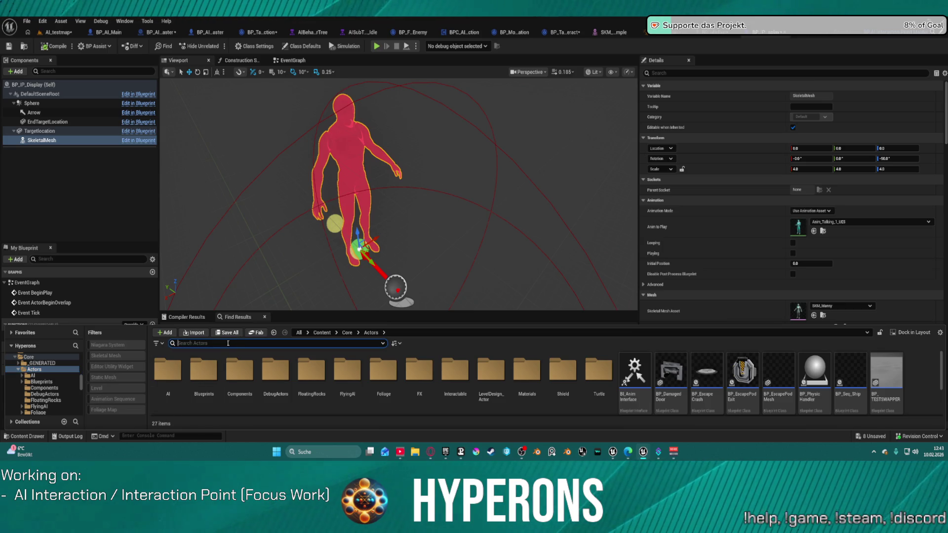
text(dis)
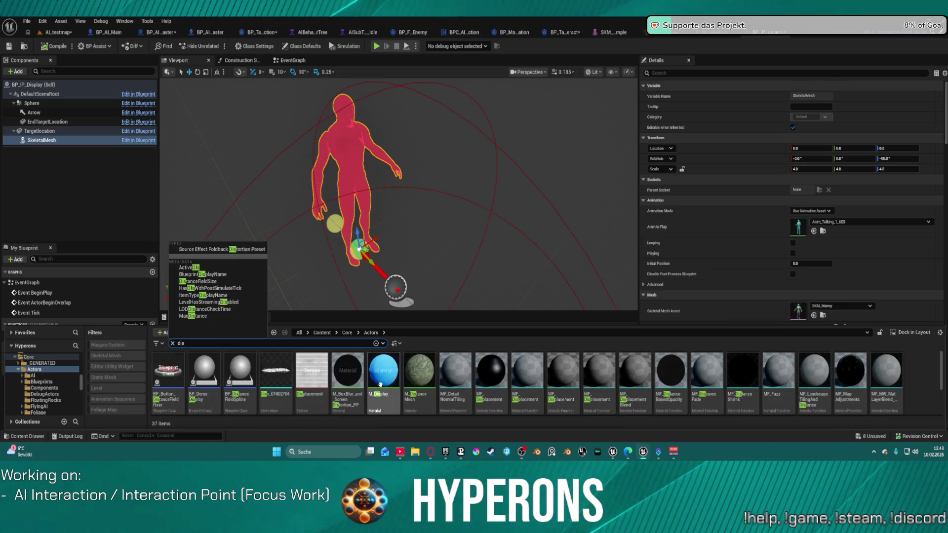
scroll(913, 377, down, 2)
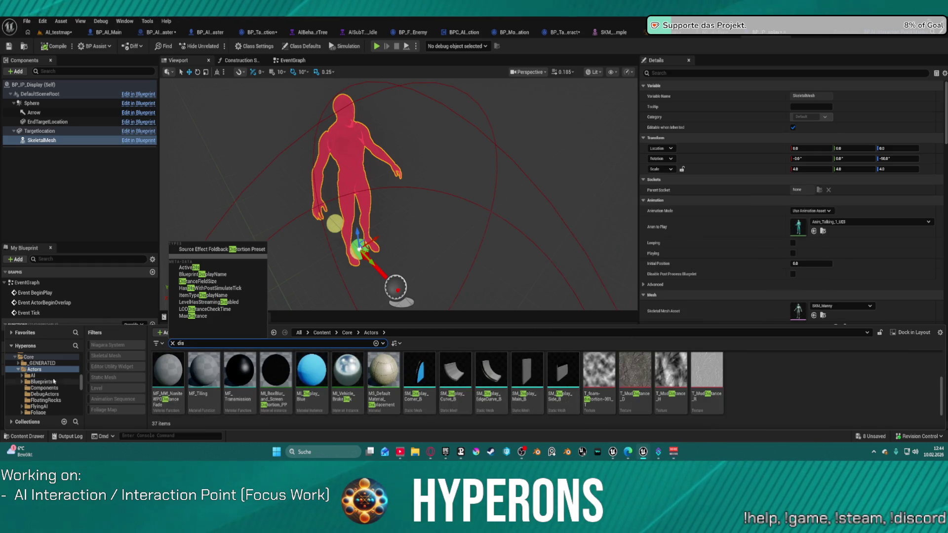
scroll(49, 370, down, 5)
scroll(71, 357, down, 5)
scroll(71, 356, up, 10)
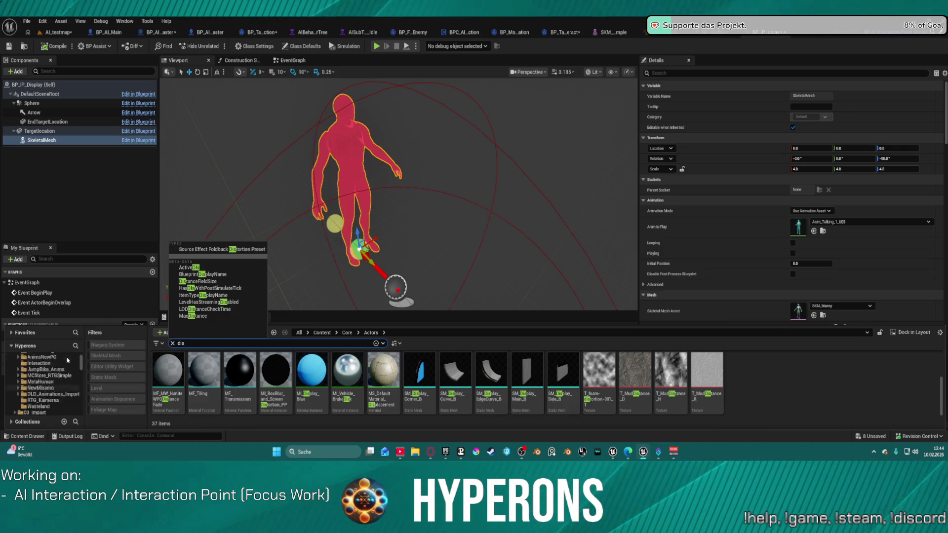
click(36, 363)
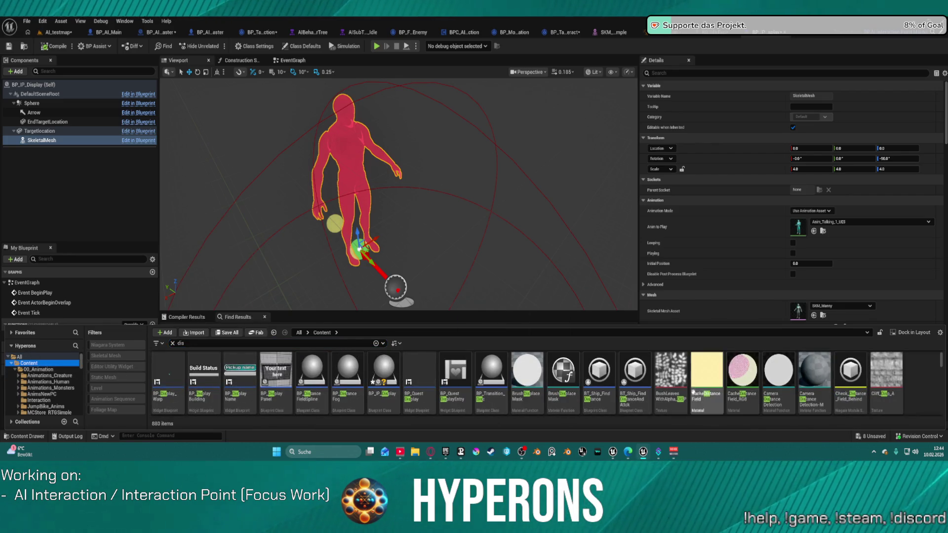
scroll(647, 396, down, 3)
scroll(642, 395, down, 5)
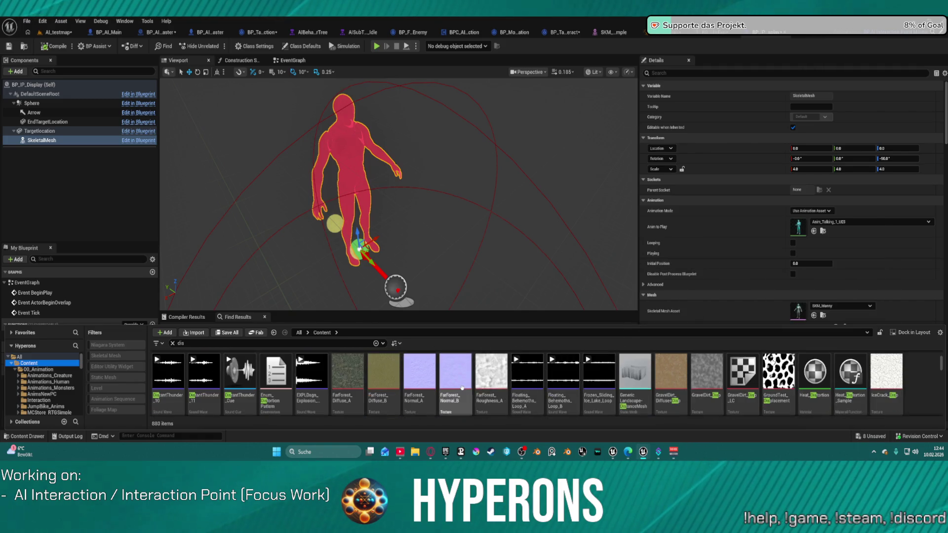
scroll(630, 392, down, 8)
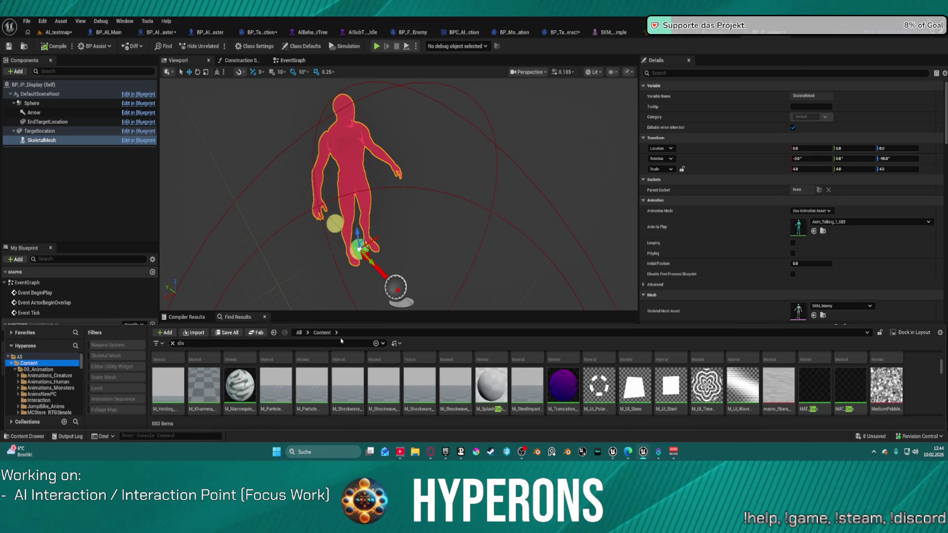
click(158, 343)
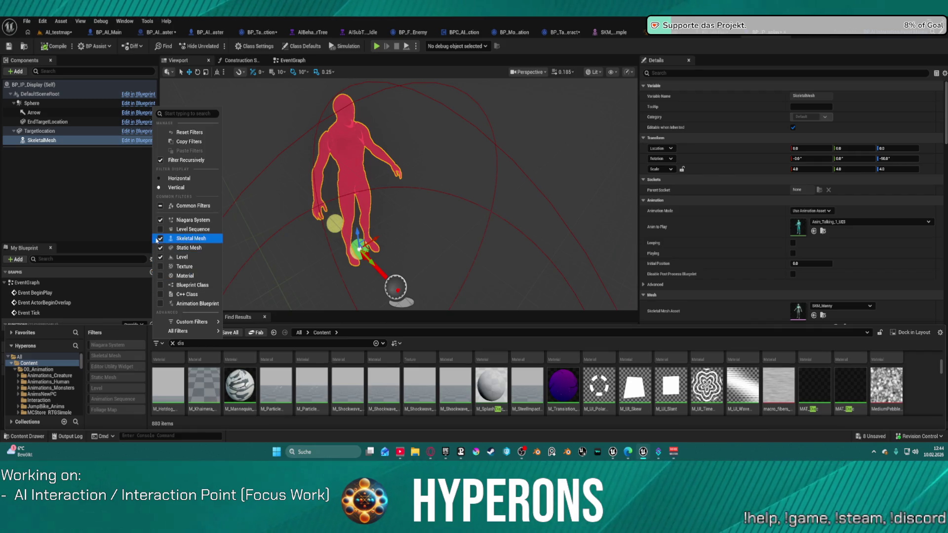
Reset the asset filters and show only Static Mesh assets.
click(183, 133)
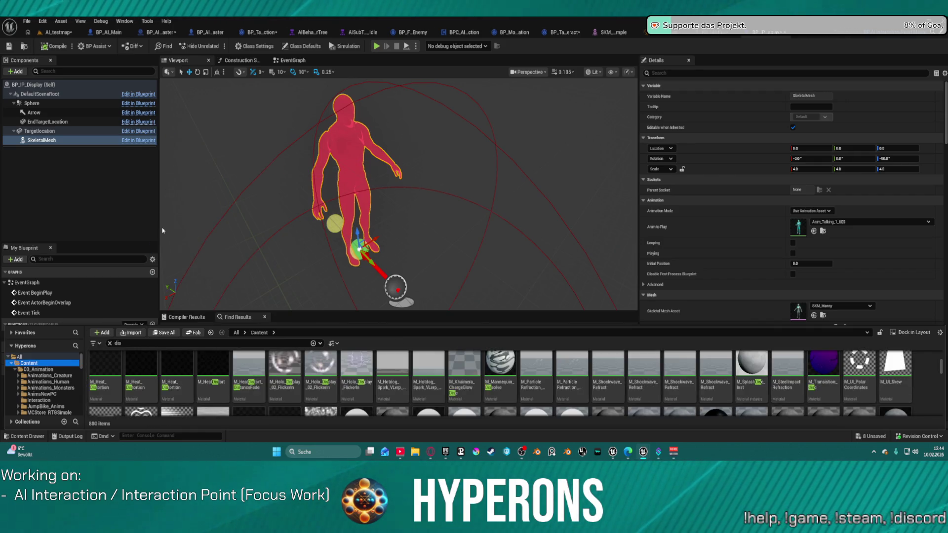
click(94, 343)
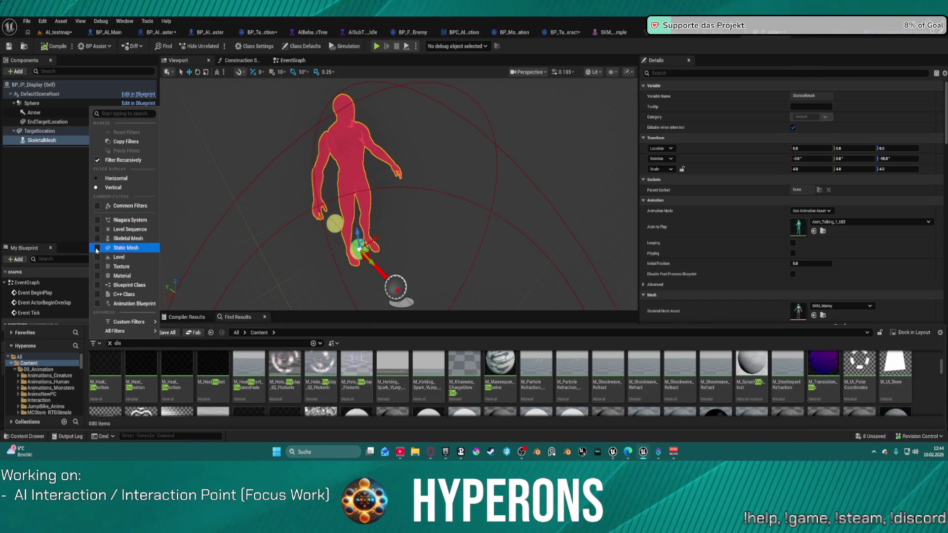
click(102, 248)
click(363, 413)
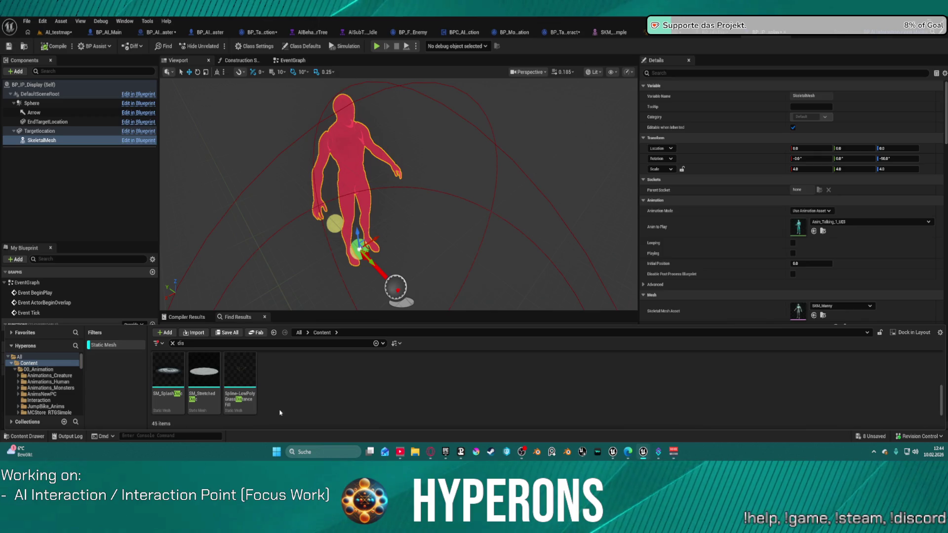
Search for 'console' and drag the Console mesh into BP_IP_Display's components.
click(191, 343)
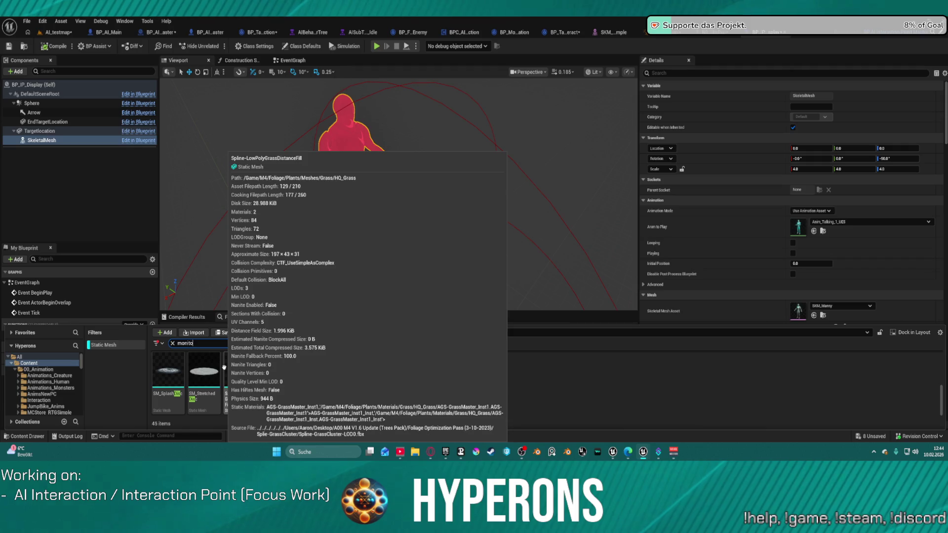
text(r)
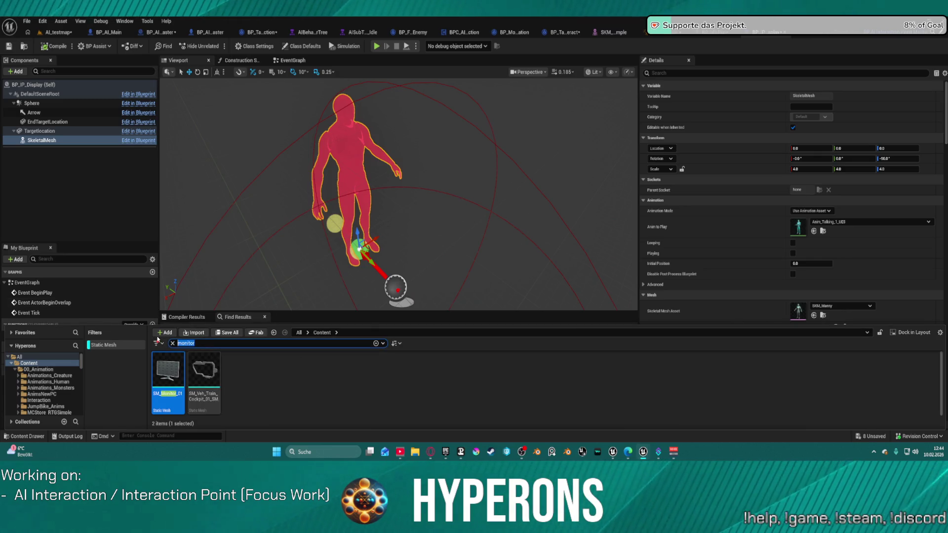
text(console)
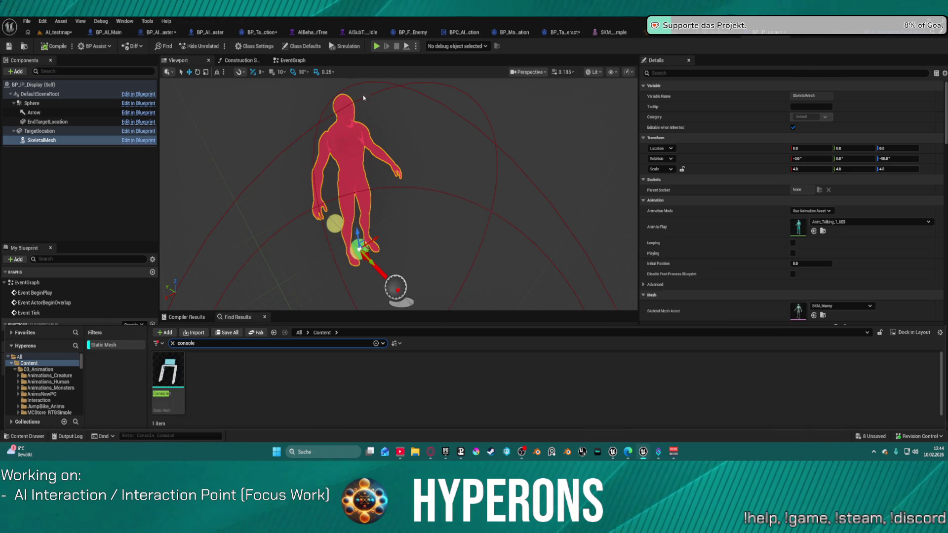
mouse_move(168, 370)
mouse_down()
mouse_move(111, 226)
mouse_move(39, 157)
mouse_move(52, 166)
mouse_up()
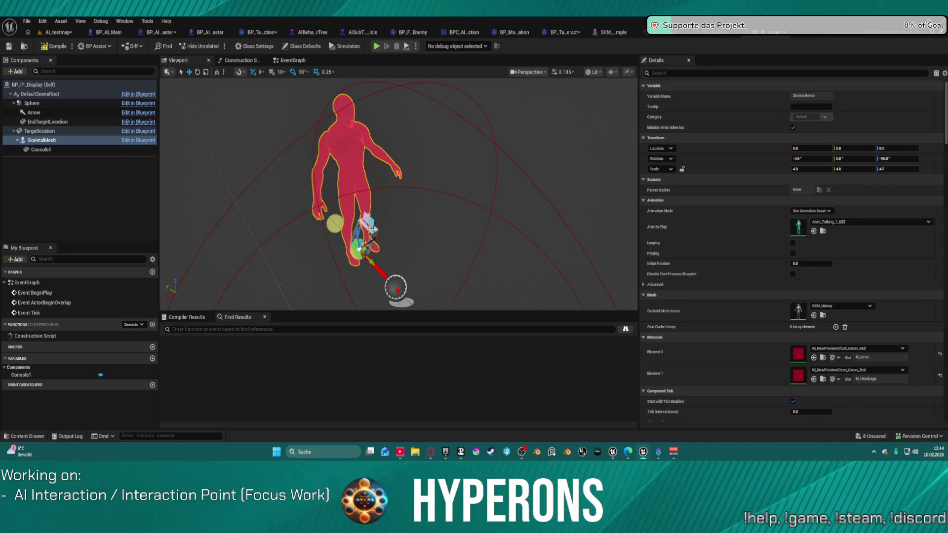
Move Console1 from under Targetlocation to directly under DefaultSceneRoot and reset its scale.
drag(367, 242, 355, 252)
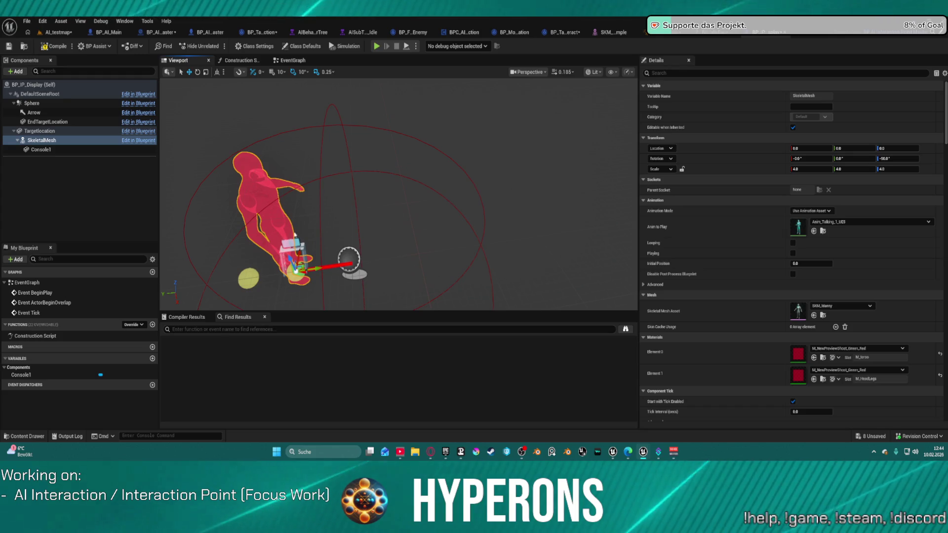
click(42, 150)
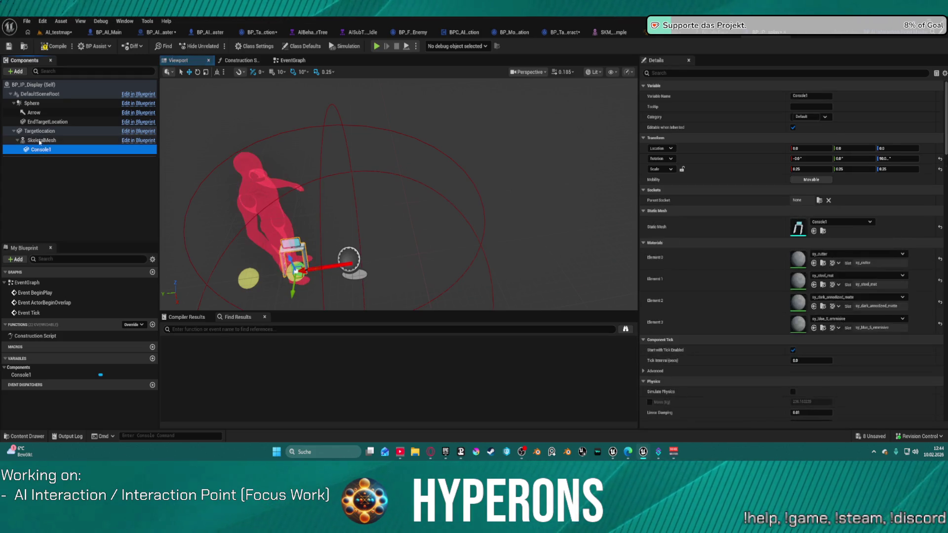
click(40, 141)
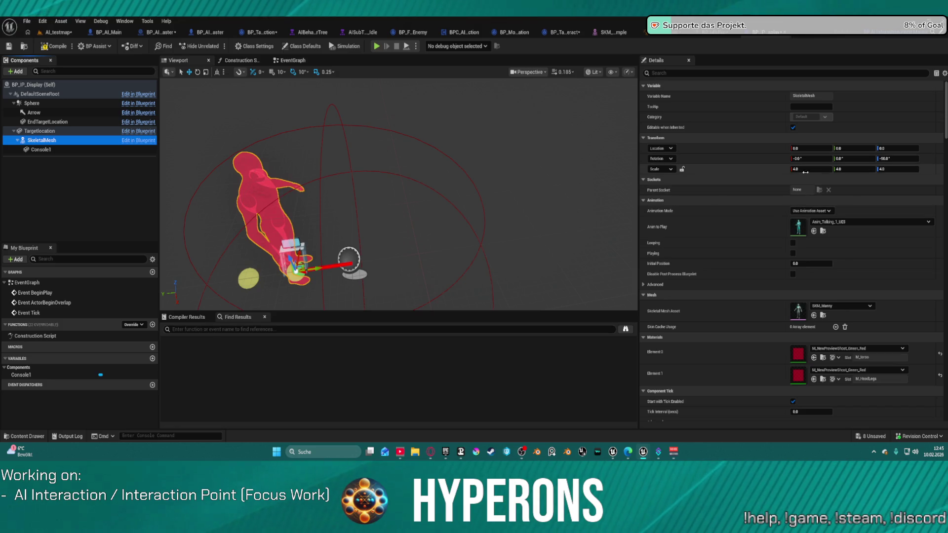
click(117, 131)
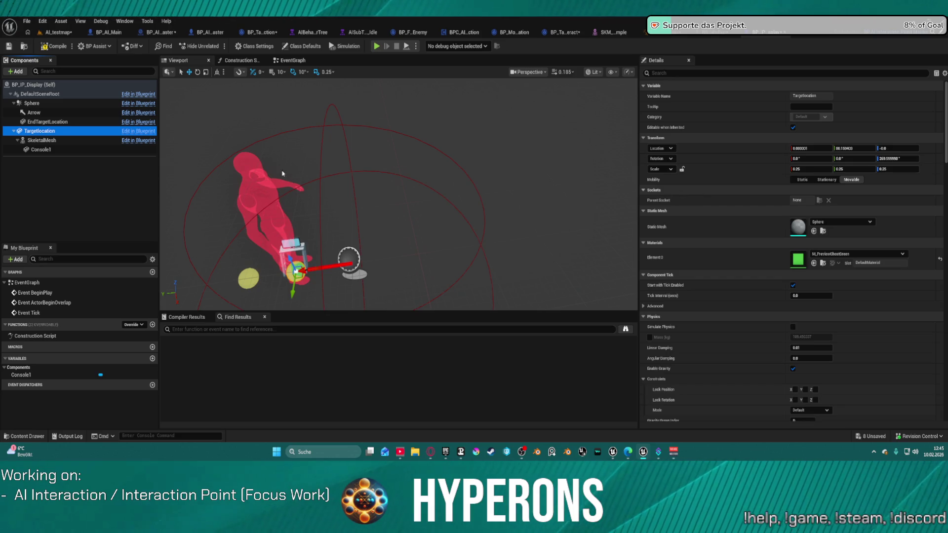
click(42, 149)
drag(44, 142, 42, 132)
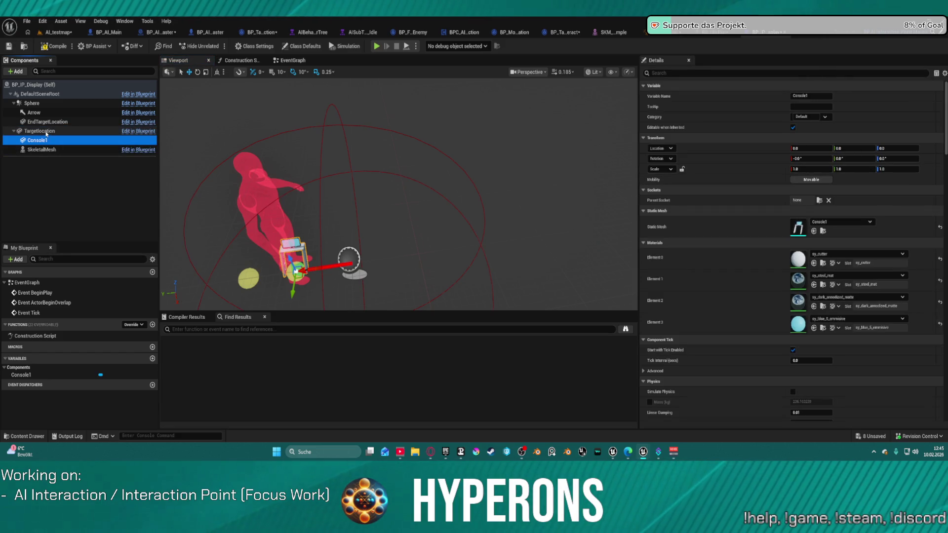
drag(35, 142, 35, 95)
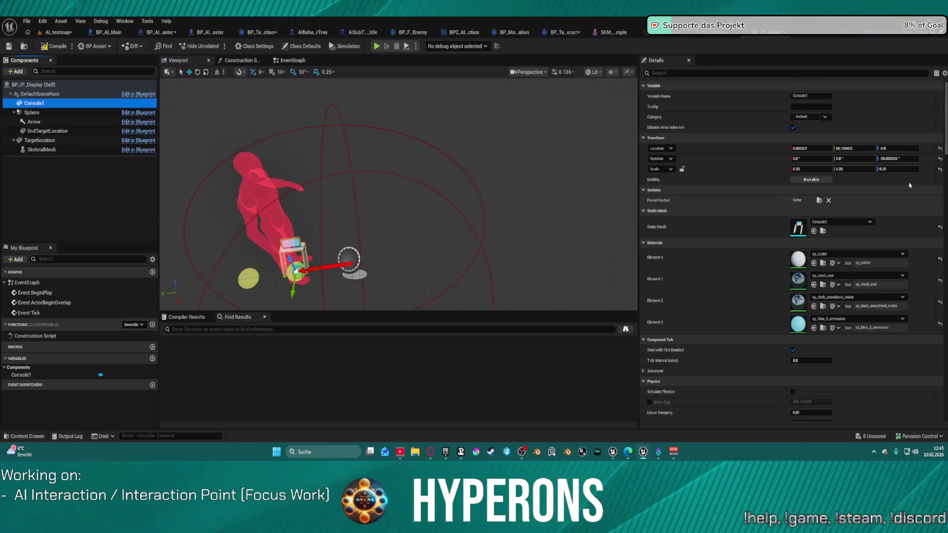
click(940, 169)
Zero Console1's rotation and location, scale it uniformly to 0.75, and shift it to about 58.8 on Y.
click(940, 159)
click(940, 148)
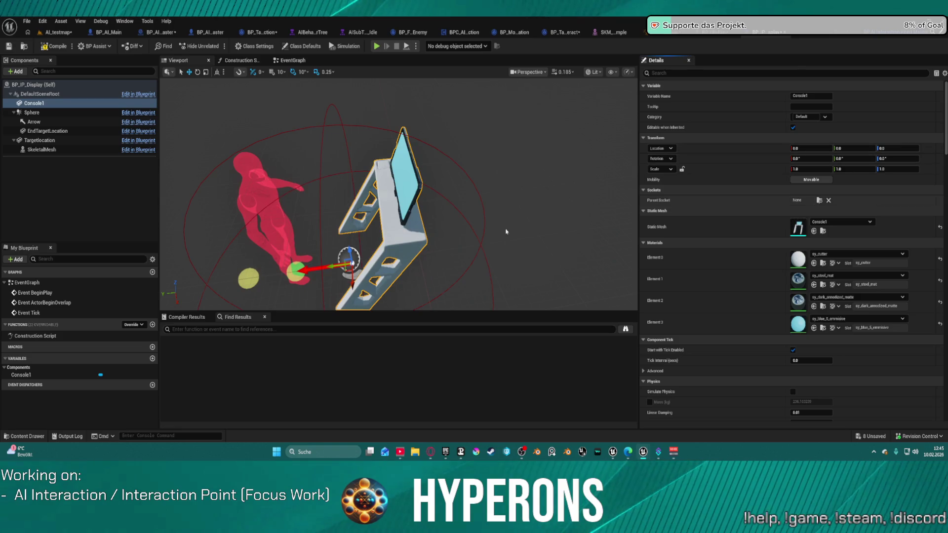
drag(395, 197, 578, 235)
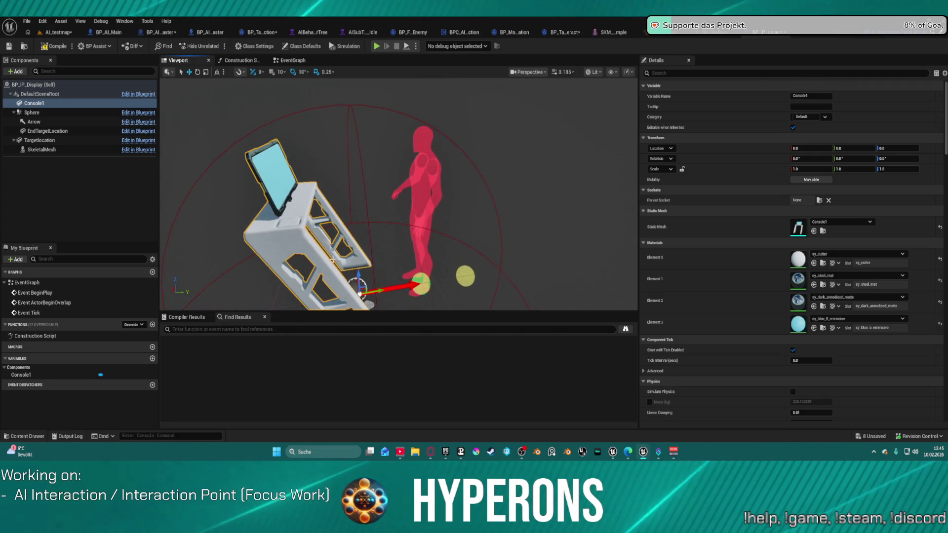
drag(811, 169, 803, 169)
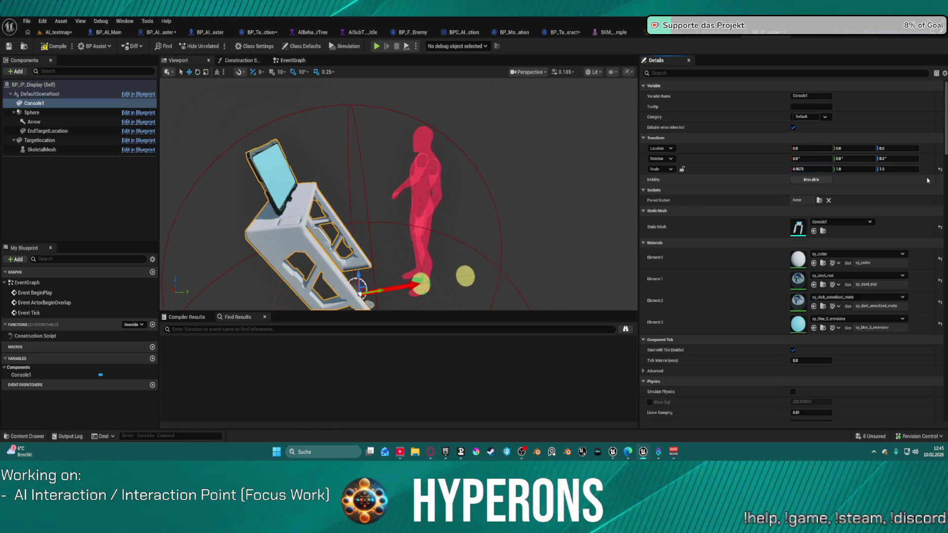
key(ctrl+z)
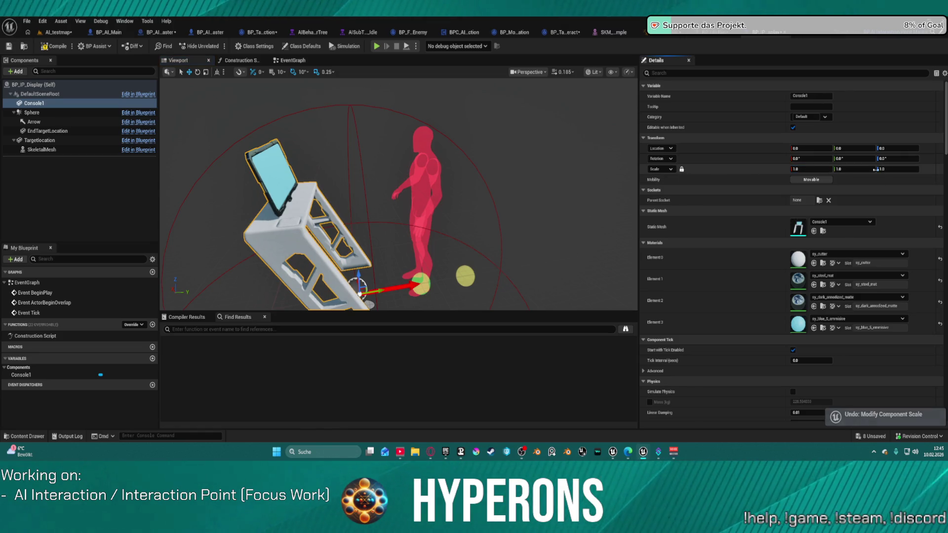
drag(905, 169, 852, 169)
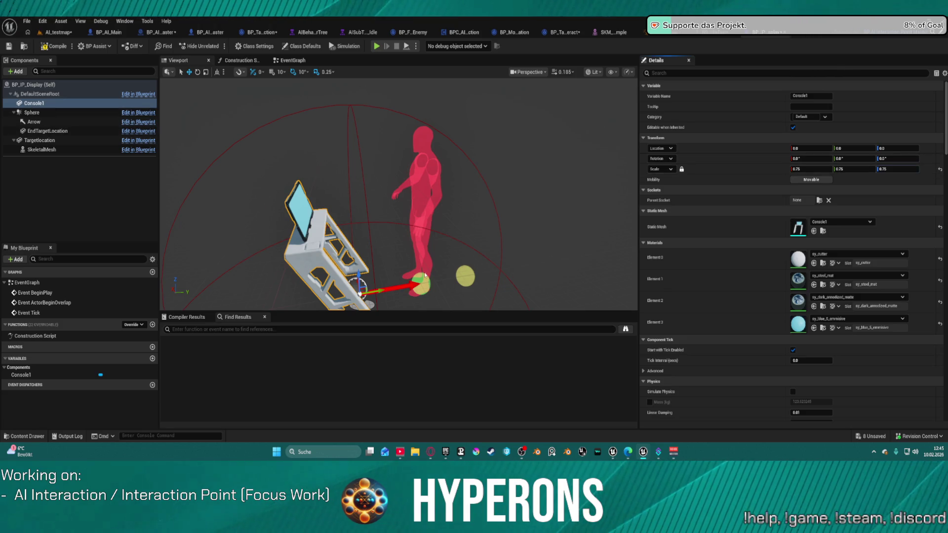
mouse_move(377, 291)
mouse_down()
mouse_move(423, 284)
mouse_move(230, 158)
mouse_up()
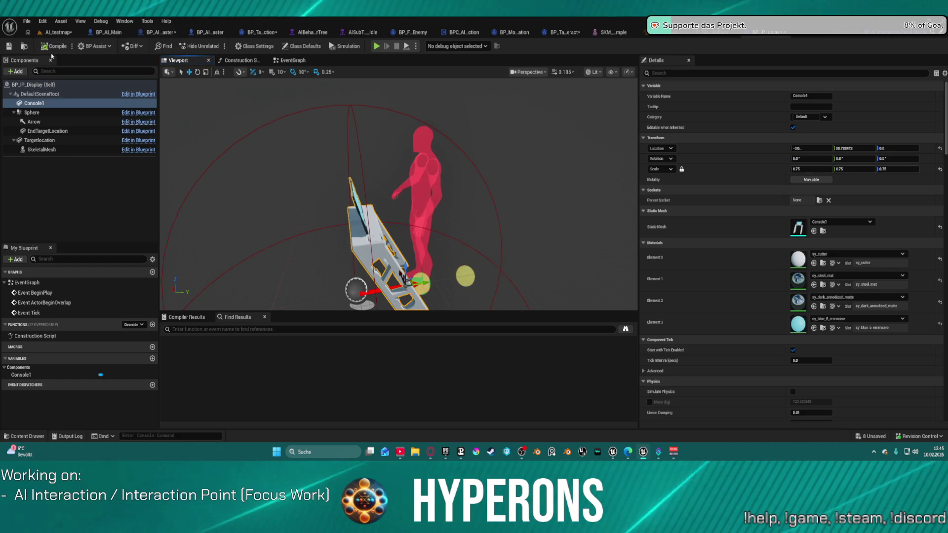
Place a BP_IP_Display actor into the AI_testmap level.
click(63, 33)
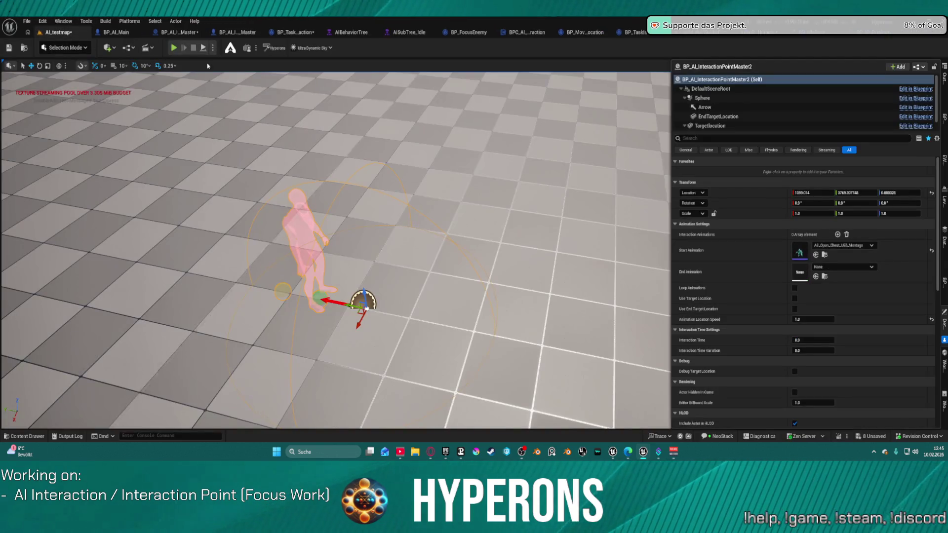
key(ctrl+space)
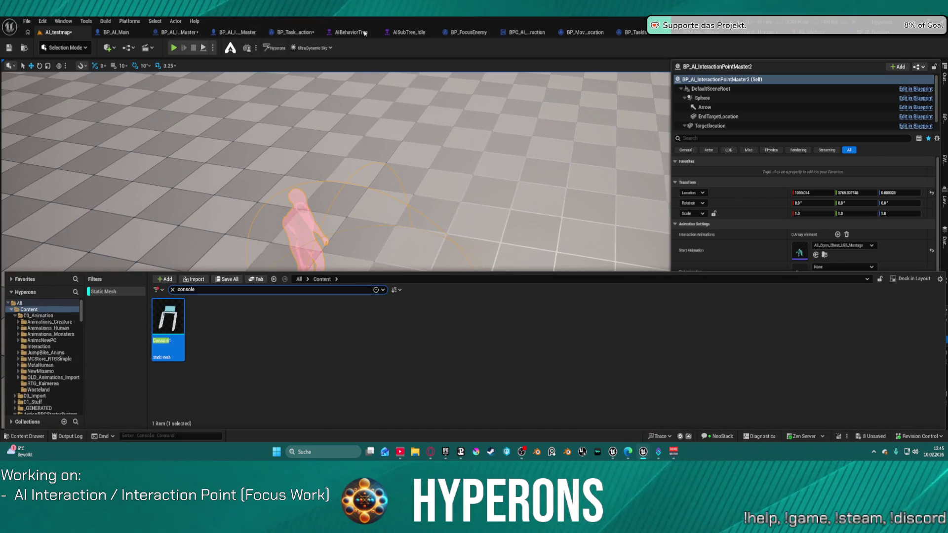
click(858, 37)
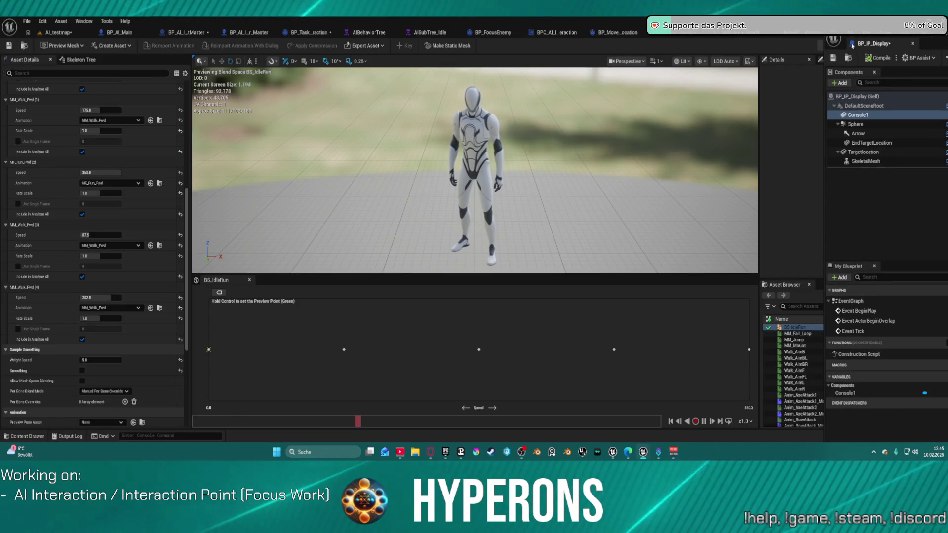
click(870, 43)
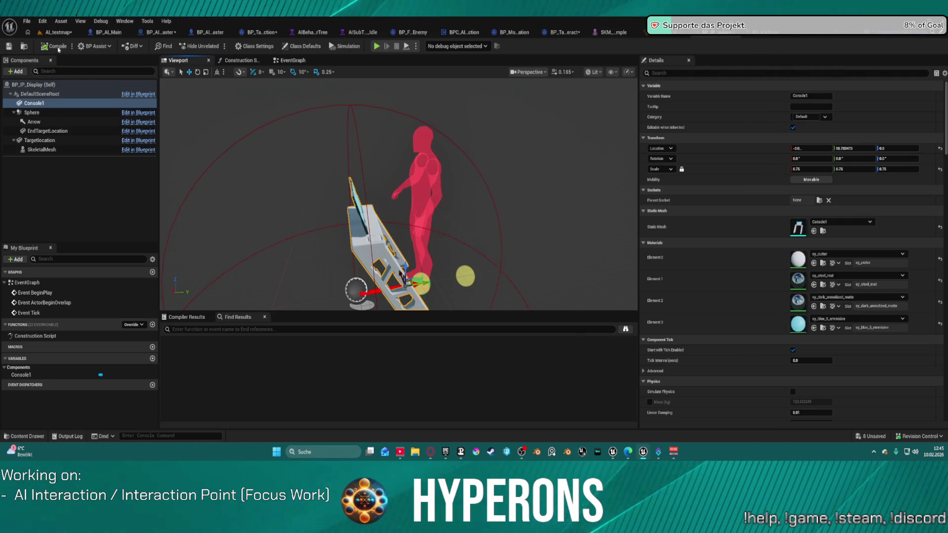
click(24, 47)
mouse_move(240, 326)
mouse_down()
mouse_move(346, 232)
mouse_move(401, 216)
mouse_up()
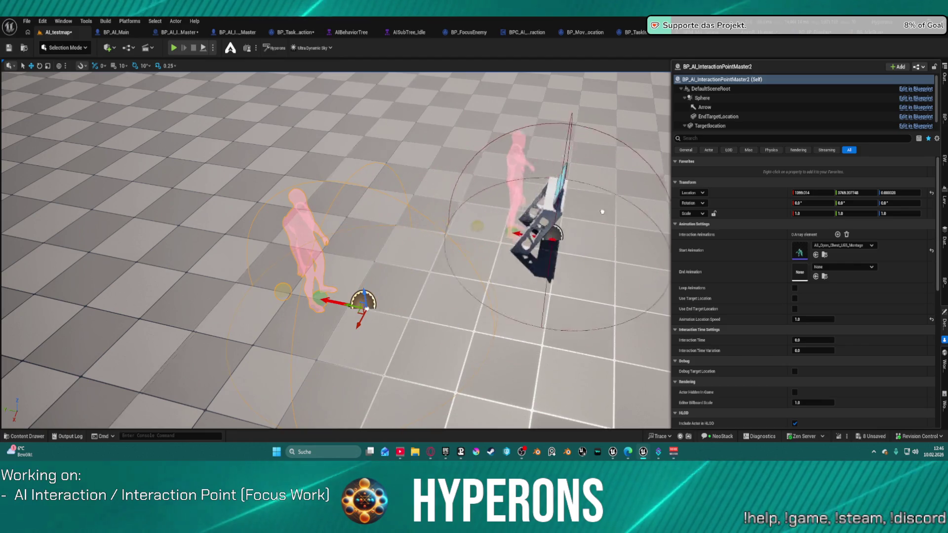
Delete the old pink BP_AI_InteractionPointMaster2 actor.
click(363, 168)
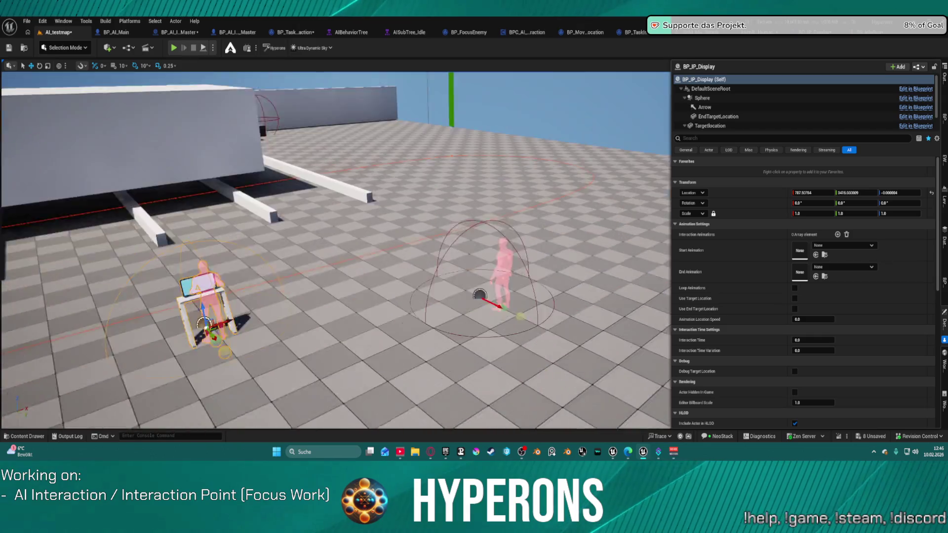
click(502, 239)
key(Delete)
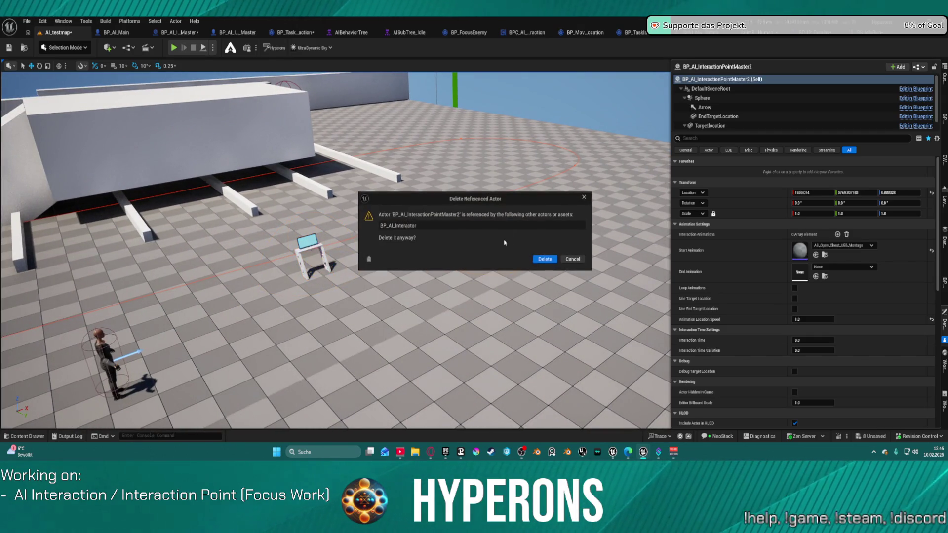
Confirm the deletion and place a BP_IP_Action beside the console, rotated about 100°.
click(544, 267)
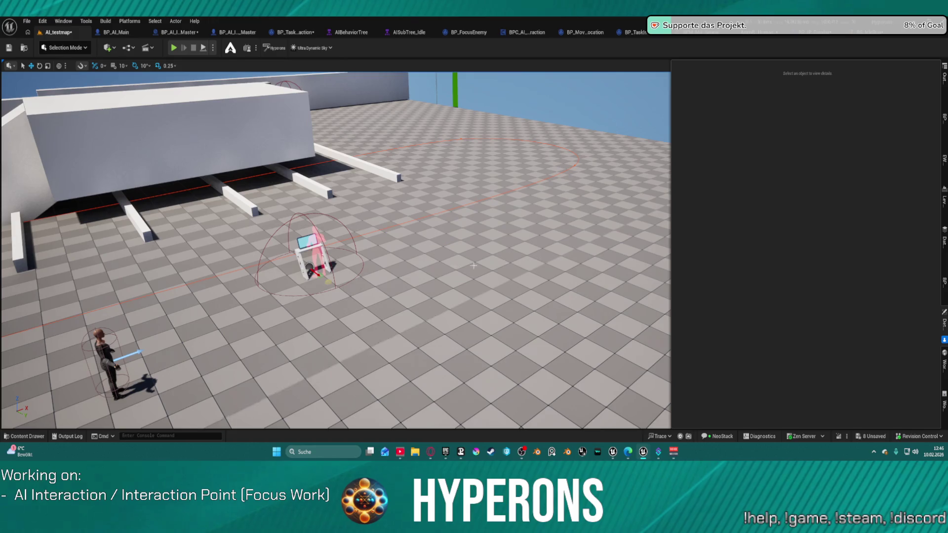
key(ctrl+space)
mouse_move(215, 329)
mouse_down()
mouse_move(218, 296)
mouse_move(415, 202)
mouse_move(394, 230)
mouse_move(409, 224)
mouse_up()
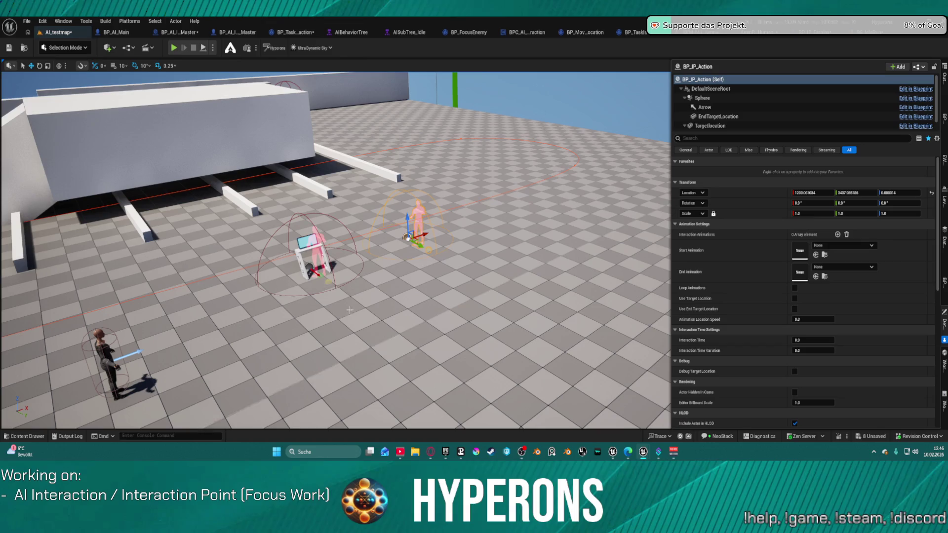
mouse_move(419, 247)
mouse_down()
mouse_move(505, 289)
mouse_move(477, 291)
mouse_move(487, 289)
mouse_up()
key(e)
click(107, 363)
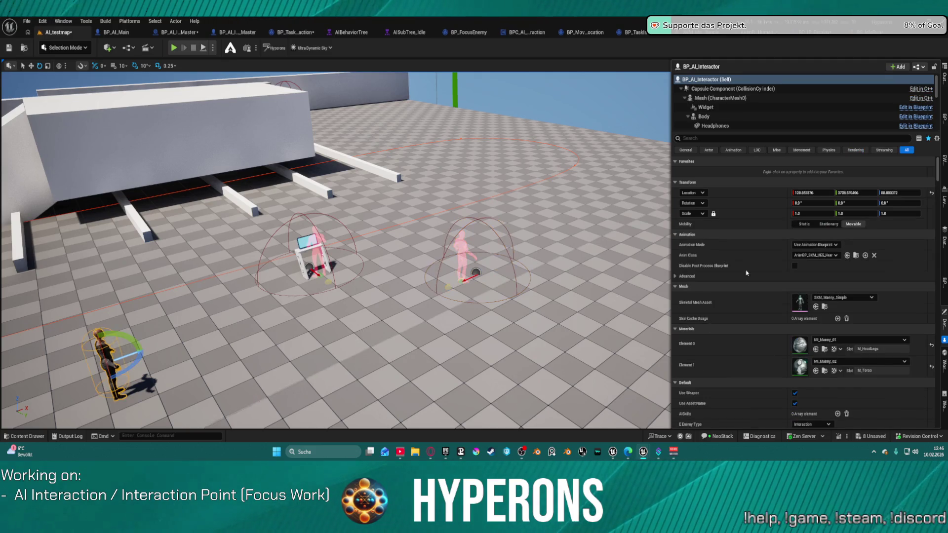
Add BP_IP_Display and BP_IP_Action as BPC_AI_Interaction's two Available Interaction Points.
scroll(721, 125, down, 5)
click(720, 125)
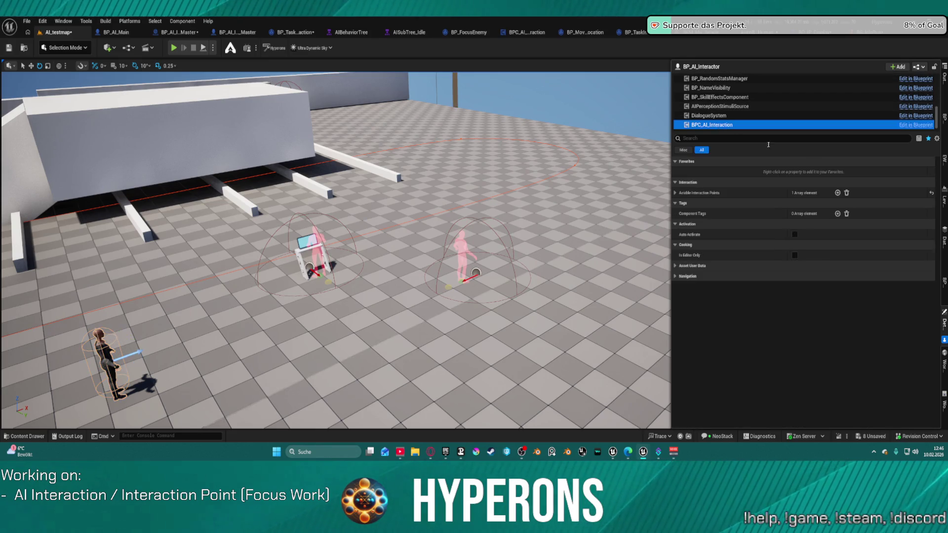
click(676, 193)
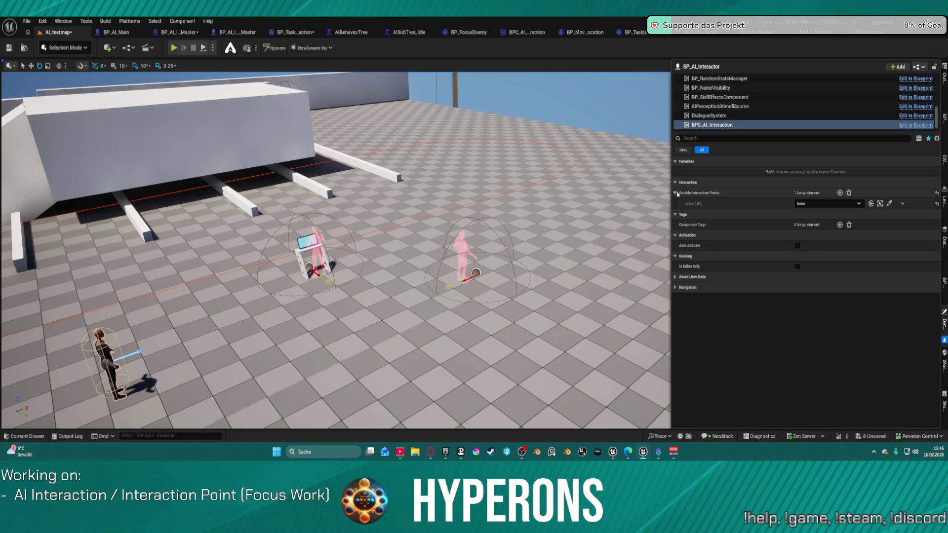
click(840, 192)
click(828, 206)
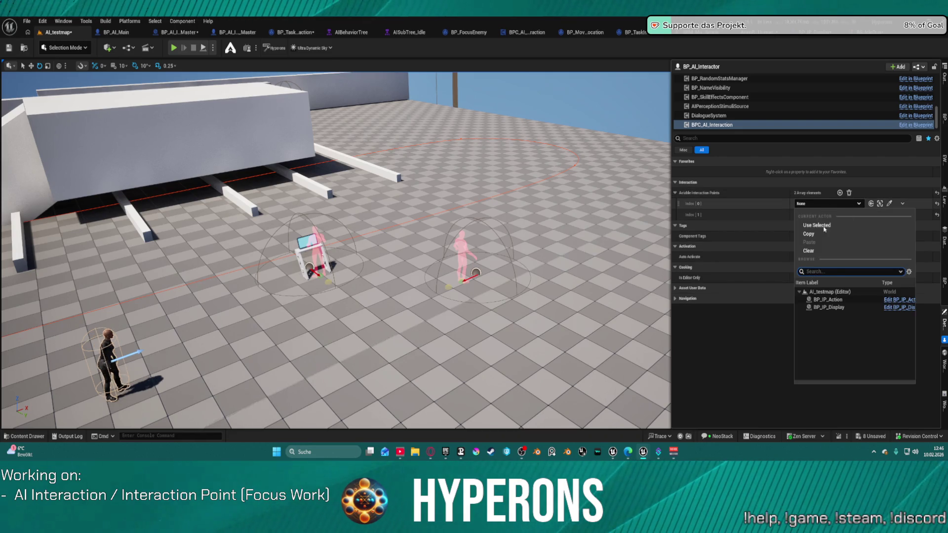
click(842, 306)
click(828, 214)
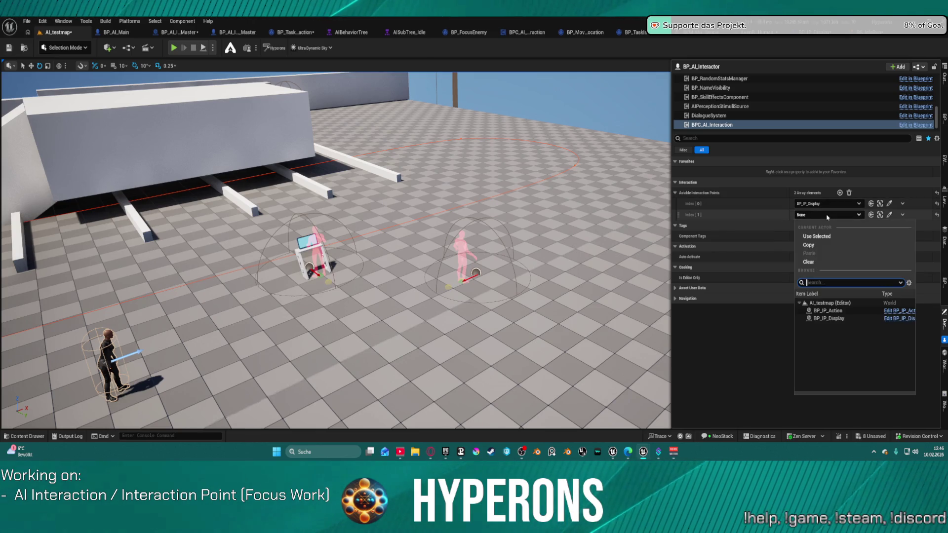
click(826, 310)
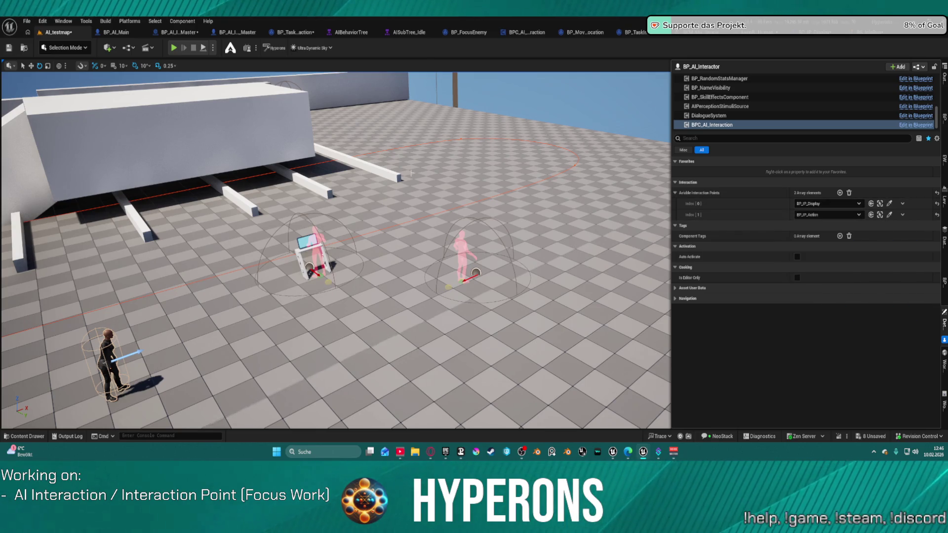
click(452, 168)
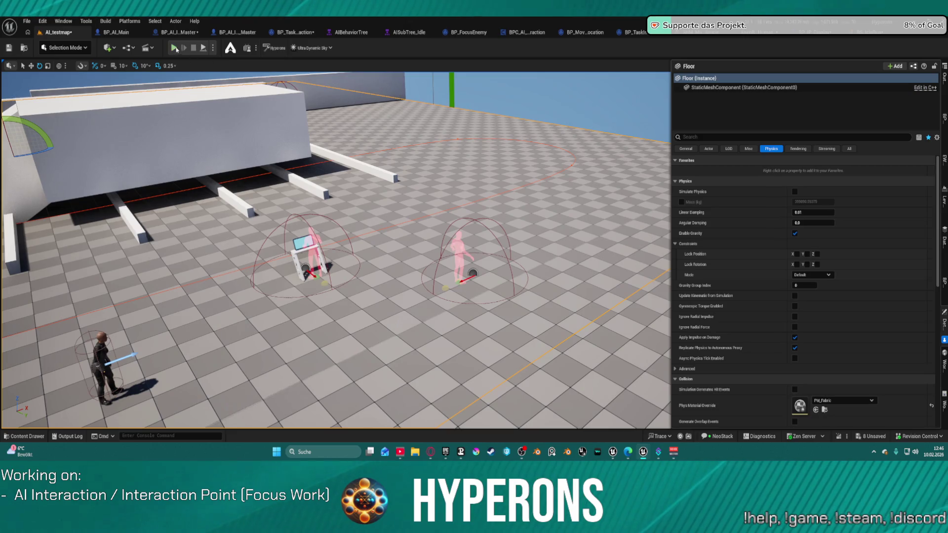
Play-test the level briefly, then deselect the grenade and frame the test area.
key(alt+p)
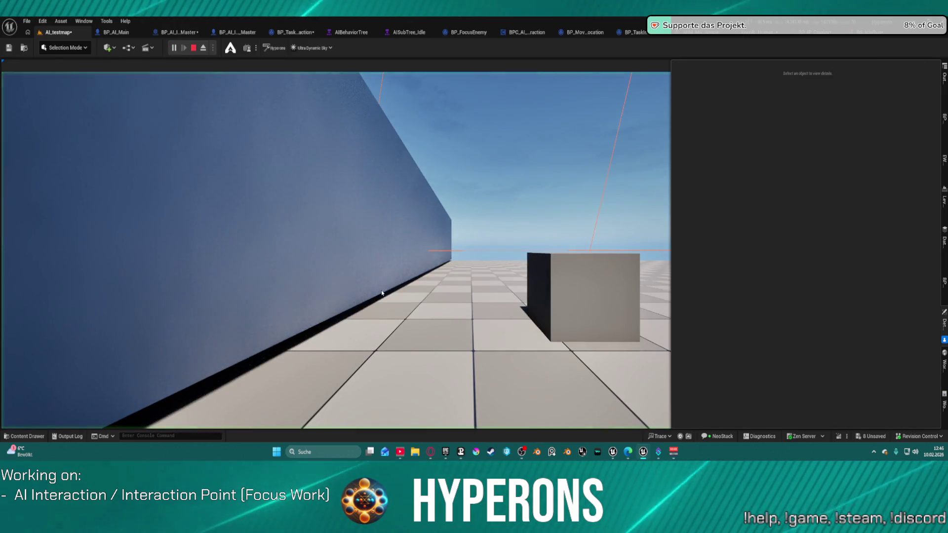
click(193, 48)
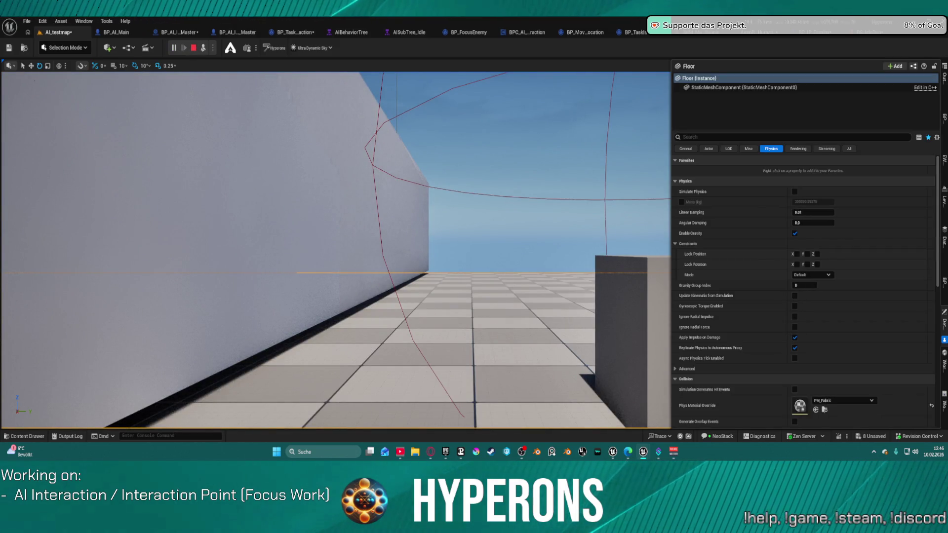
click(494, 148)
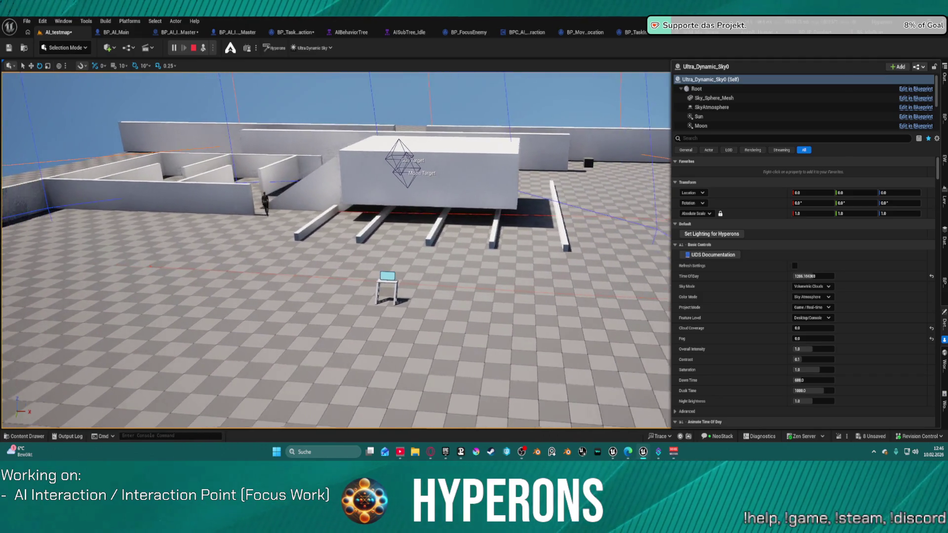
key(Escape)
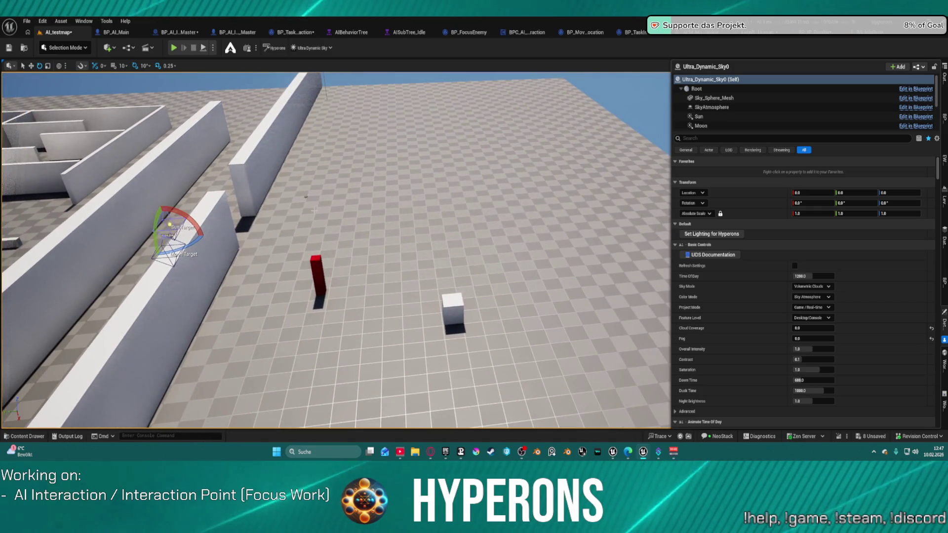
click(305, 196)
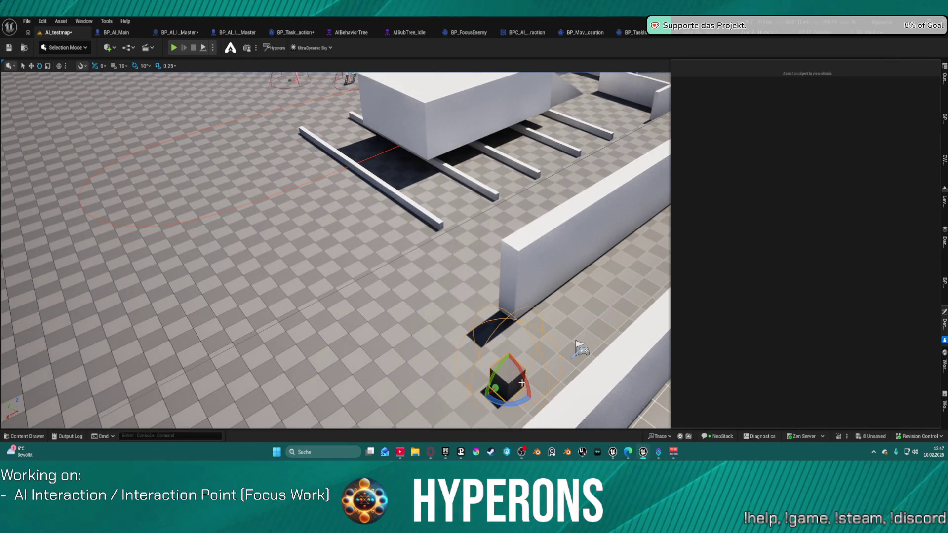
key(Escape)
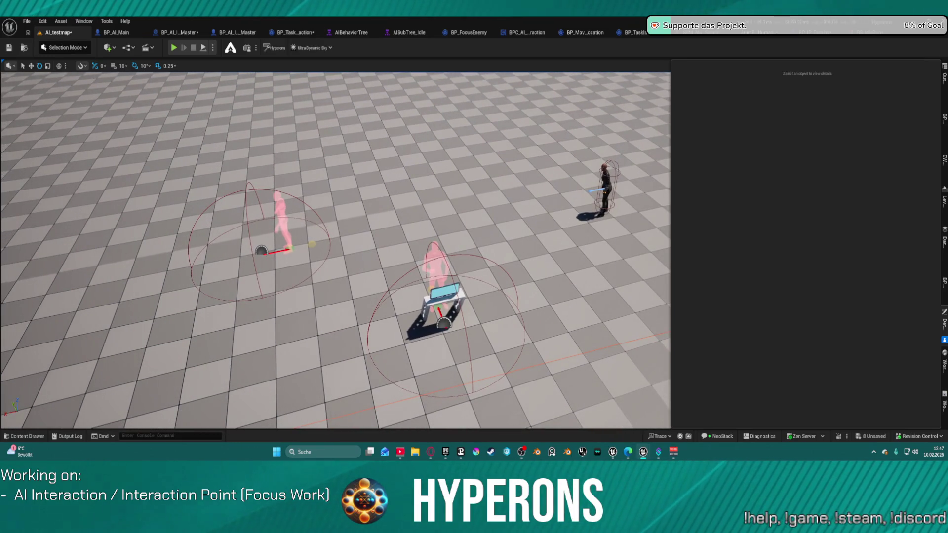
Set Animation Location Speed to 1.0 on BP_IP_Display and BP_IP_Action, then open BP_IP_Display's Blueprint.
click(606, 180)
click(445, 295)
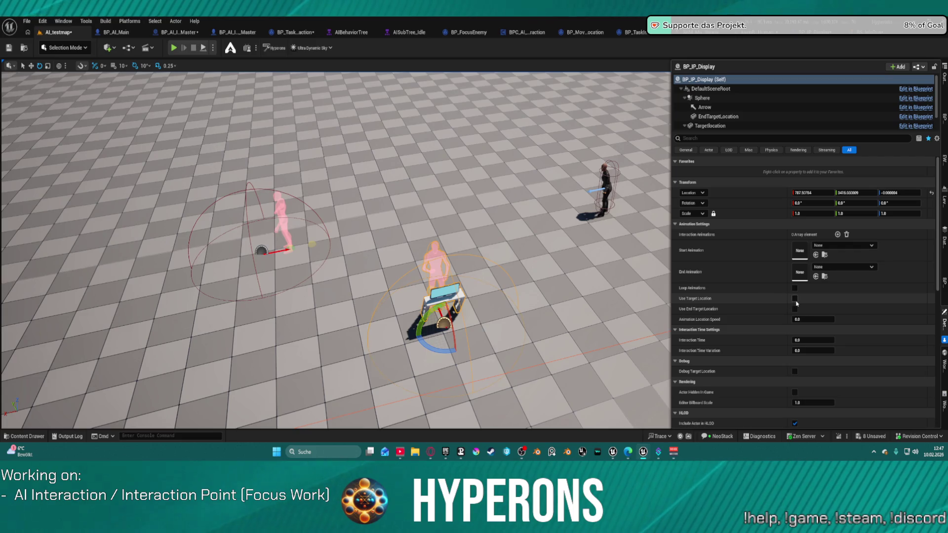
click(810, 320)
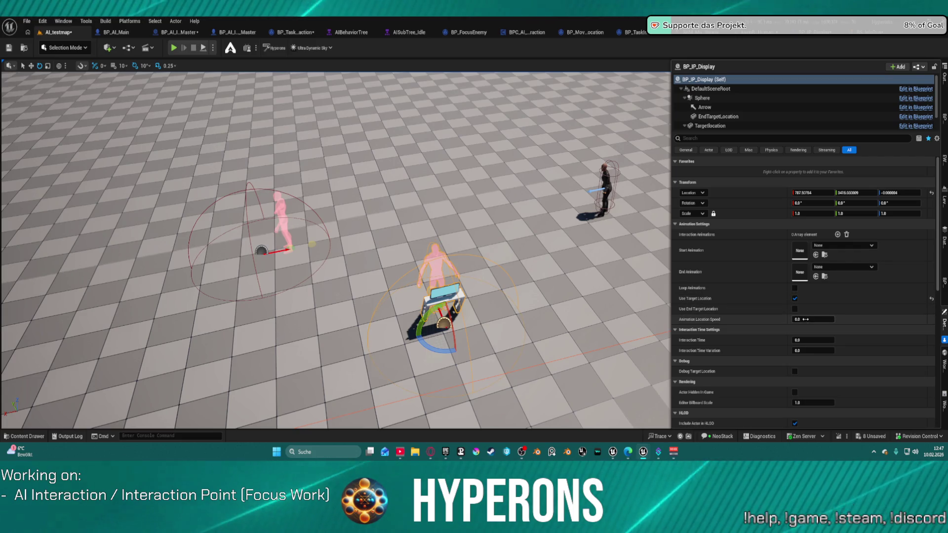
text(1)
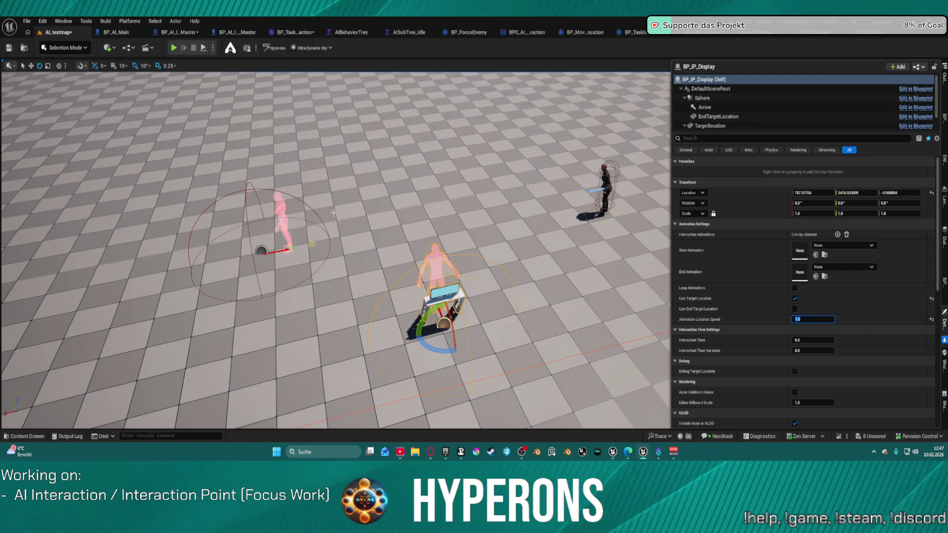
click(278, 223)
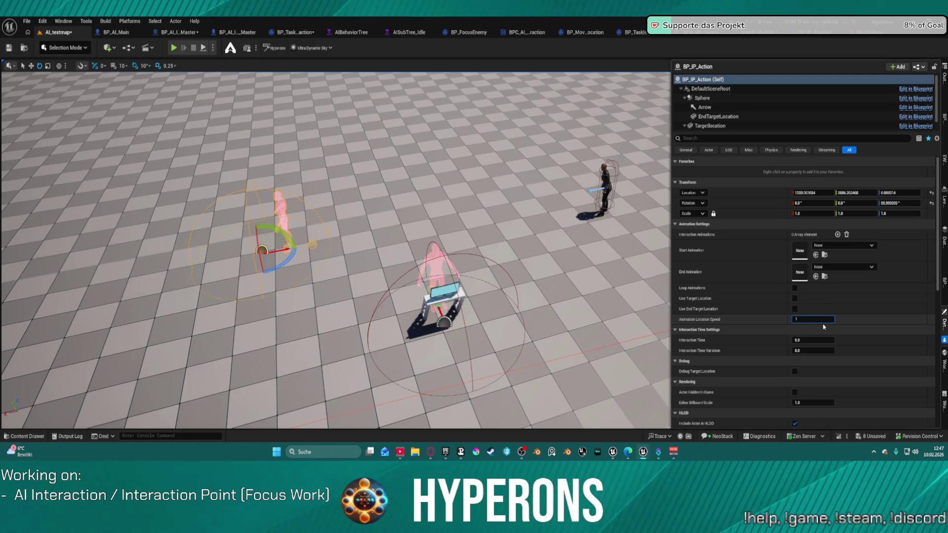
key(Return)
click(818, 35)
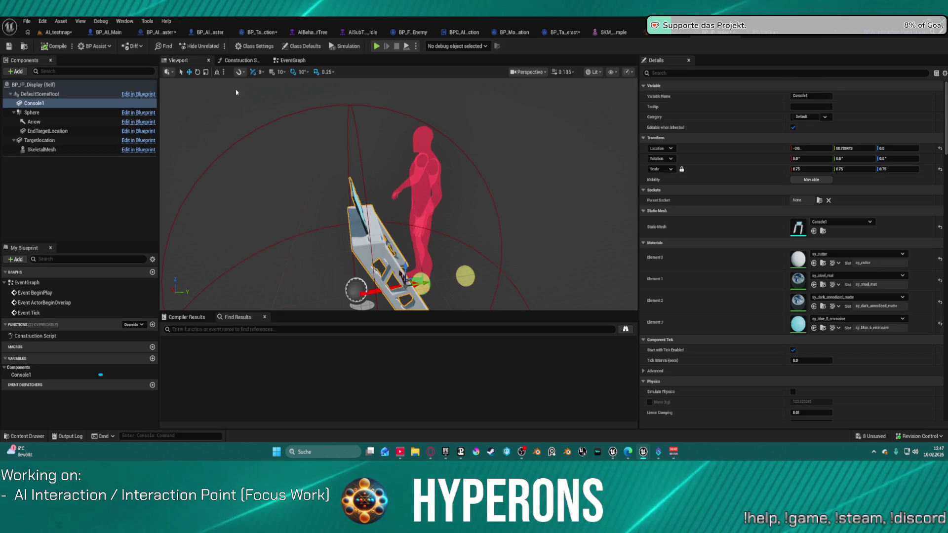
Edit the default Animation Location Speed in BP_IP_Display's Class Defaults, then switch to BP_AI_Interactor_Master.
click(302, 46)
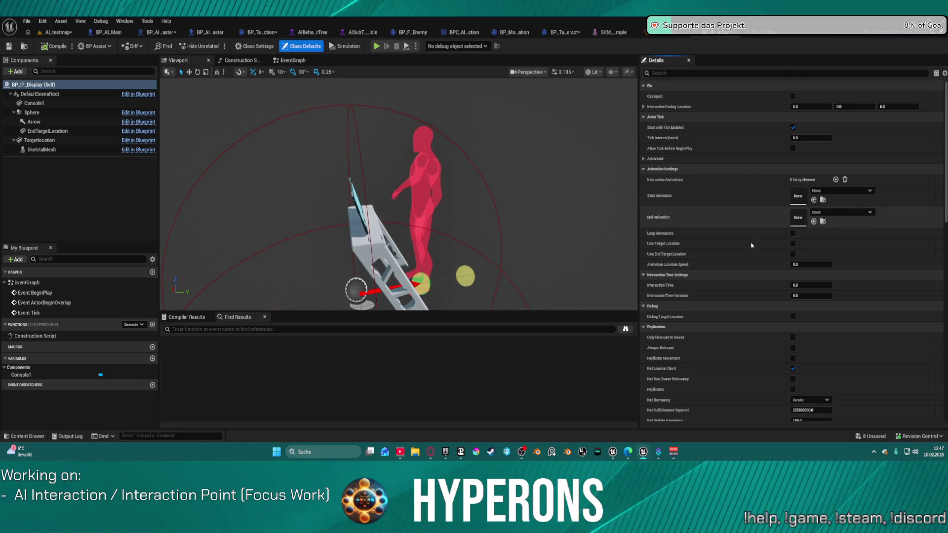
click(796, 265)
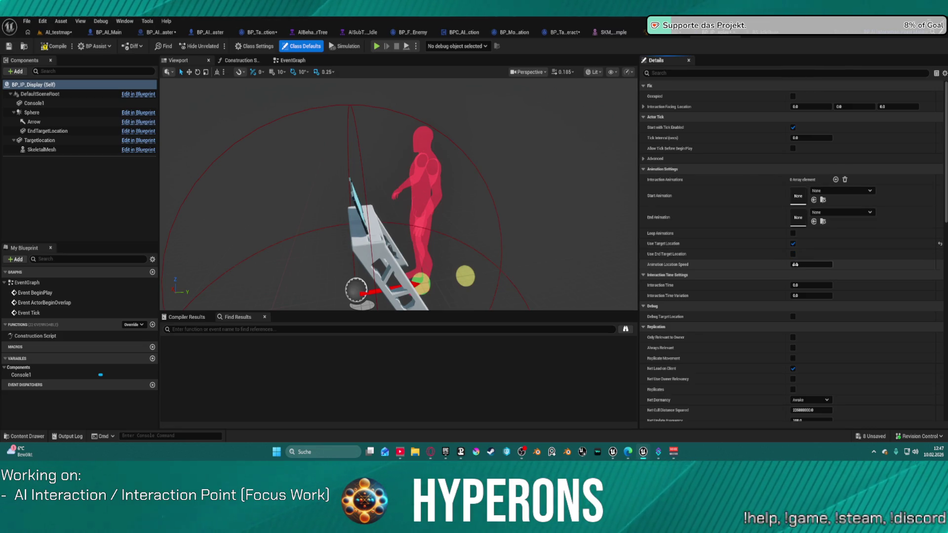
click(510, 228)
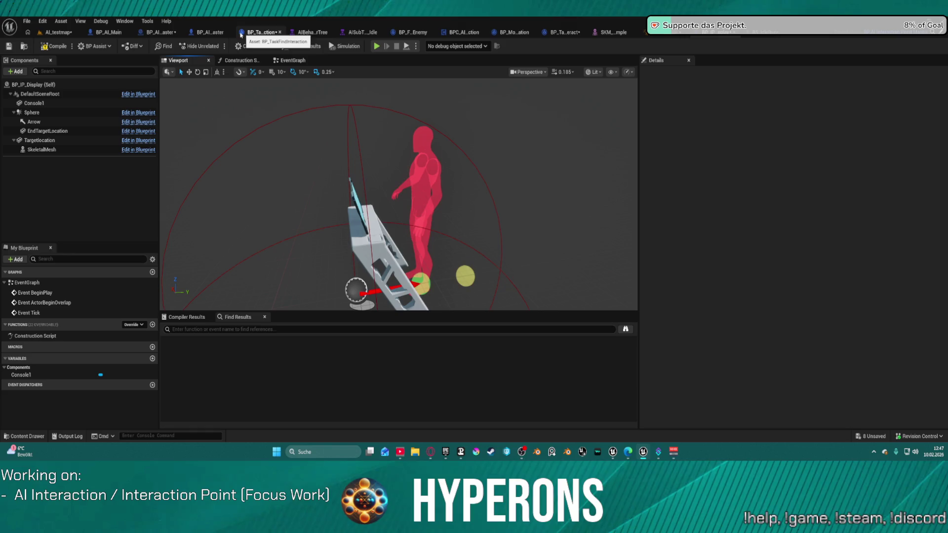
click(208, 33)
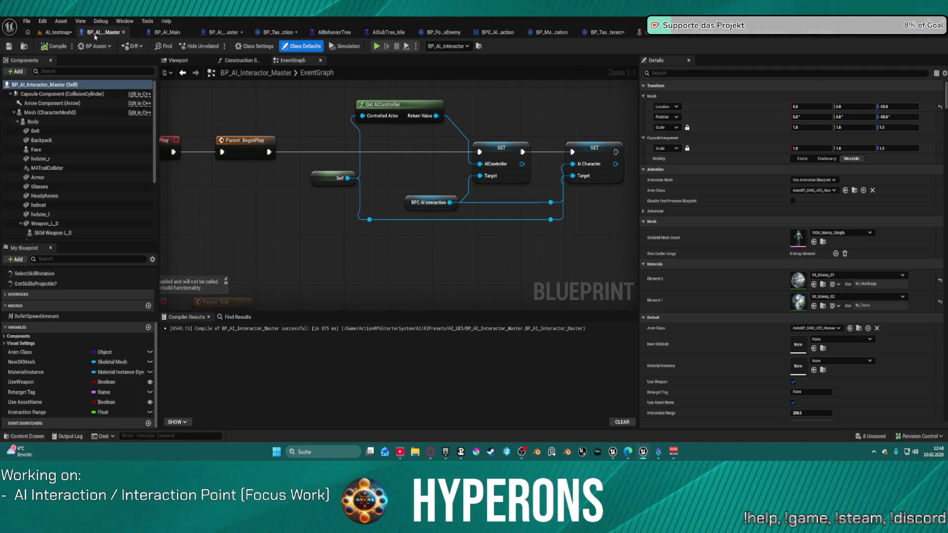
Close the AIBehaviorTree and SKM_Manny_Simple editor tabs and go back to the AI_testmap tab.
click(213, 33)
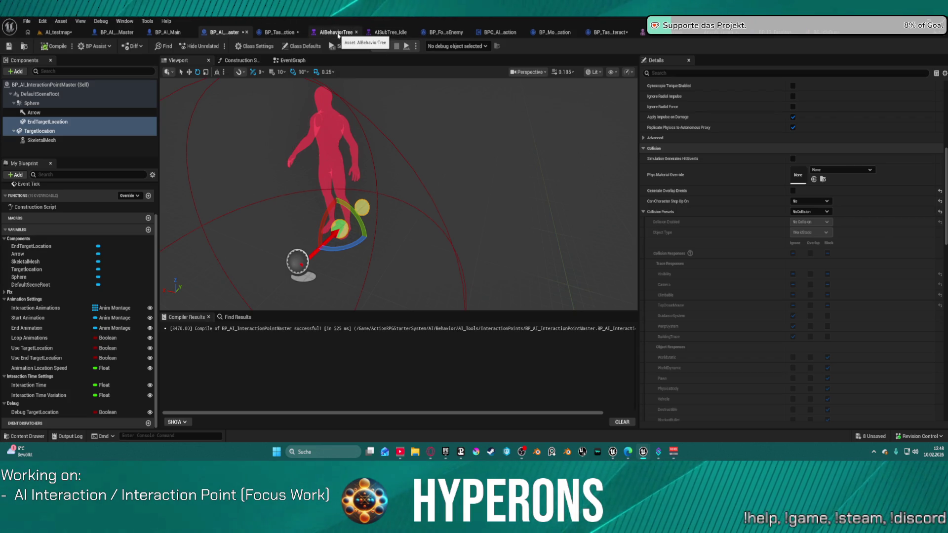
click(356, 33)
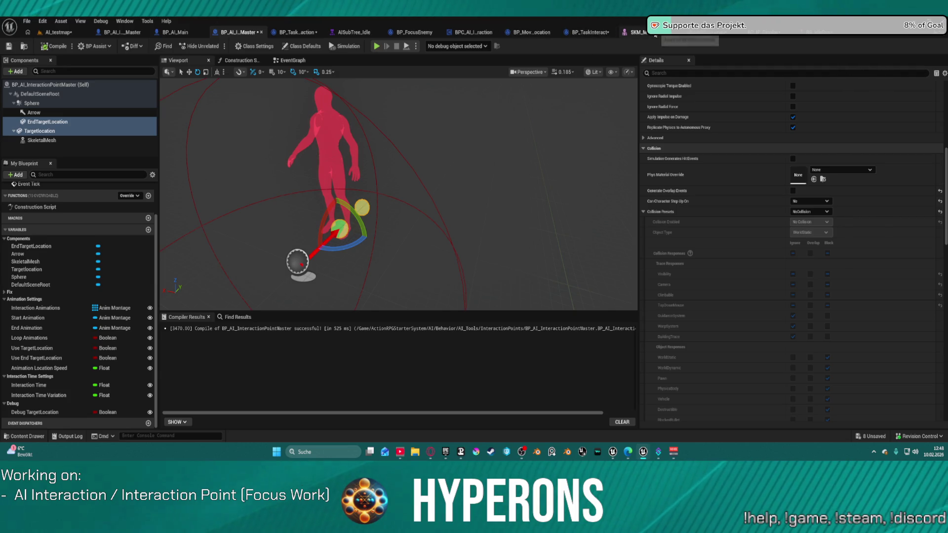
click(666, 34)
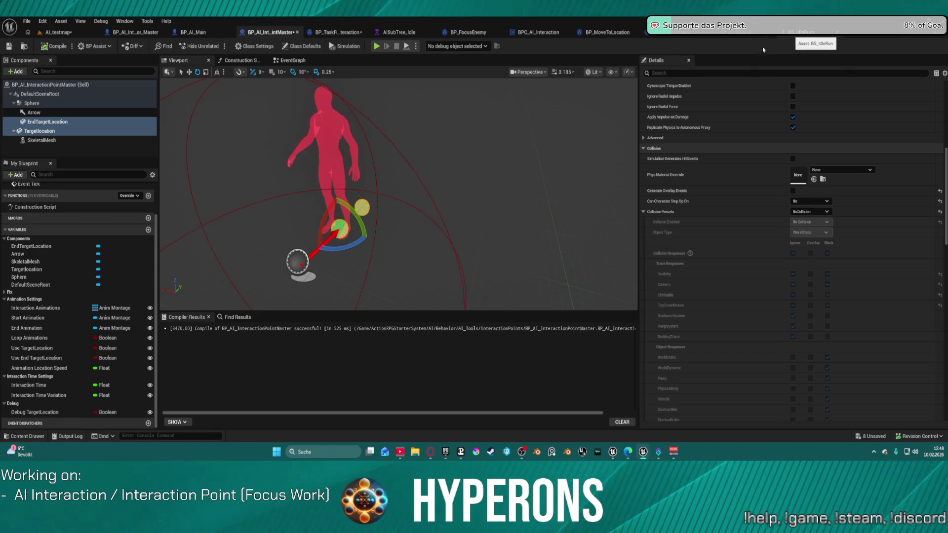
click(57, 32)
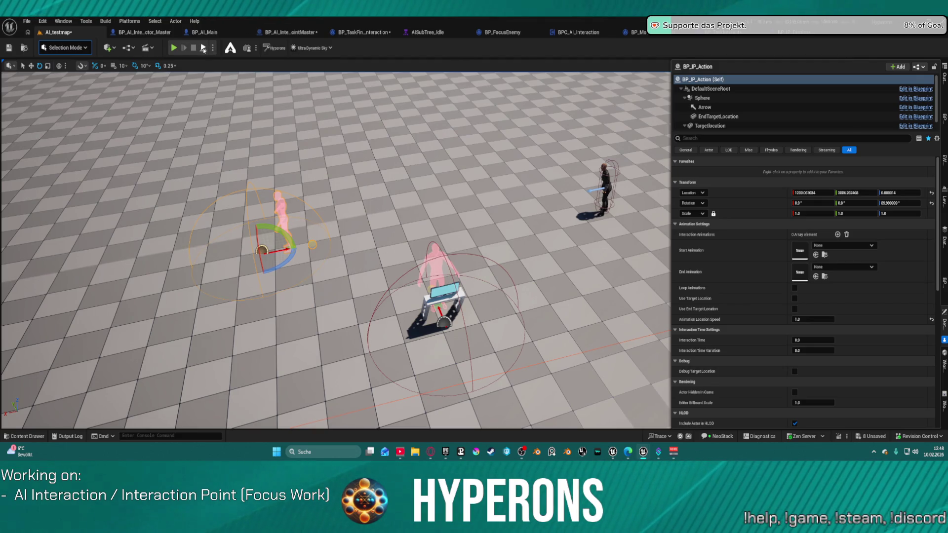
Play the level, eject with F8, inspect the running AISubTree_Idle tree, then stop.
key(alt+p)
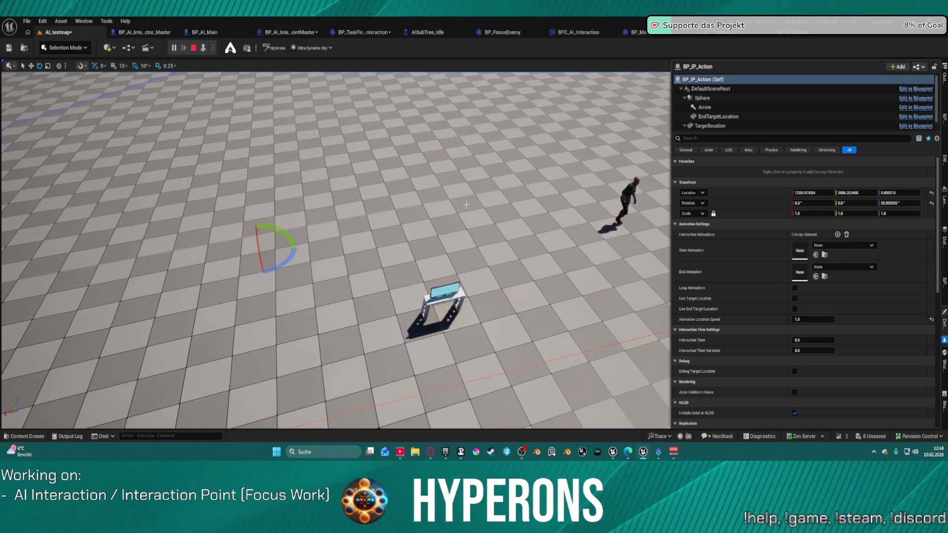
key(F8)
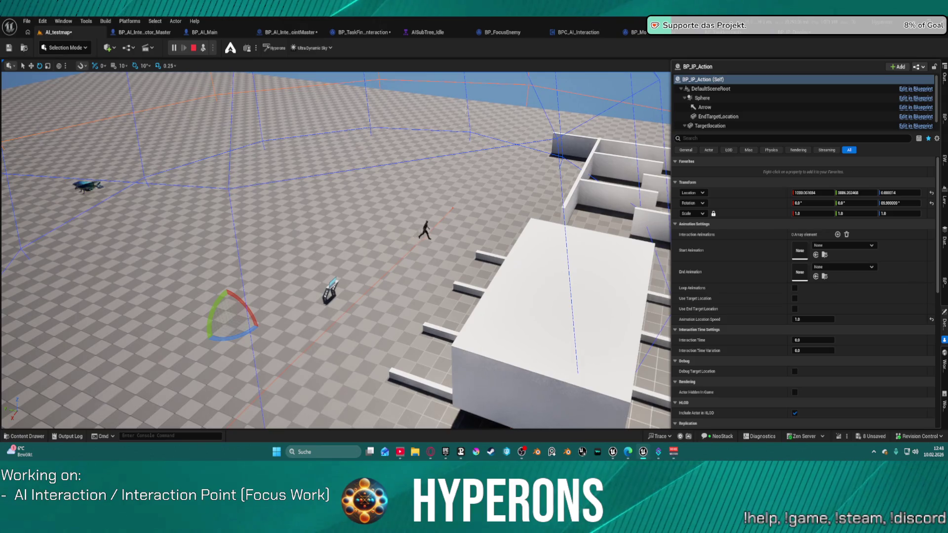
click(428, 32)
scroll(526, 189, down, 2)
mouse_move(517, 203)
mouse_down()
mouse_move(313, 201)
mouse_move(27, 167)
mouse_up()
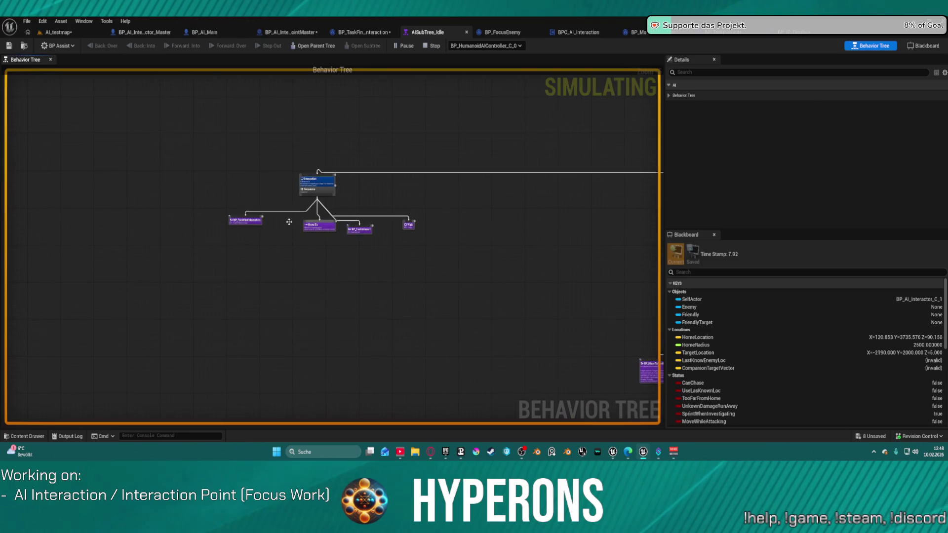
scroll(301, 194, up, 3)
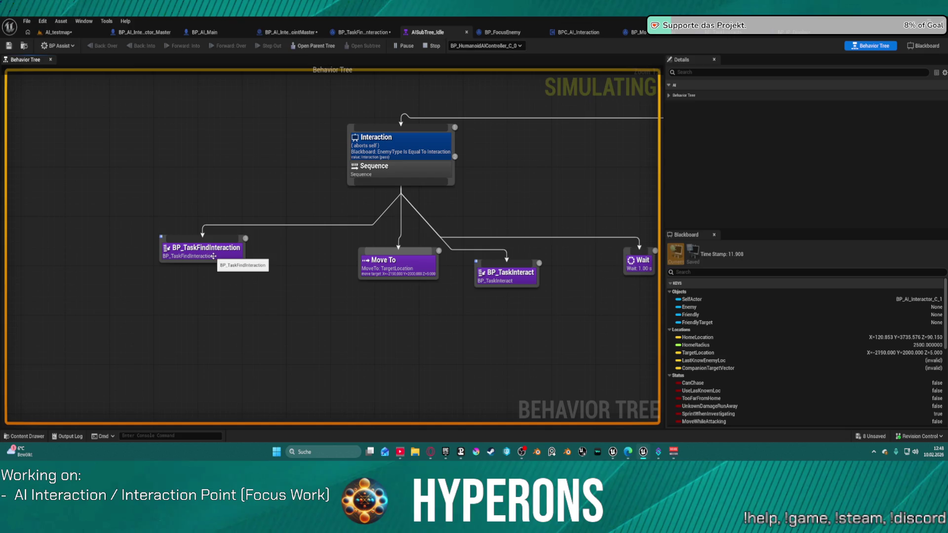
key(Escape)
Select the AI interactor in AI_testmap and show its BPC_AI_Interaction component settings.
click(66, 36)
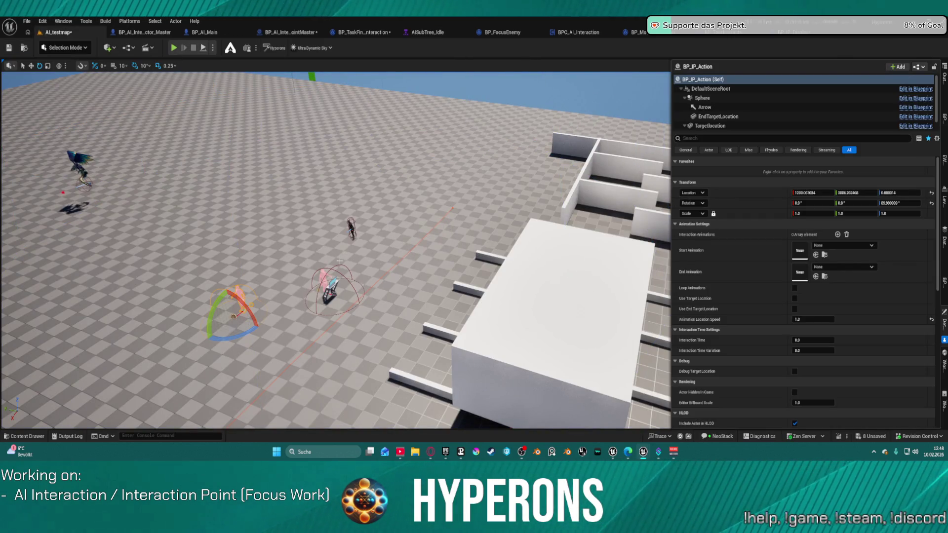
click(352, 228)
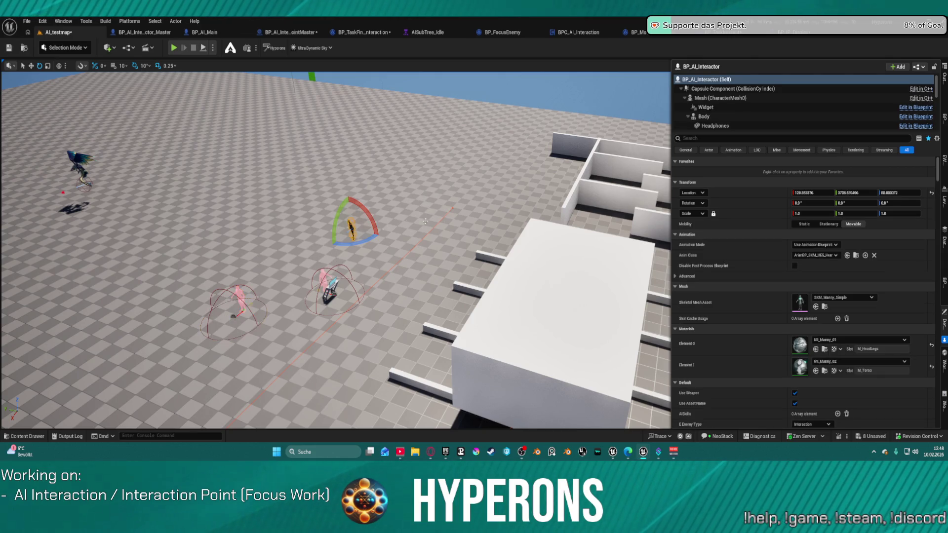
scroll(790, 106, down, 3)
scroll(919, 98, down, 5)
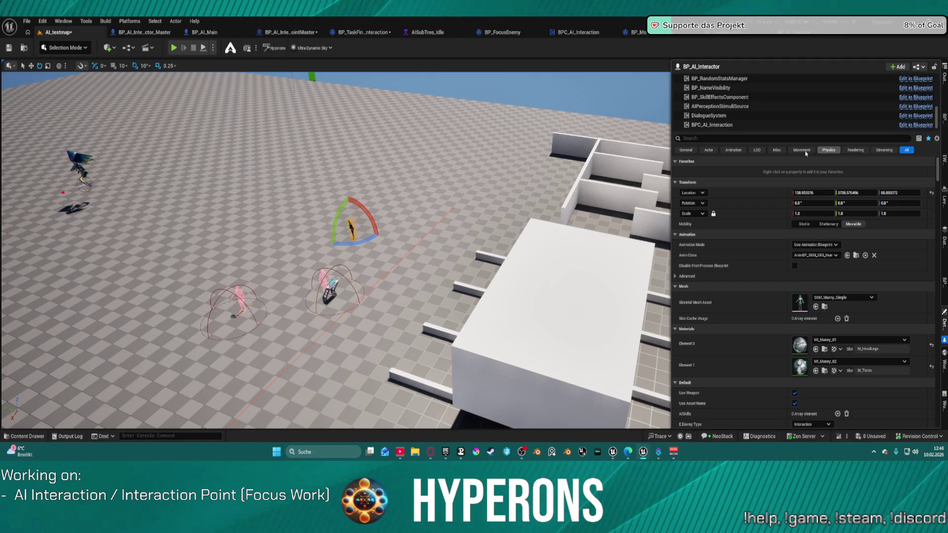
click(712, 126)
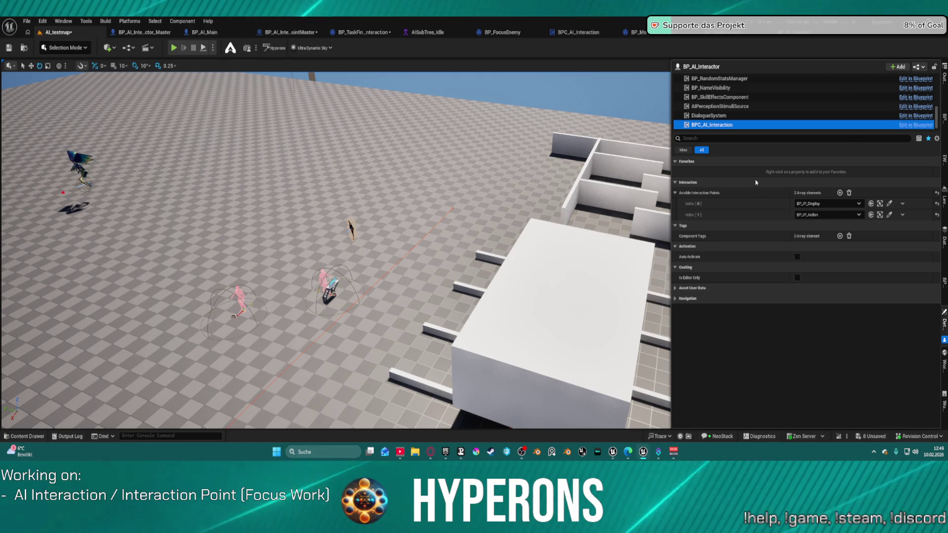
Select the BP_AI_Interactor actor and turn off Use Weapon.
scroll(788, 115, up, 2)
scroll(788, 114, up, 5)
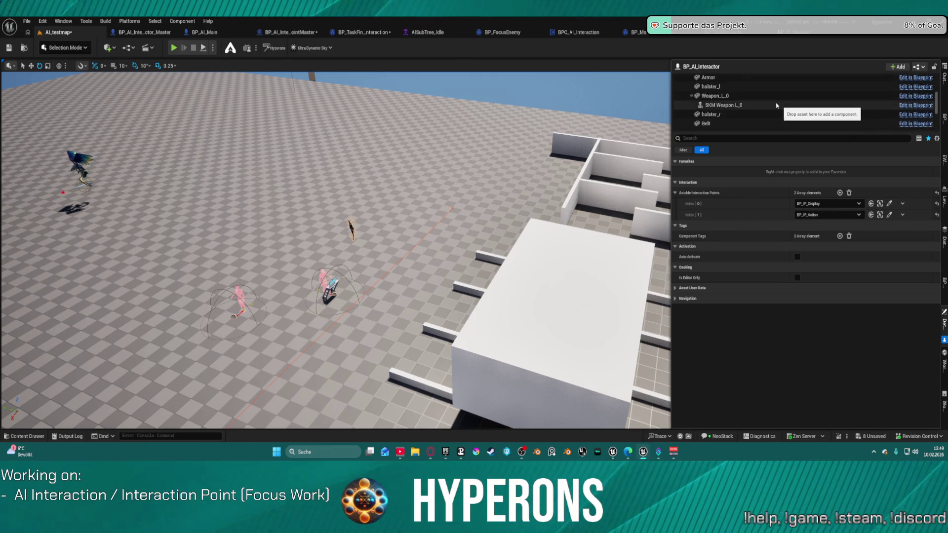
click(755, 79)
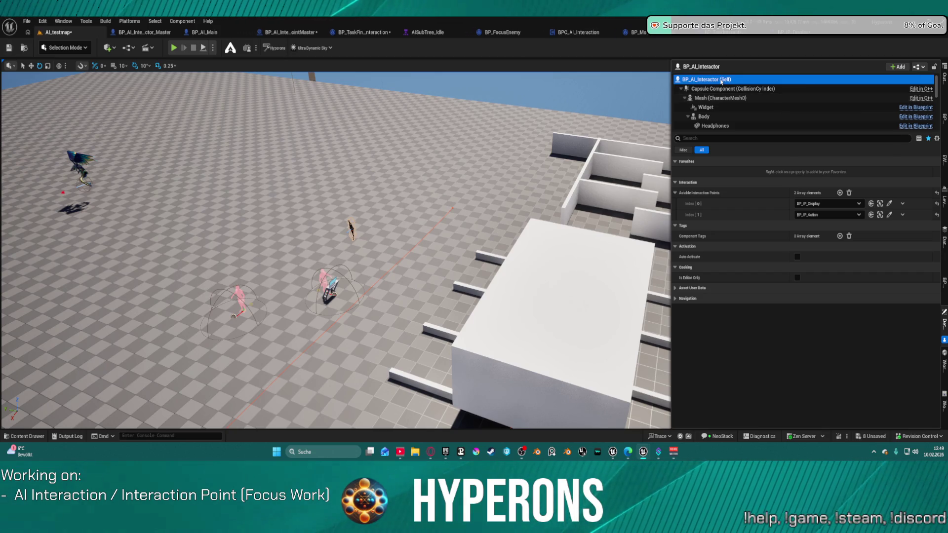
scroll(824, 282, down, 5)
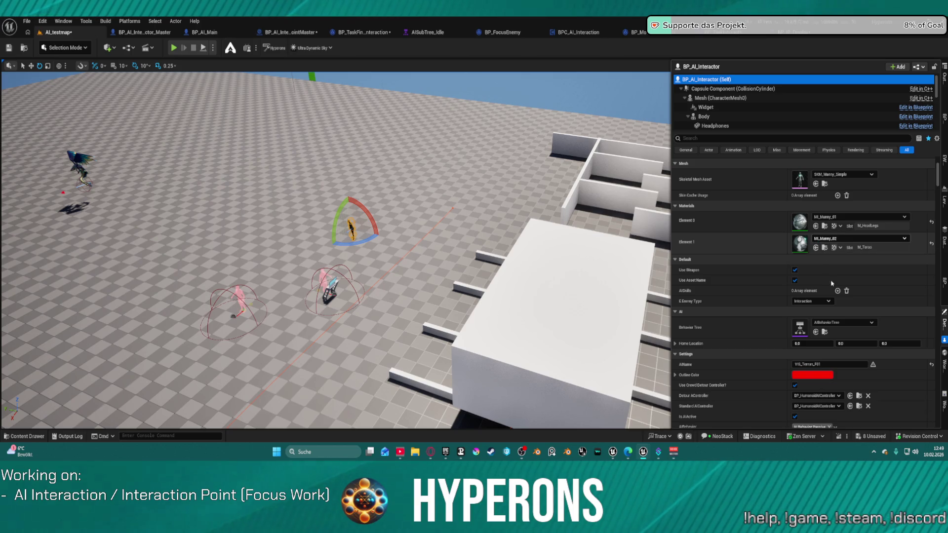
click(794, 270)
click(795, 271)
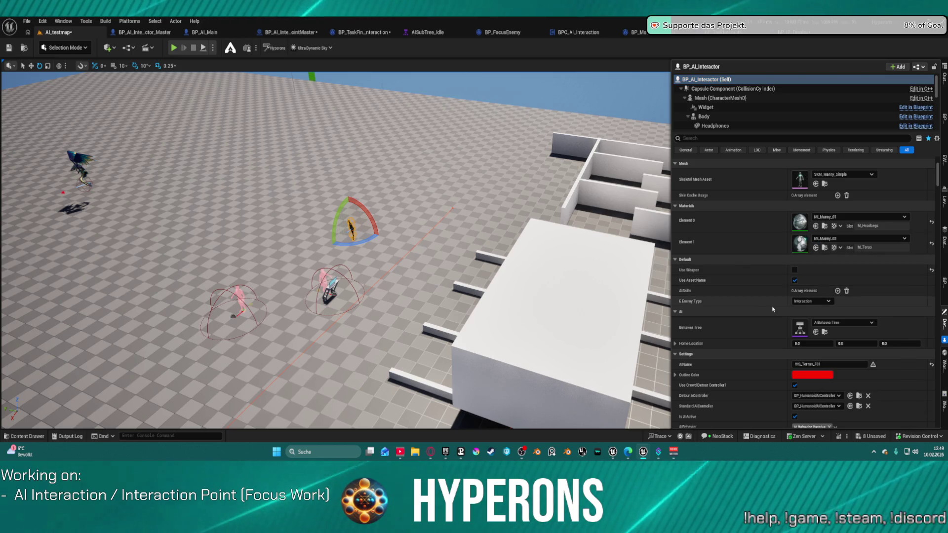
Switch the enemy type to FlyingCreature, then set it back to Interaction.
scroll(780, 279, down, 2)
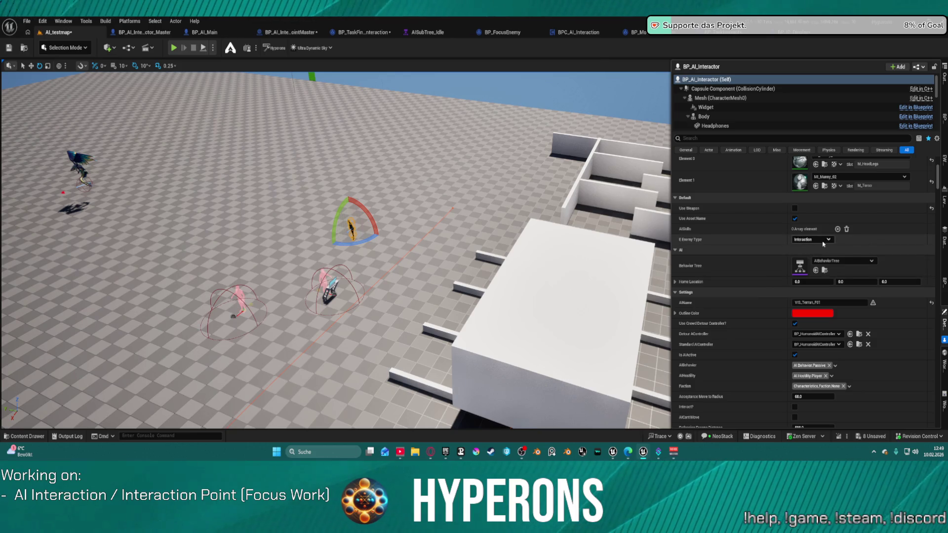
click(812, 240)
click(813, 312)
click(812, 239)
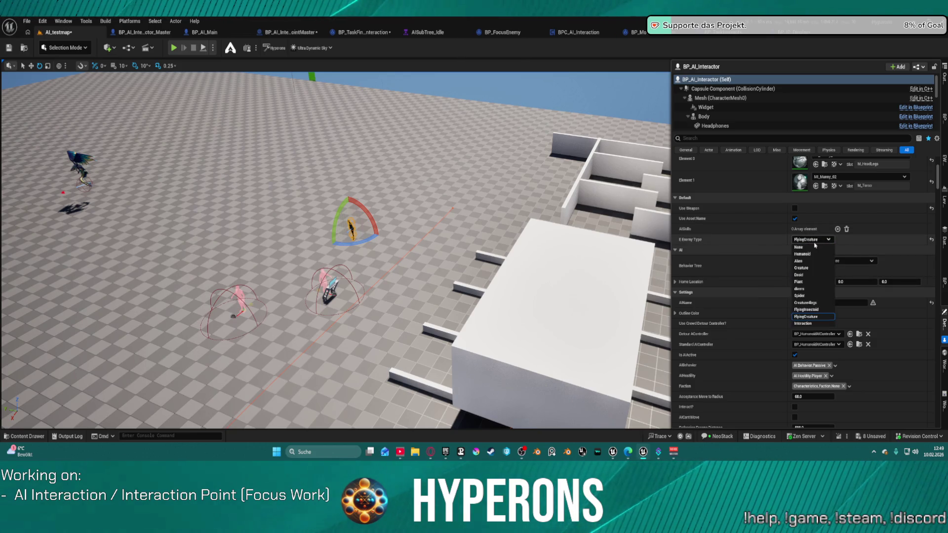
click(812, 323)
Select BPC_AI_Interaction to view its interaction points, BP_IP_Display and BP_IP_Action.
scroll(813, 311, down, 4)
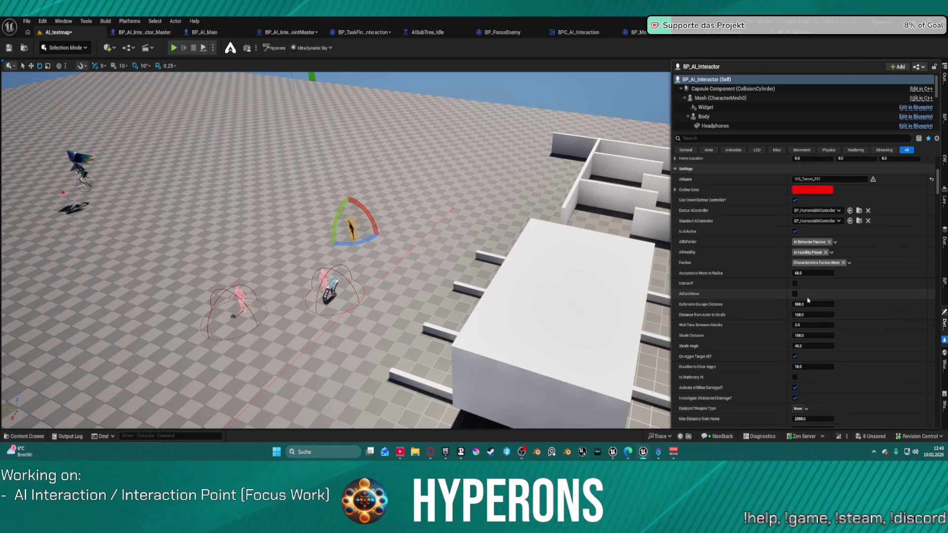
scroll(808, 300, down, 2)
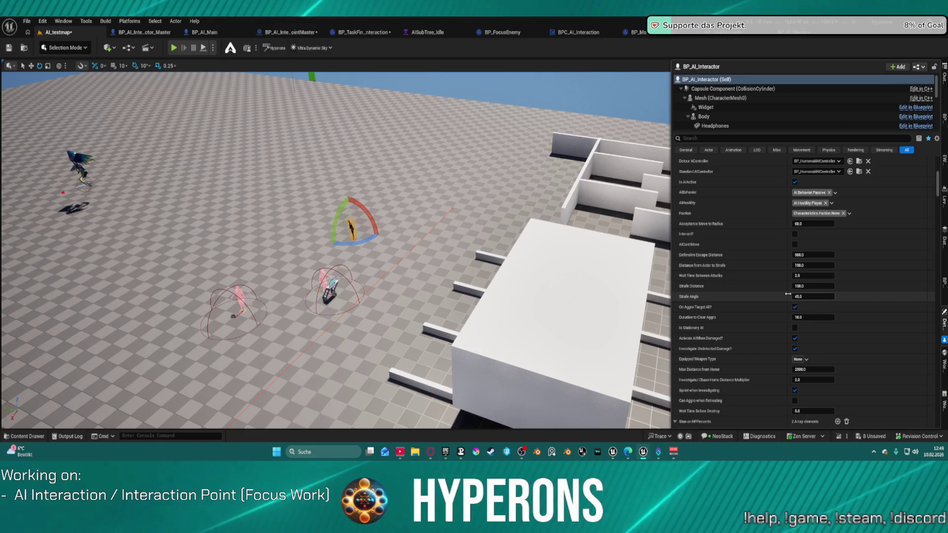
scroll(790, 297, down, 3)
scroll(785, 307, down, 2)
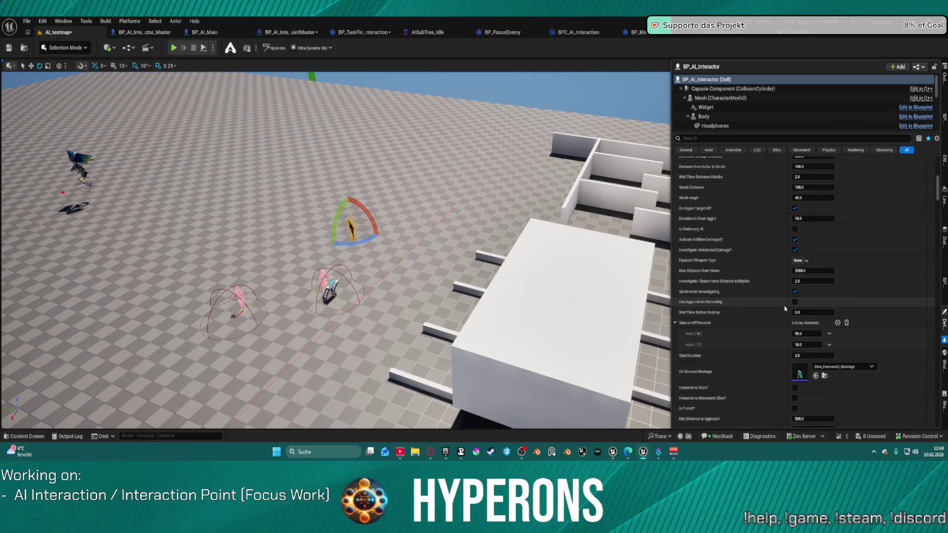
scroll(785, 308, down, 2)
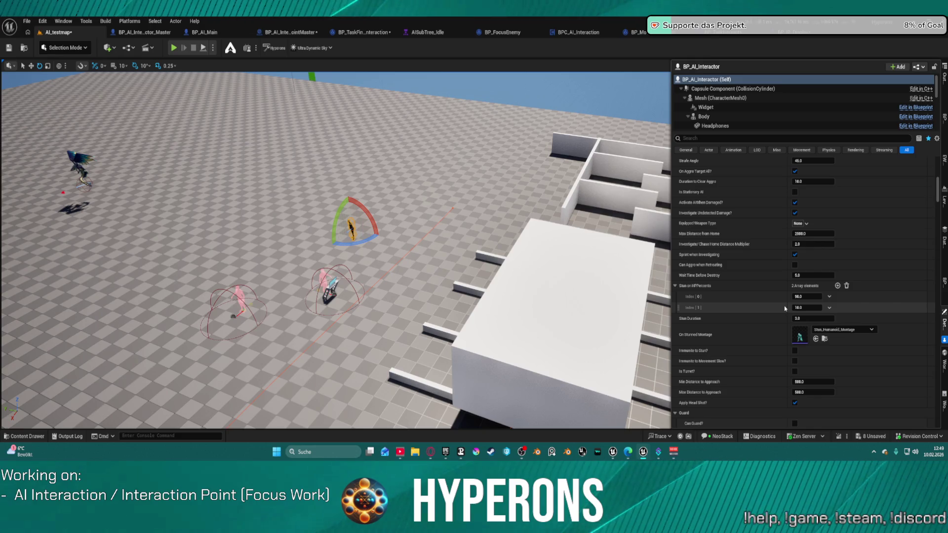
scroll(783, 307, down, 5)
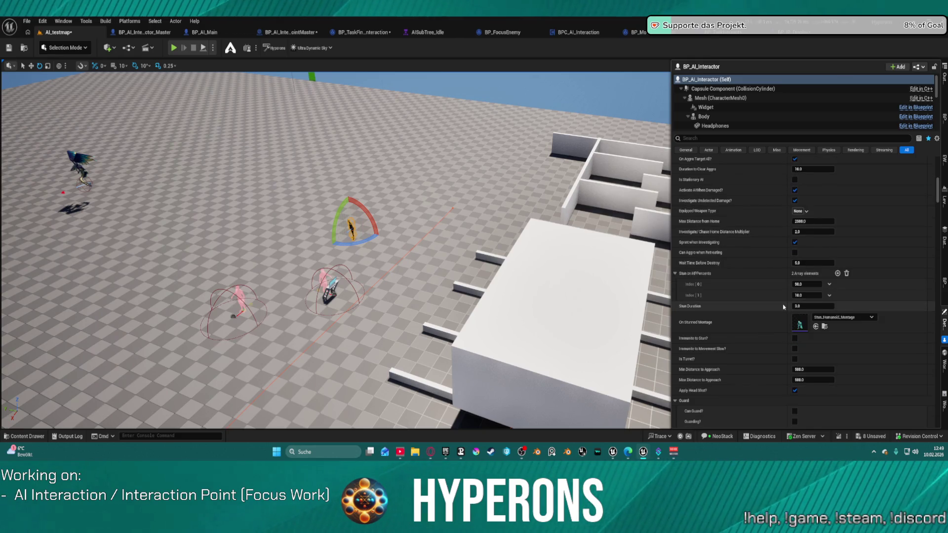
scroll(783, 308, down, 14)
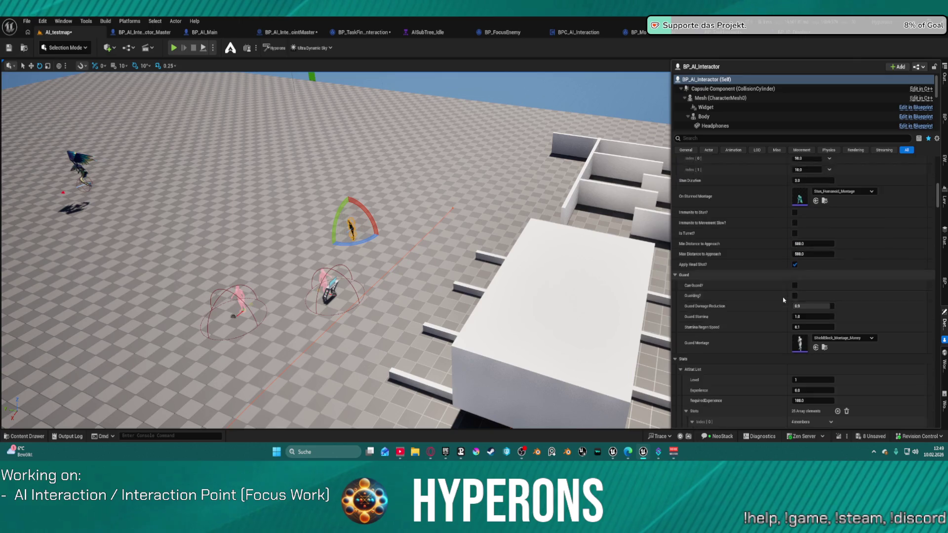
scroll(783, 299, down, 7)
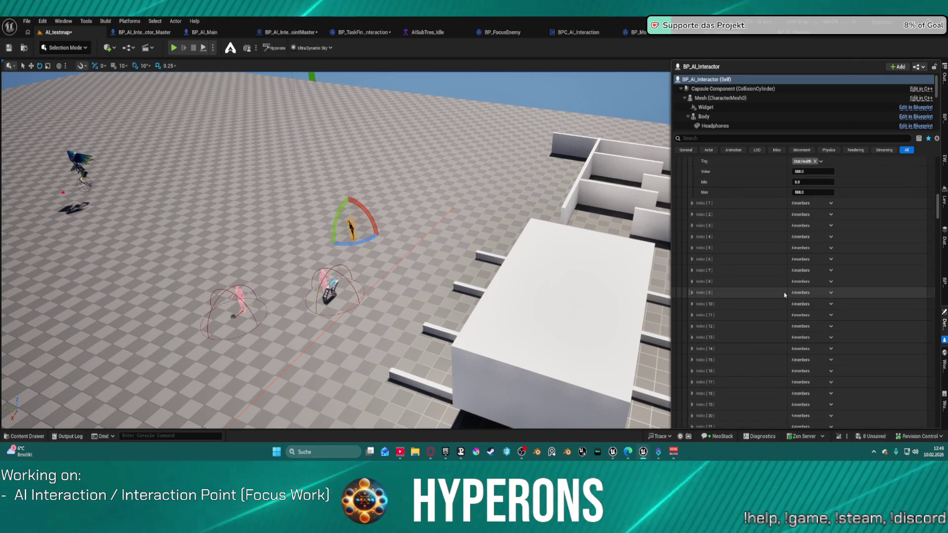
scroll(723, 107, down, 3)
scroll(724, 107, down, 5)
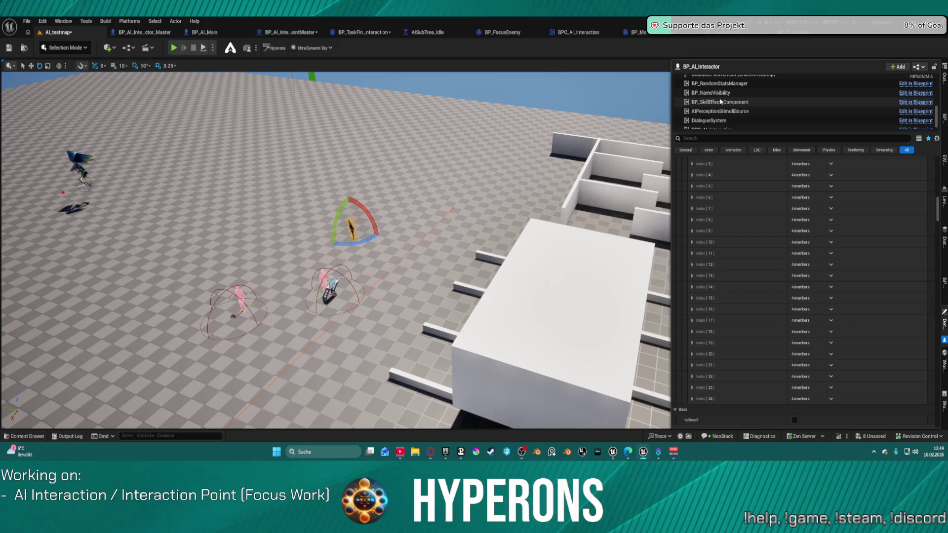
click(719, 124)
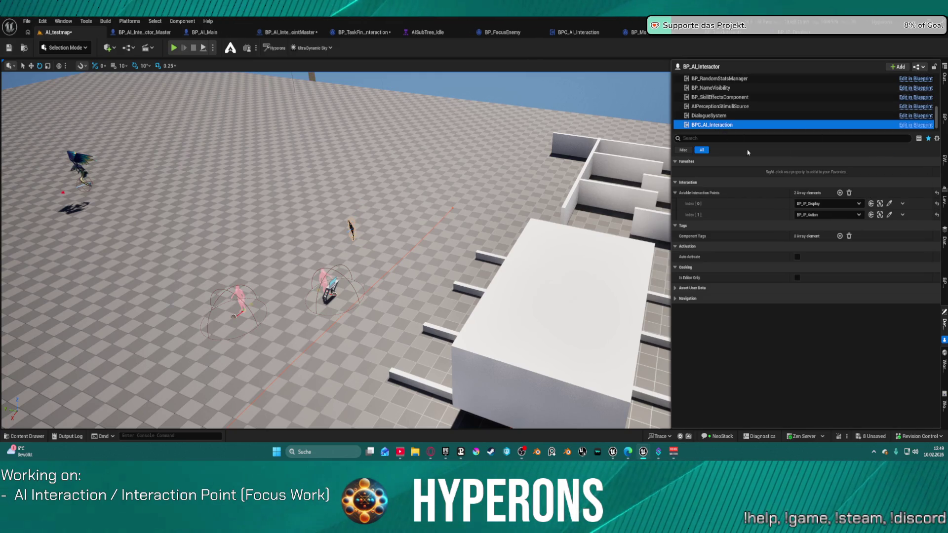
Briefly simulate AI_testmap with the AI character selected, stop, and return to BP_TaskFindInteraction.
click(204, 48)
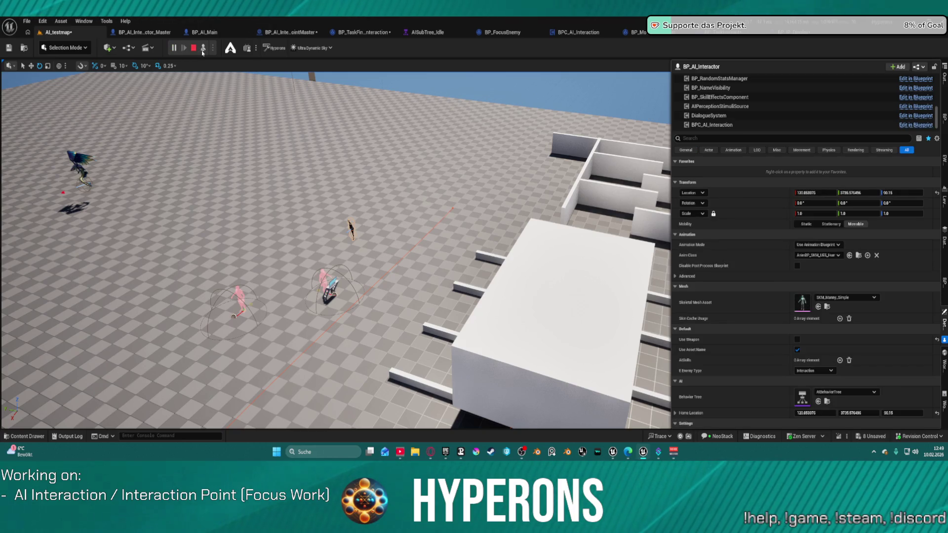
click(203, 52)
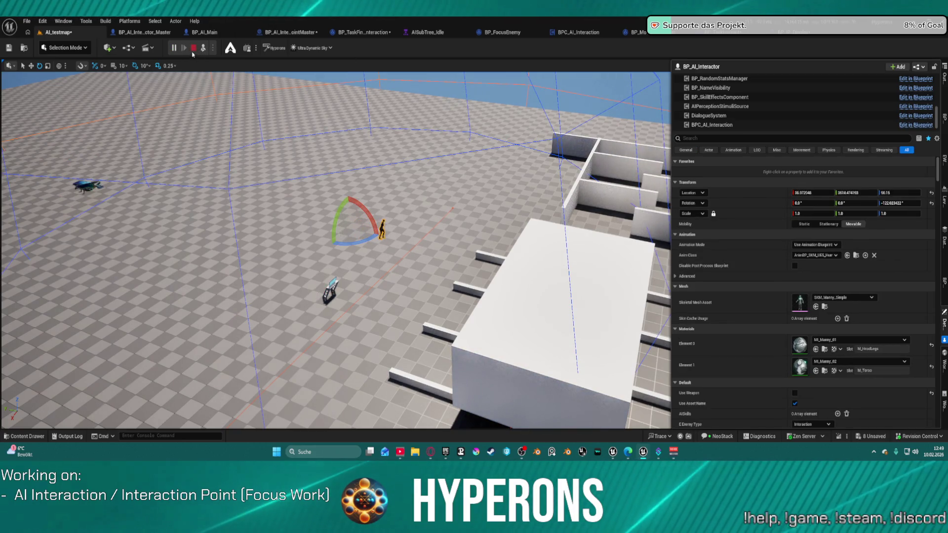
click(194, 48)
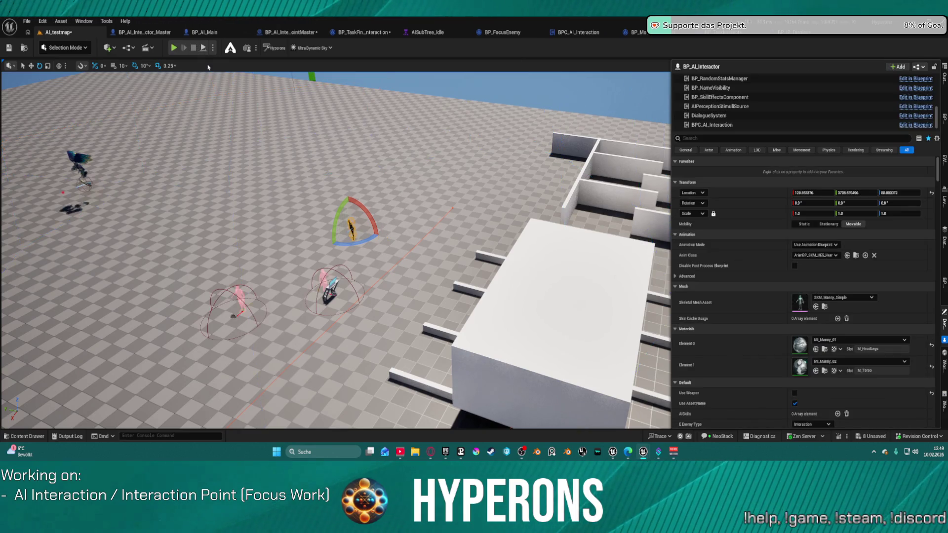
click(376, 32)
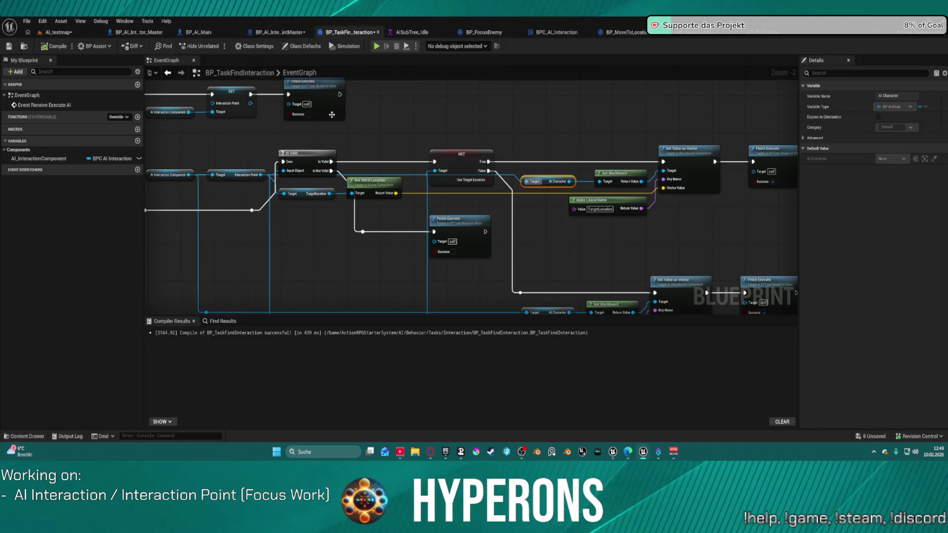
Review the Event Receive Execute AI validity checks, then show BPC_AI_Interaction's GetRandomInteractionPoint function.
drag(793, 162, 190, 97)
mouse_move(165, 163)
mouse_down()
mouse_move(635, 168)
mouse_move(399, 163)
mouse_up()
click(556, 32)
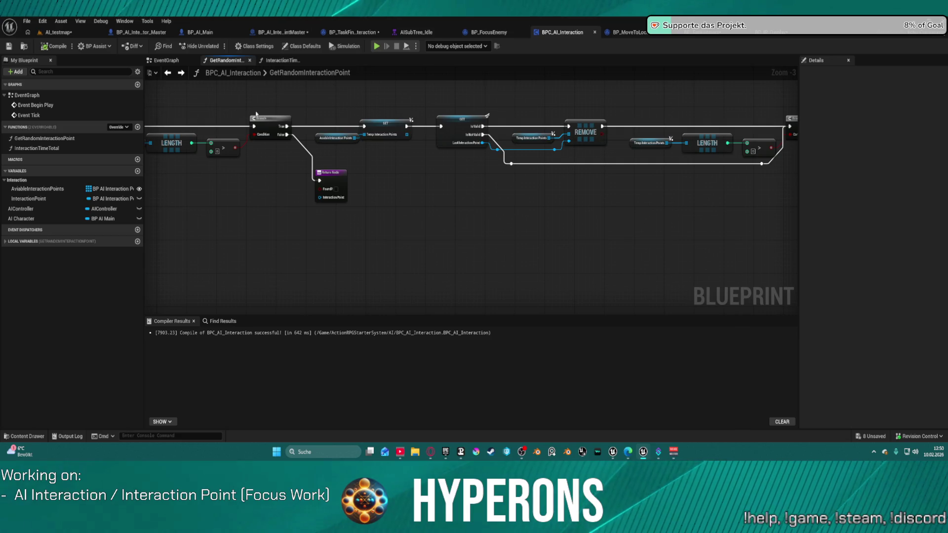
Add a breakpoint on the Branch node, play until it hits, then remove the breakpoint.
right_click(276, 119)
click(301, 319)
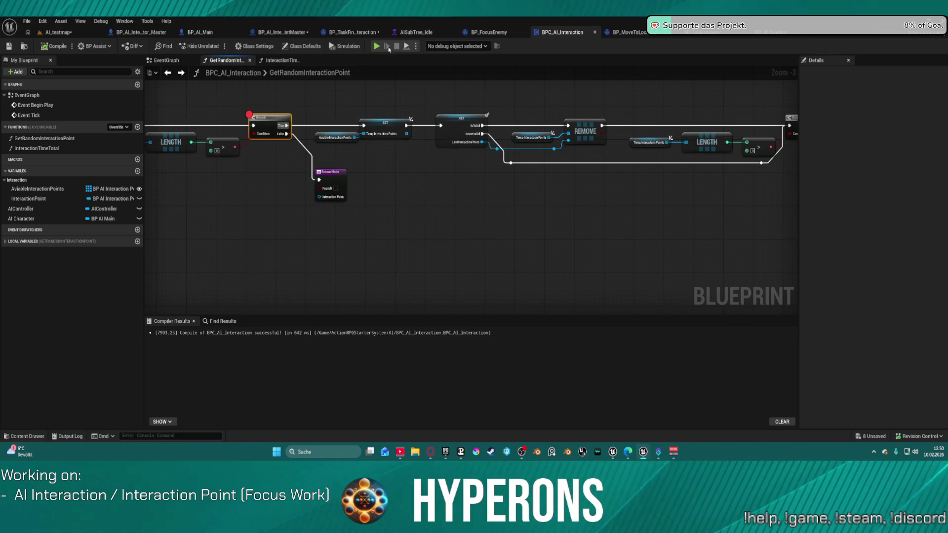
key(alt+p)
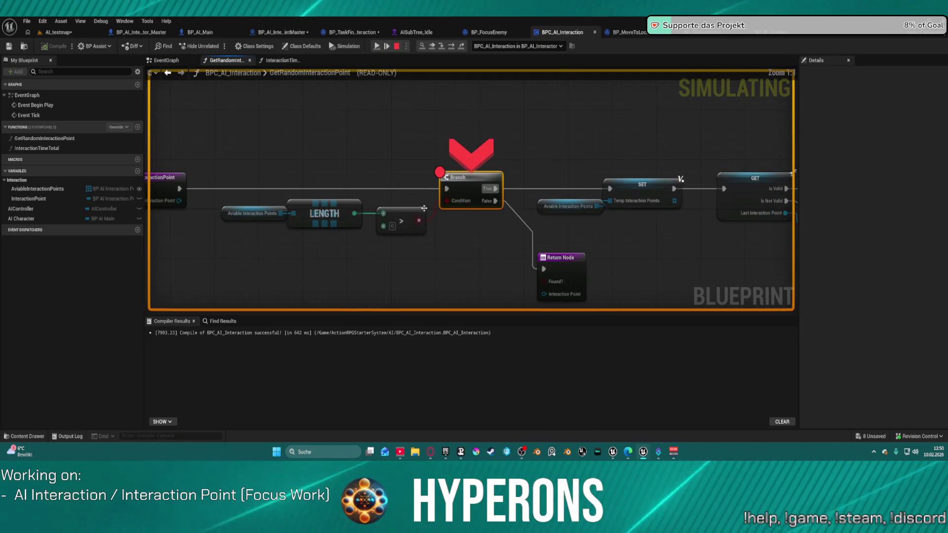
mouse_move(261, 218)
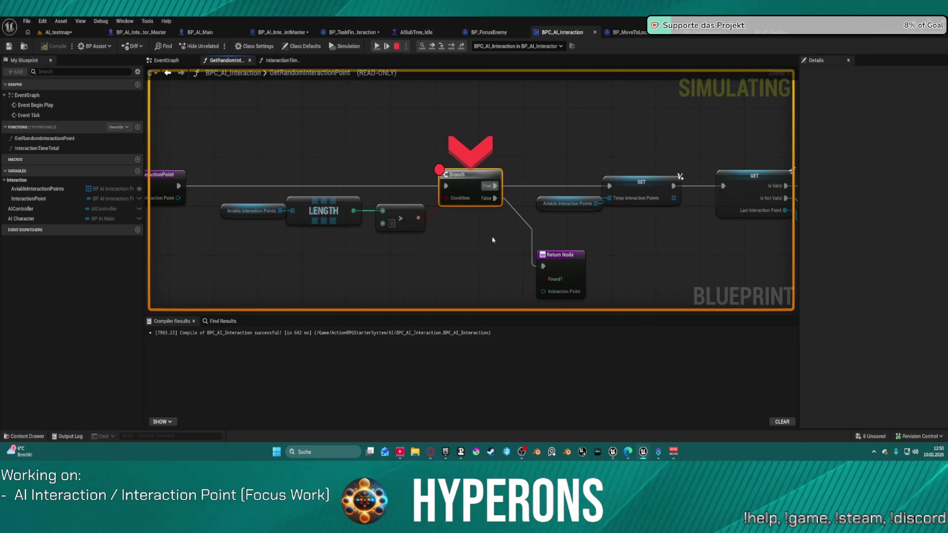
right_click(464, 179)
click(513, 262)
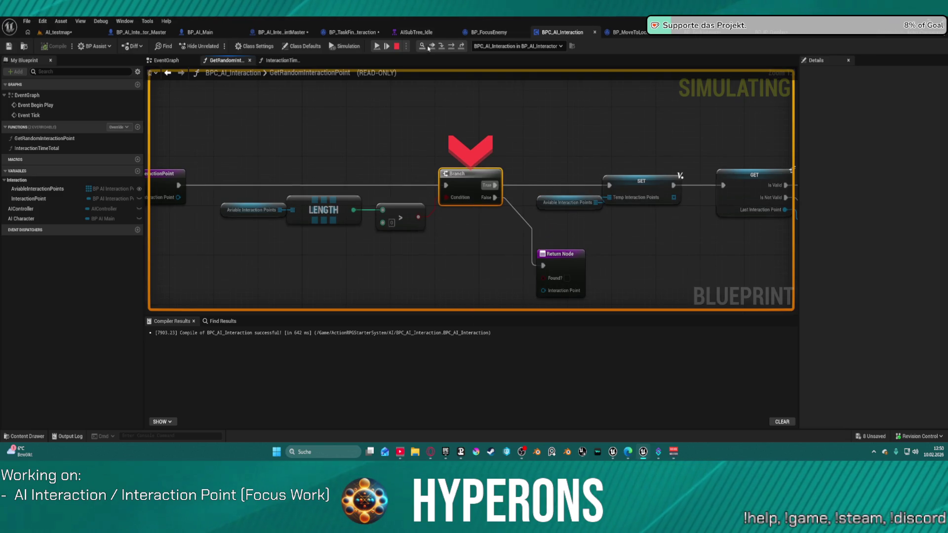
Resume, debug BP_AI_Interactor's interaction component through to the Return Node, then return to the level.
click(376, 46)
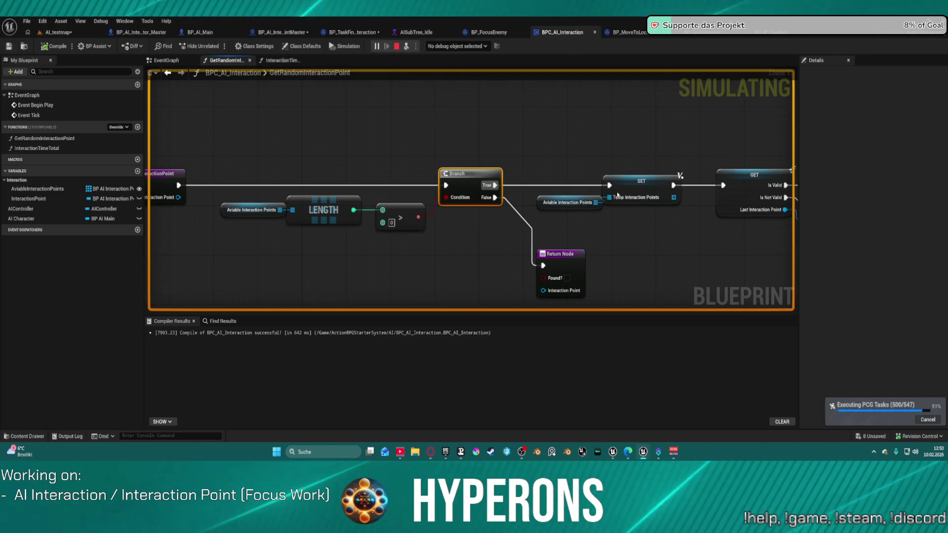
click(457, 46)
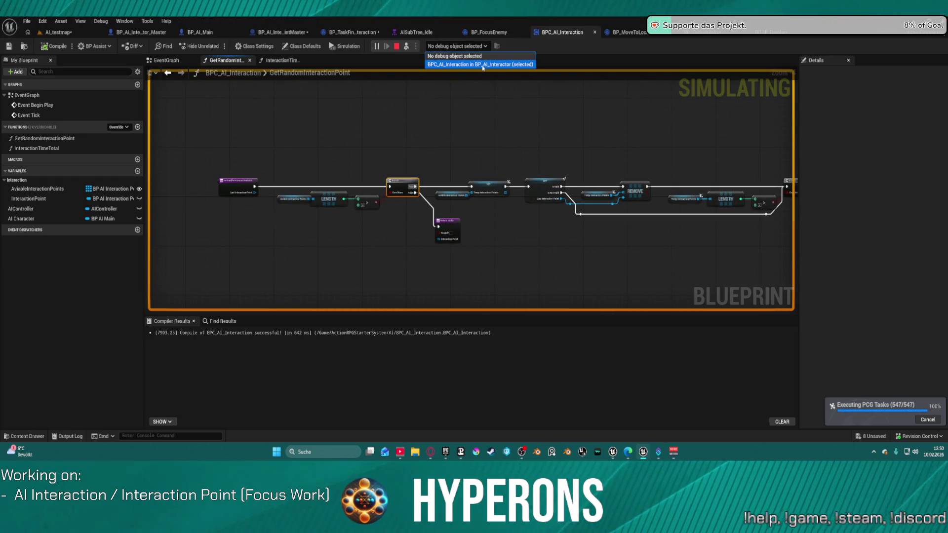
click(483, 63)
scroll(610, 156, down, 5)
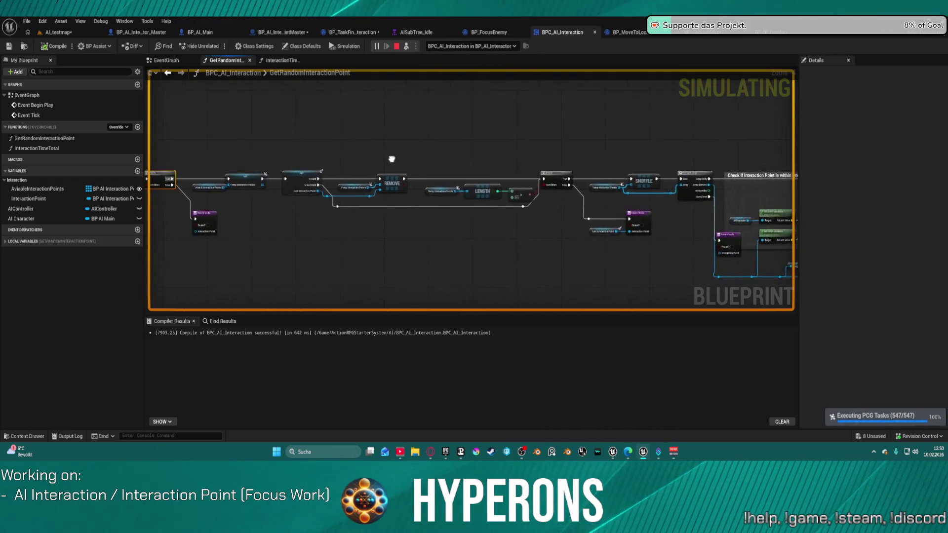
scroll(486, 171, up, 4)
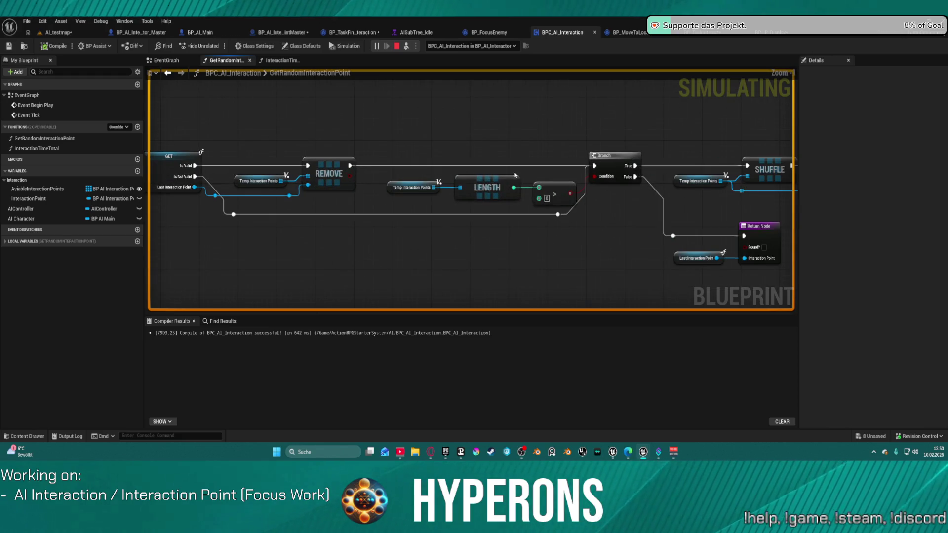
mouse_move(410, 177)
mouse_down()
mouse_move(207, 128)
mouse_move(153, 103)
mouse_up()
mouse_move(825, 217)
mouse_down()
mouse_move(711, 180)
mouse_move(532, 208)
mouse_up()
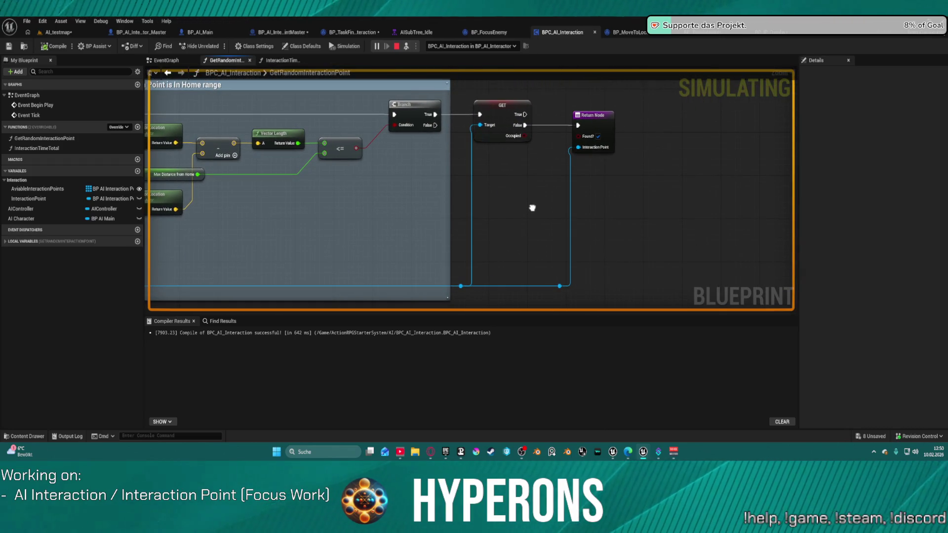
click(59, 32)
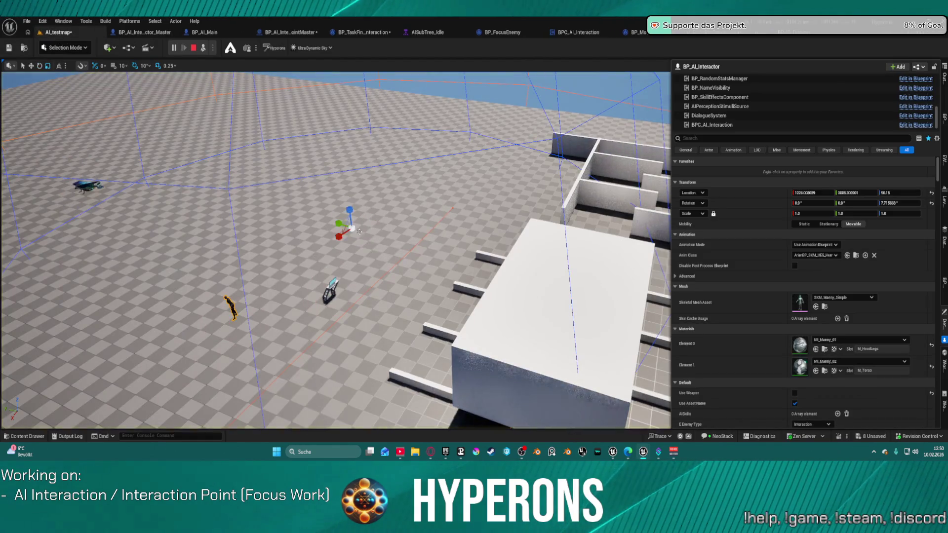
key(ctrl+space)
key(ctrl+space)
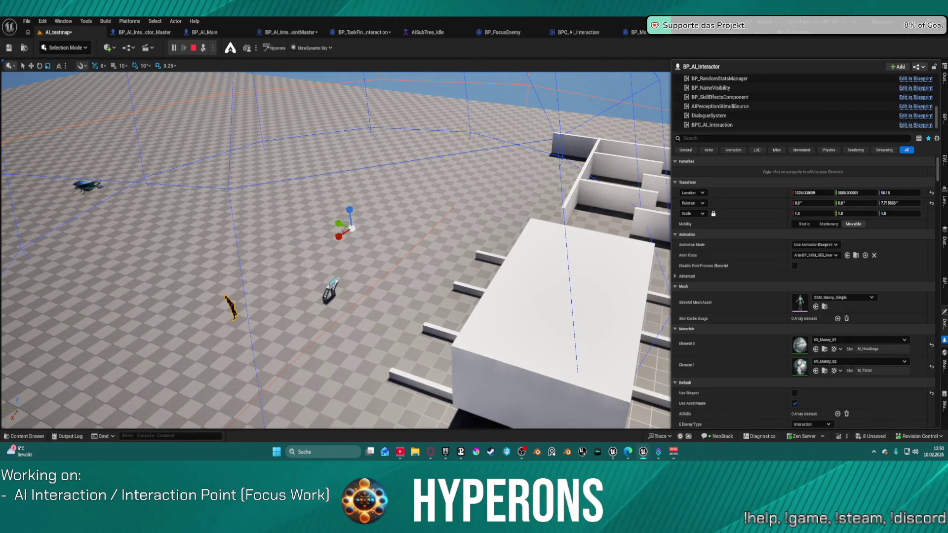
click(721, 124)
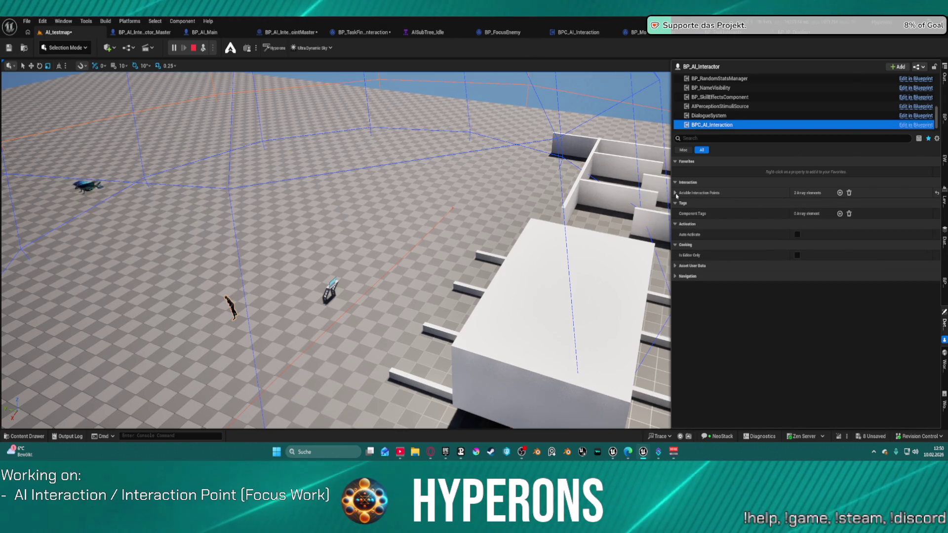
click(765, 194)
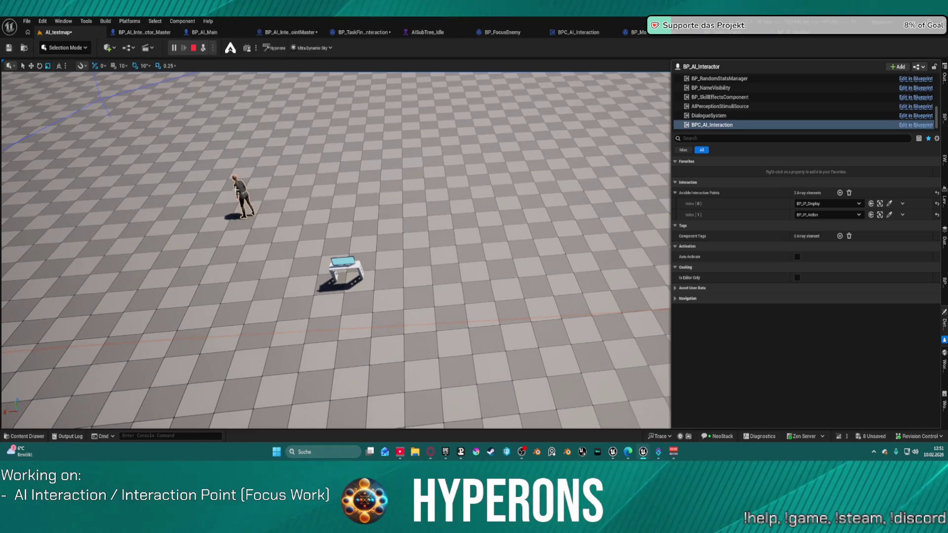
click(236, 190)
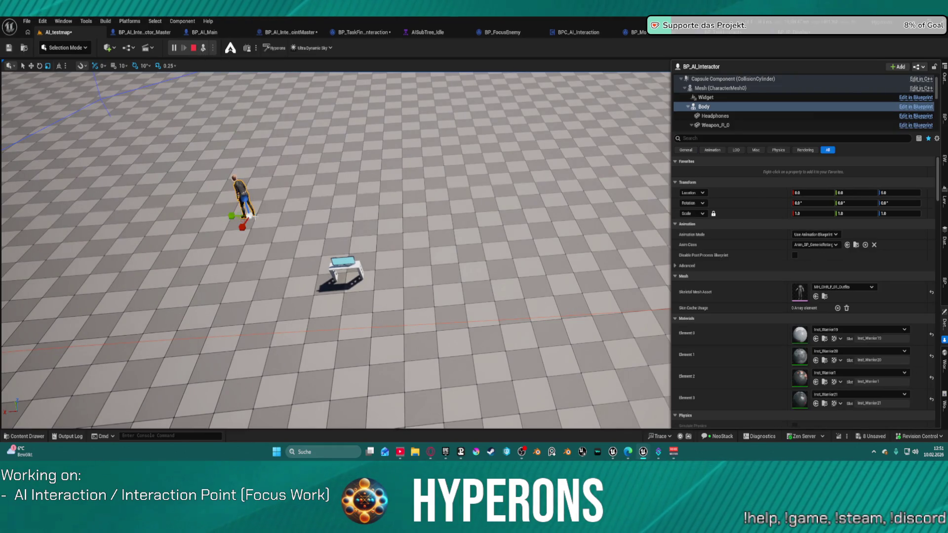
click(193, 47)
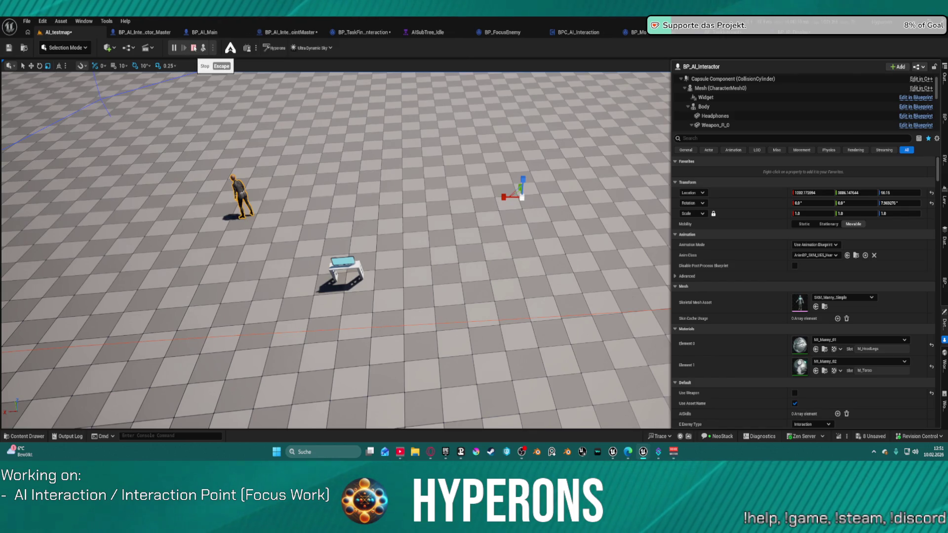
click(424, 32)
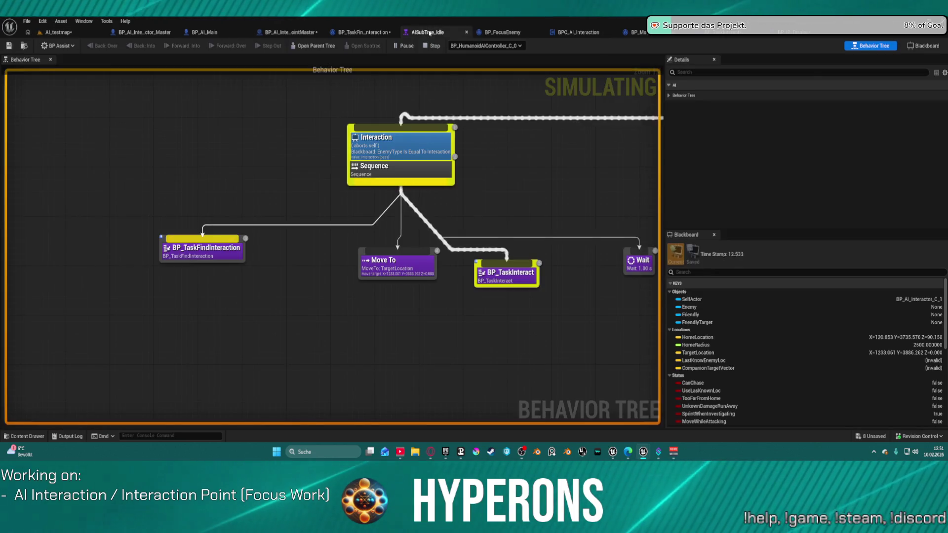
click(361, 32)
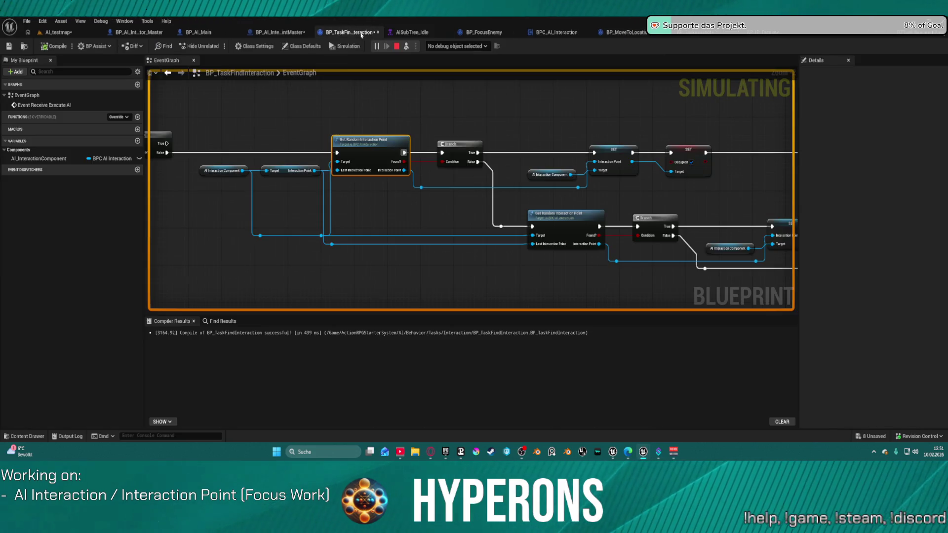
click(57, 32)
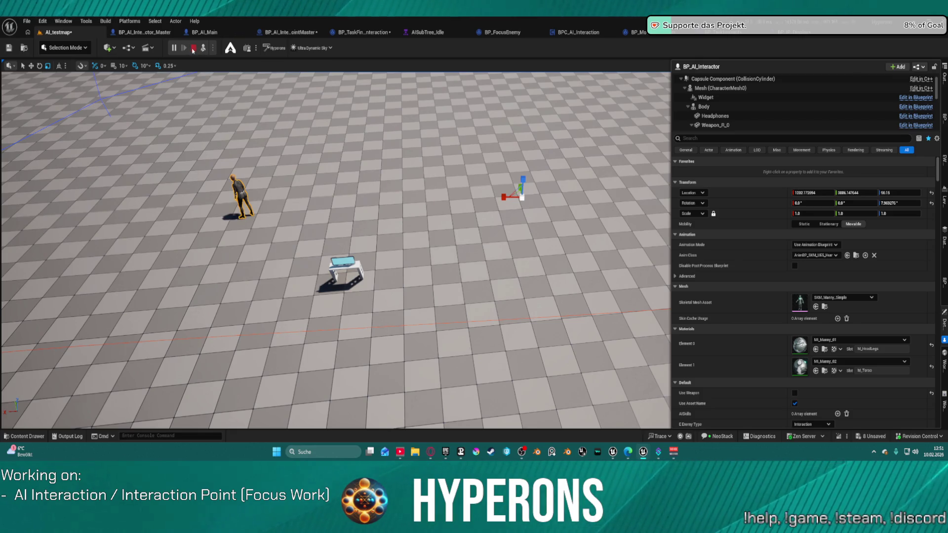
End the play session, run a quick Simulate of the level, and stop it again.
click(193, 49)
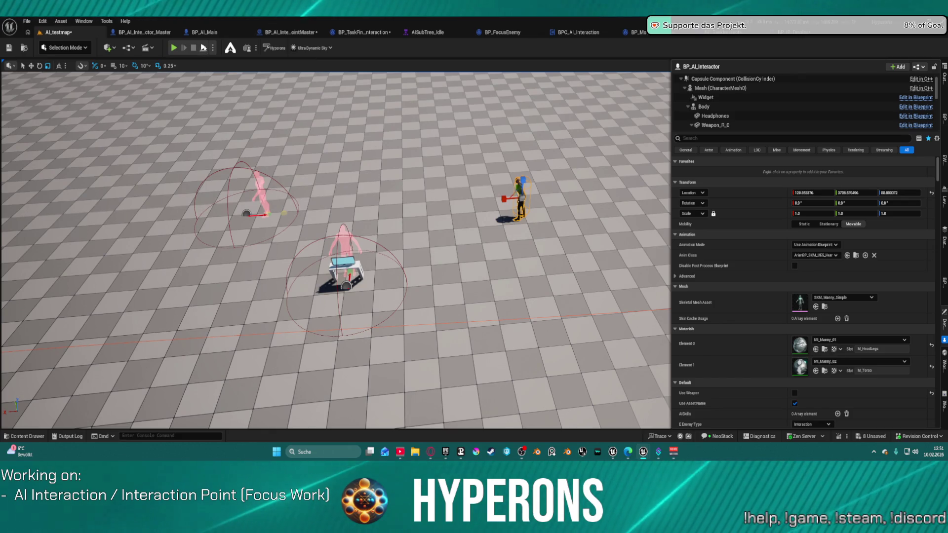
click(203, 48)
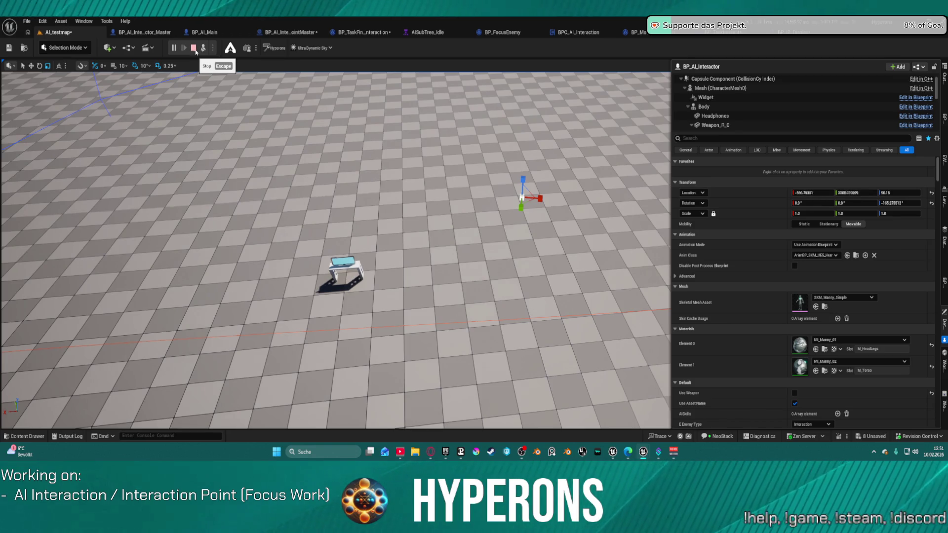
click(197, 48)
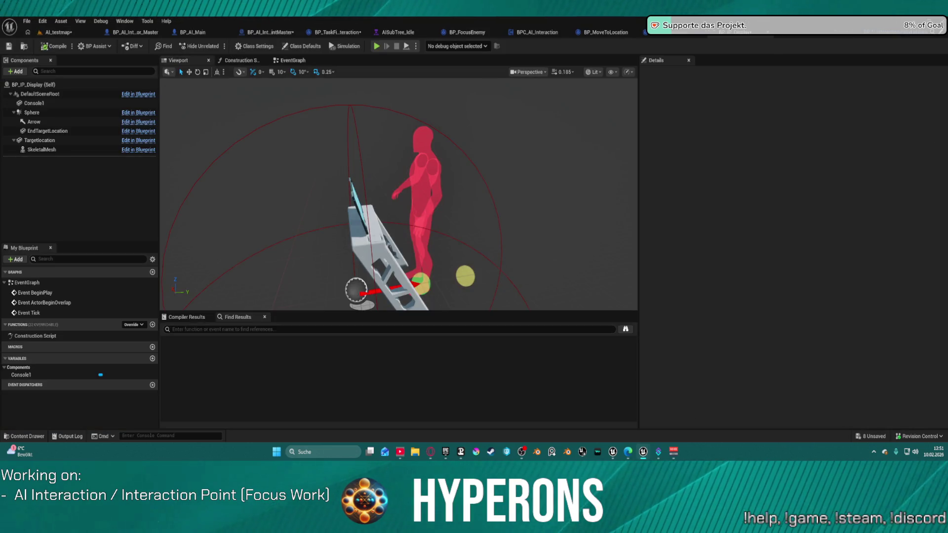
Select and frame Console1, then drag it along Y to settle at about 37.3.
click(375, 232)
key(f)
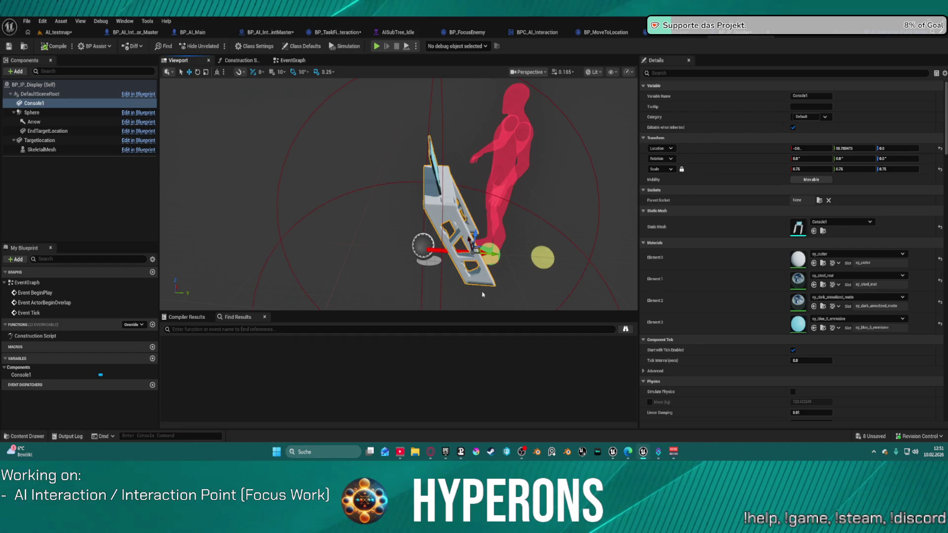
drag(495, 255, 366, 245)
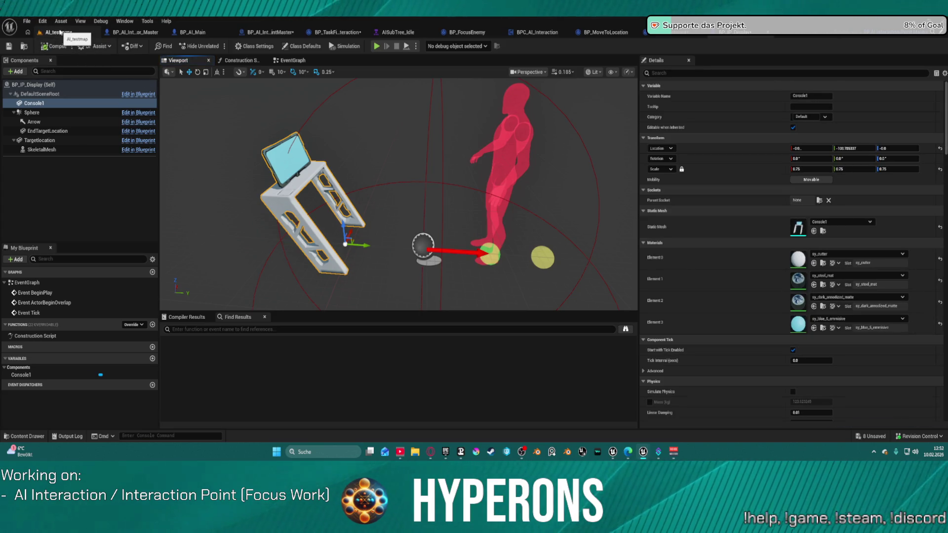
drag(363, 244, 475, 255)
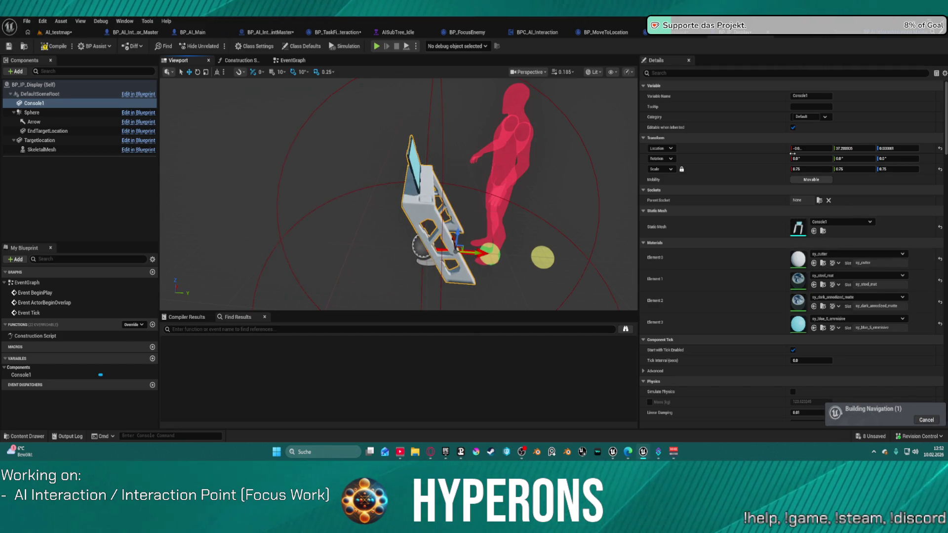
click(715, 73)
Filter Console1's details for 'navi', uncheck Can Ever Affect Navigation, and return to AI_testmap.
text(in)
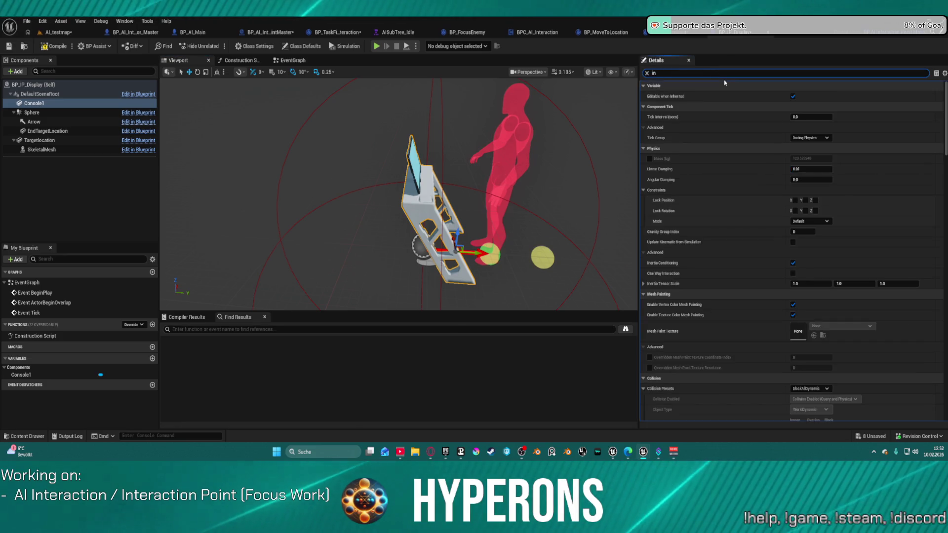
scroll(767, 302, down, 15)
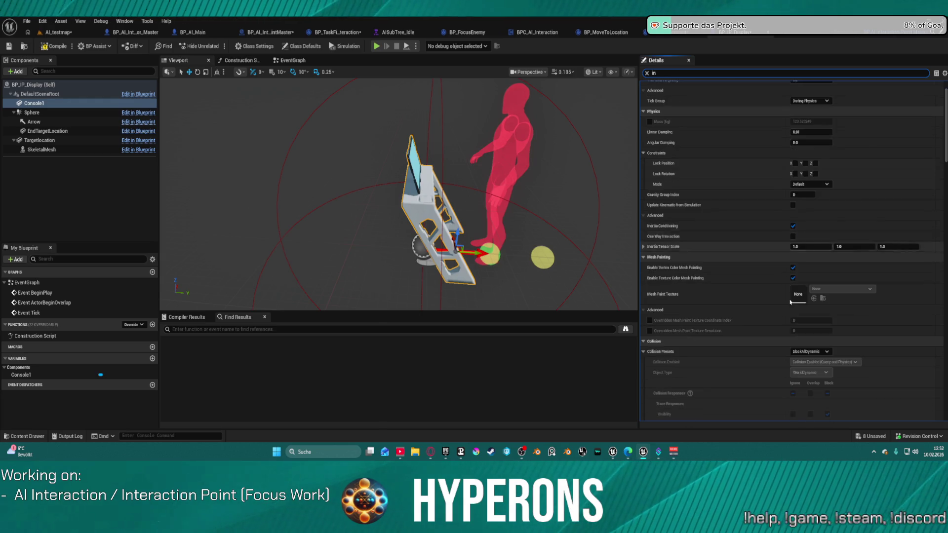
scroll(761, 296, down, 5)
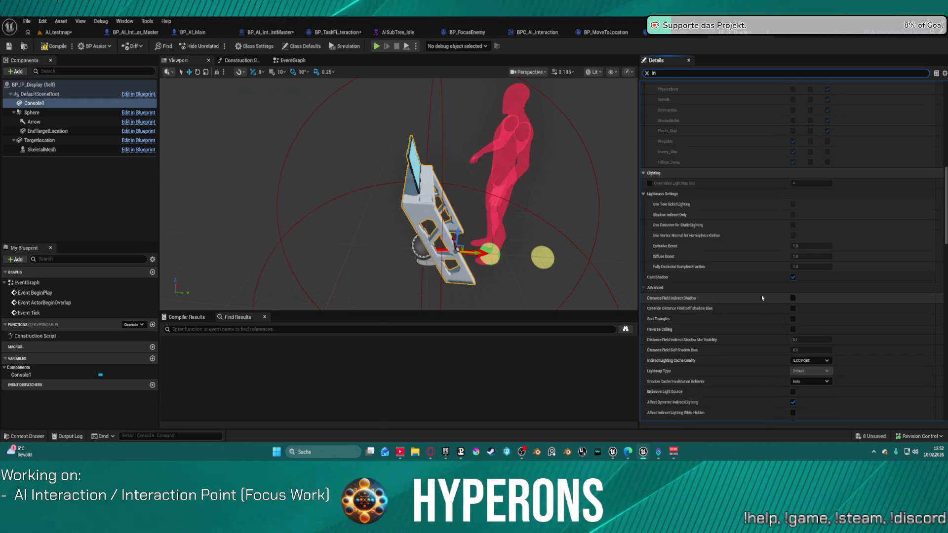
scroll(731, 242, down, 6)
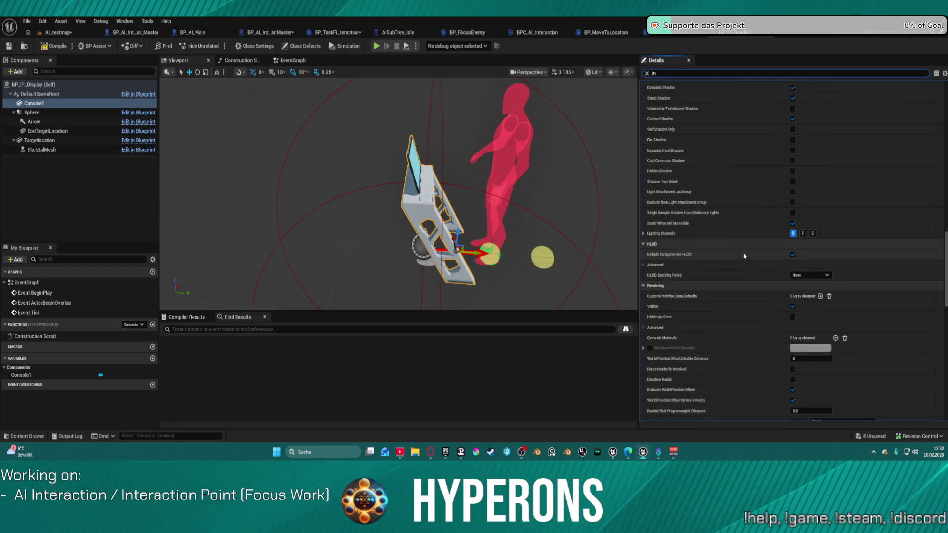
scroll(703, 249, down, 6)
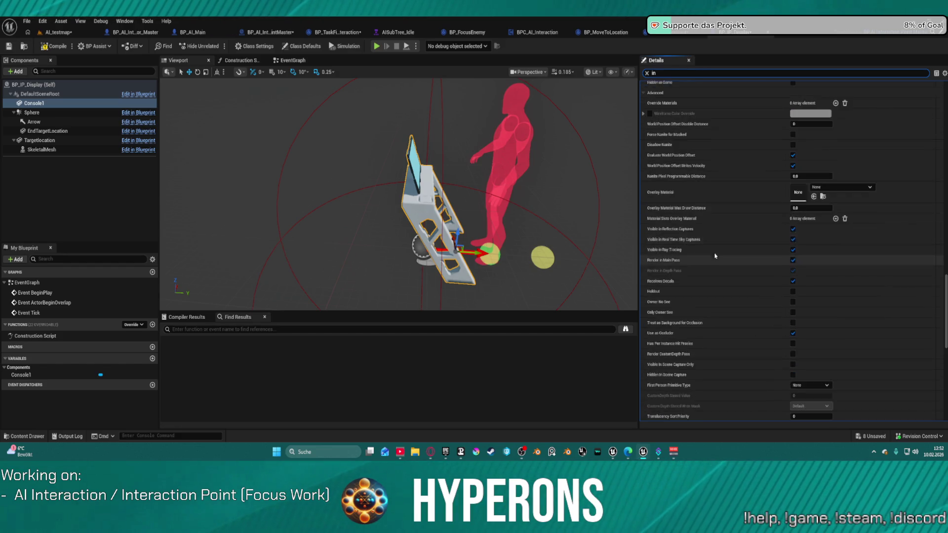
scroll(715, 269, down, 9)
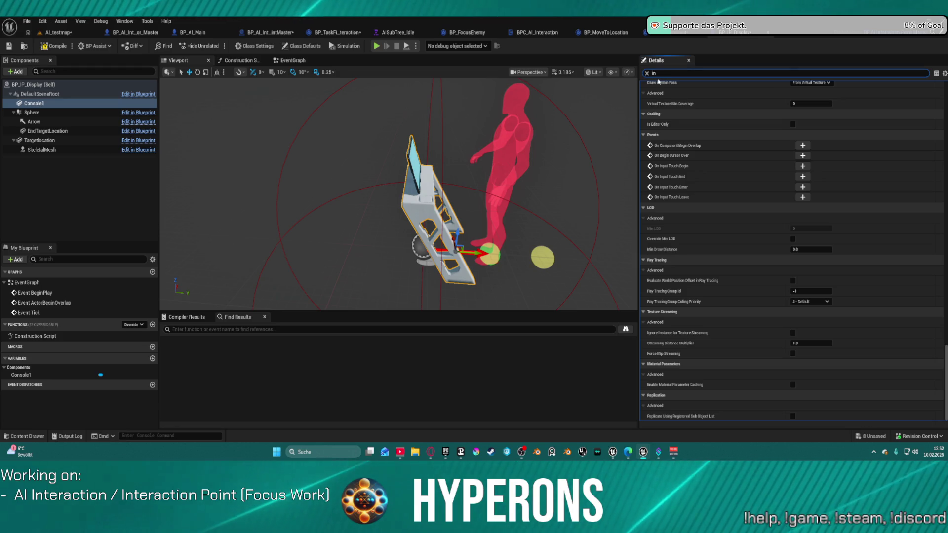
double_click(654, 74)
text(navi)
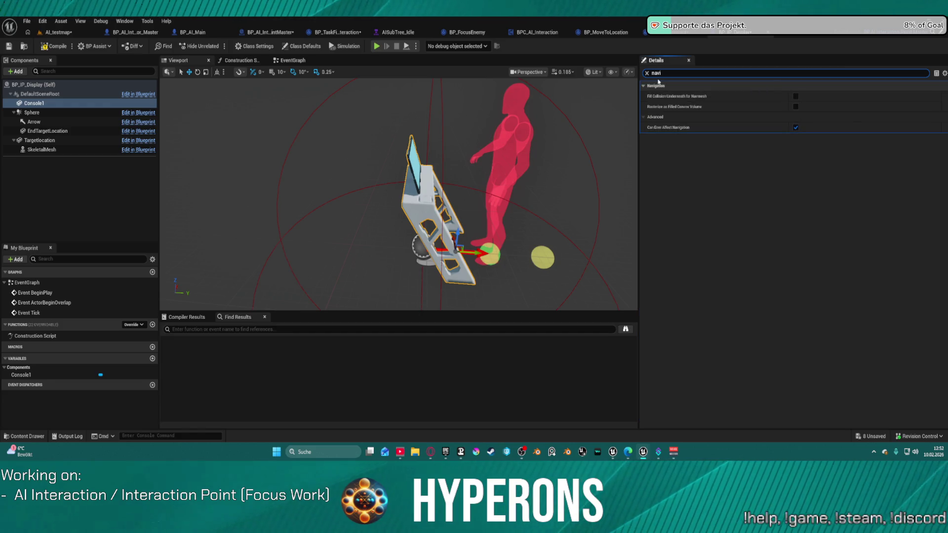
click(796, 127)
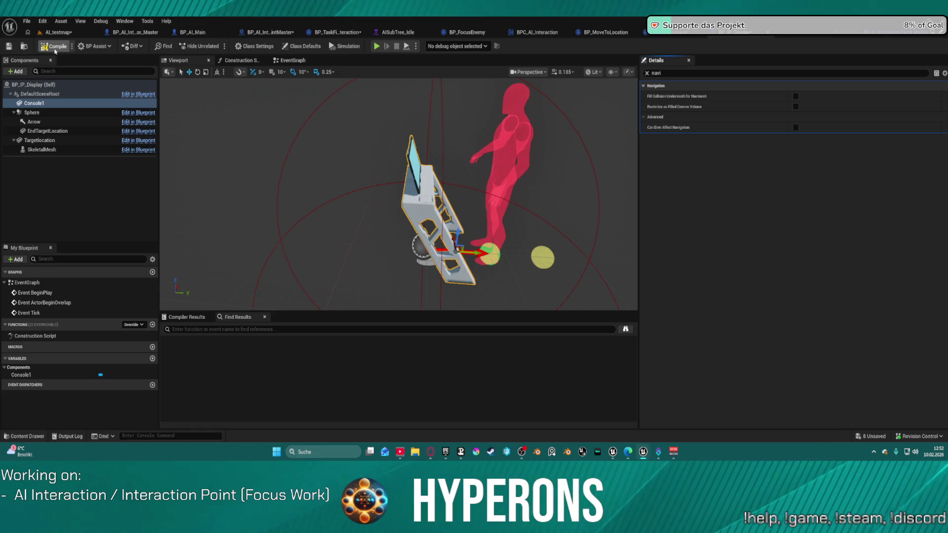
click(61, 32)
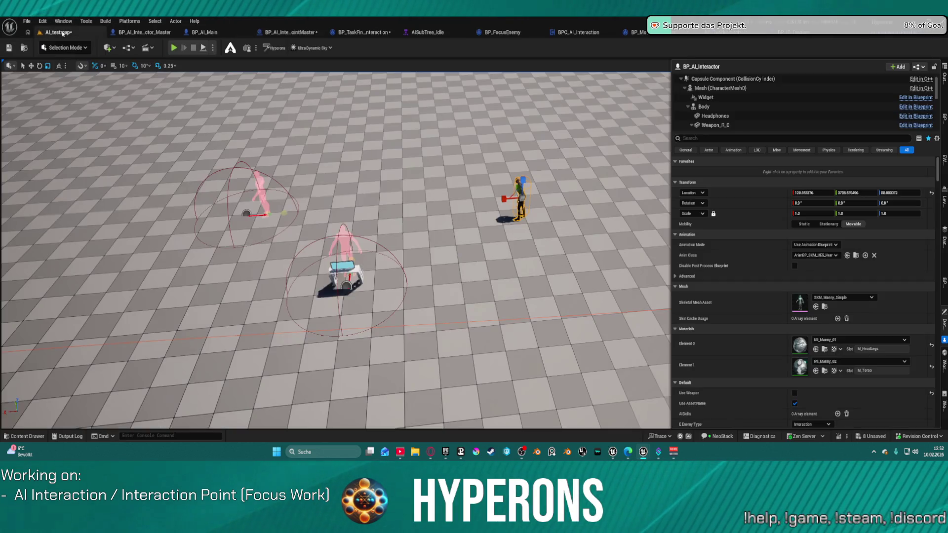
click(174, 47)
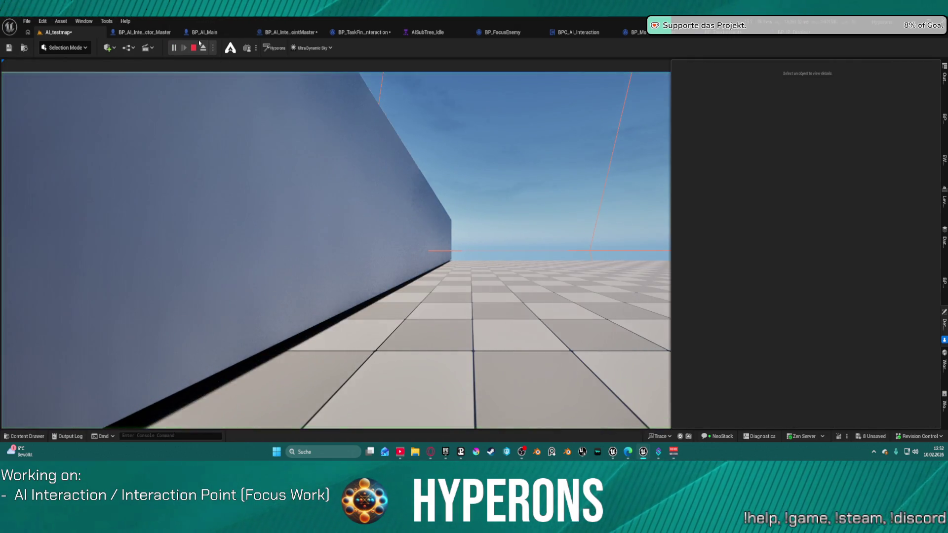
key(Escape)
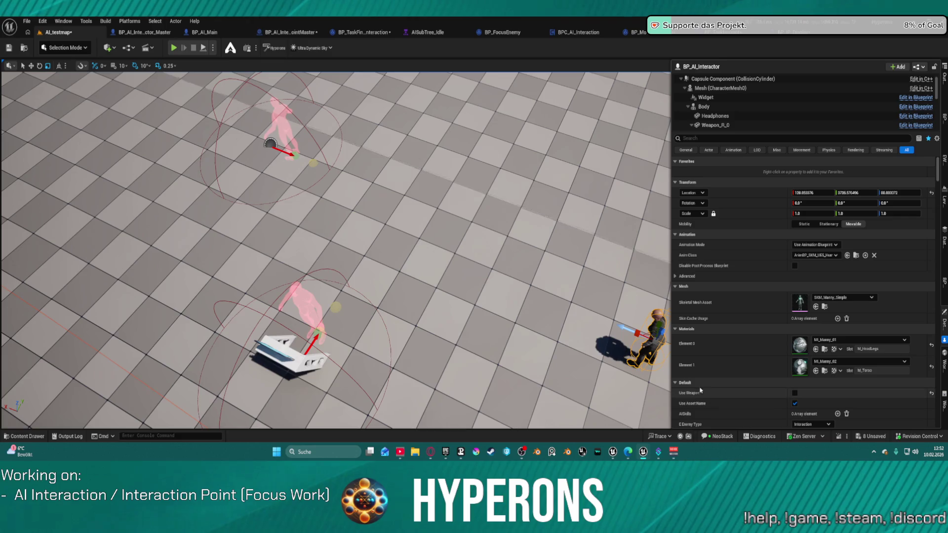
scroll(421, 239, down, 5)
scroll(348, 367, down, 5)
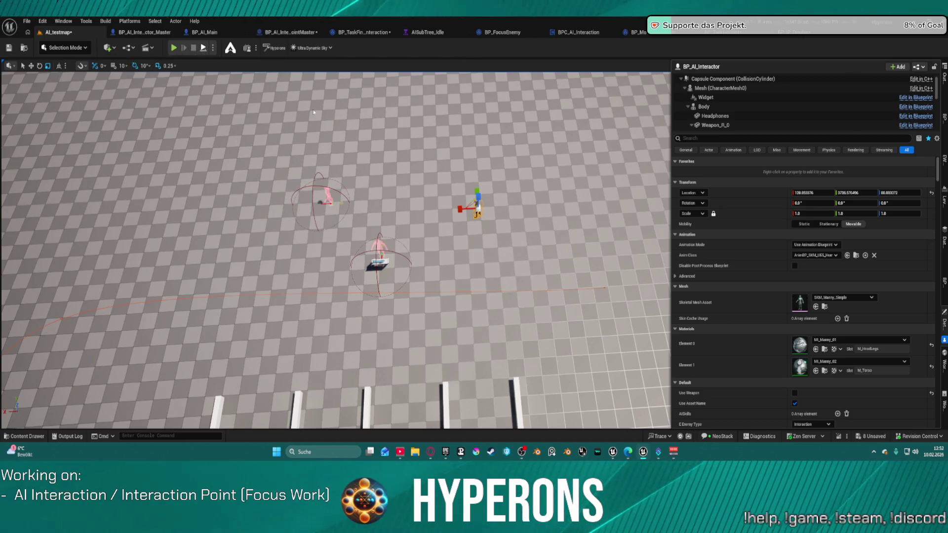
key(alt+p)
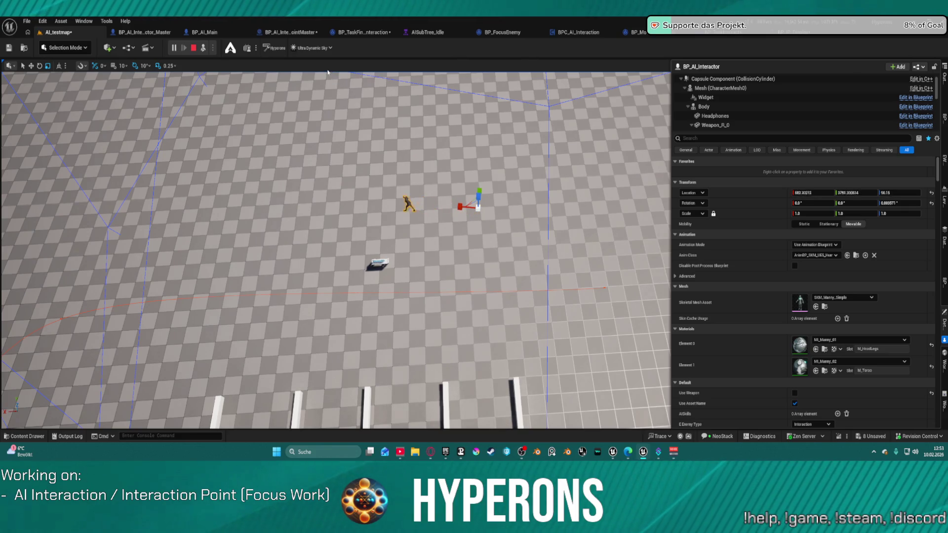
click(194, 48)
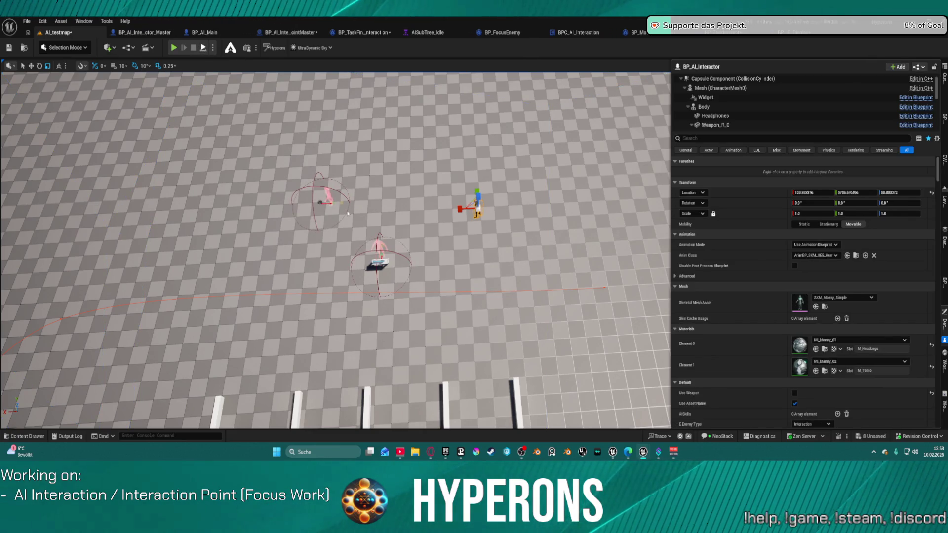
key(alt+s)
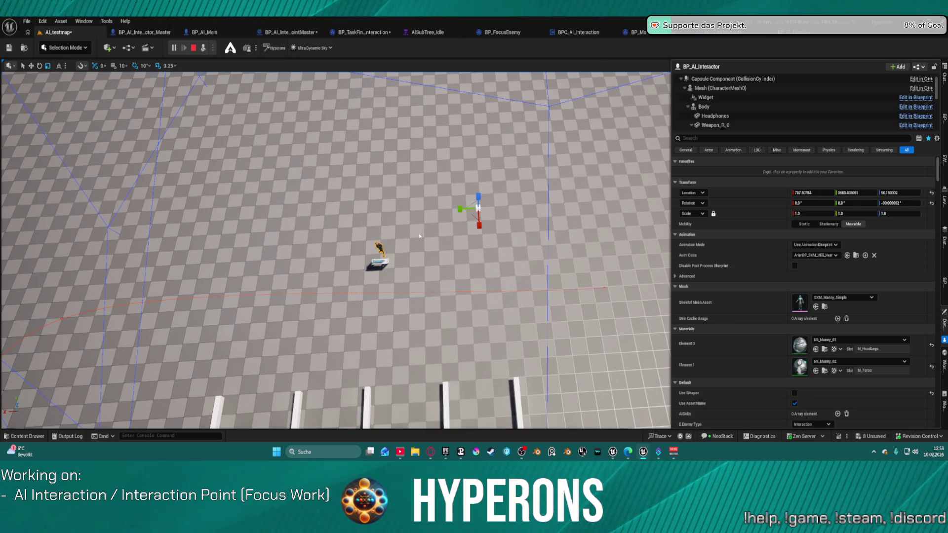
key(Escape)
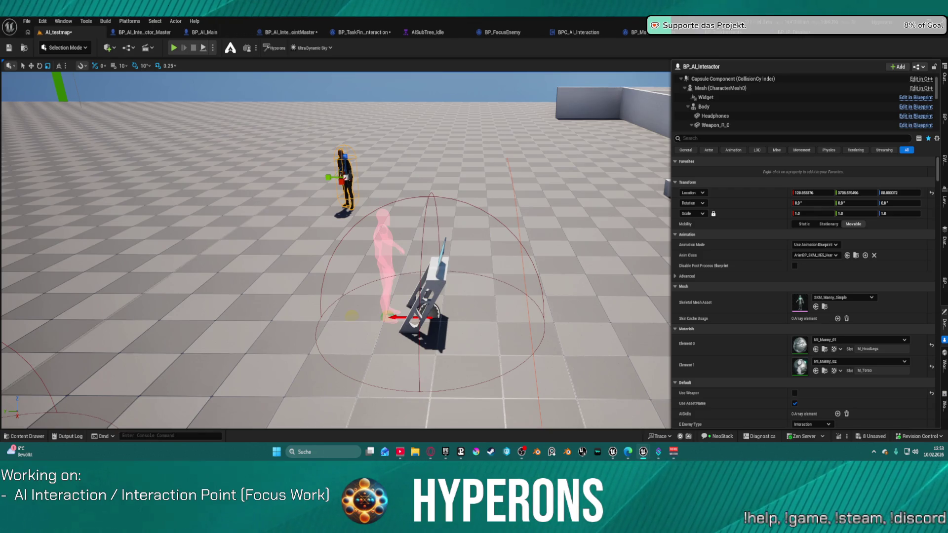
Inspect the BP_IP_Display actor and floor in the level and toggle the navmesh overlay with P.
click(435, 280)
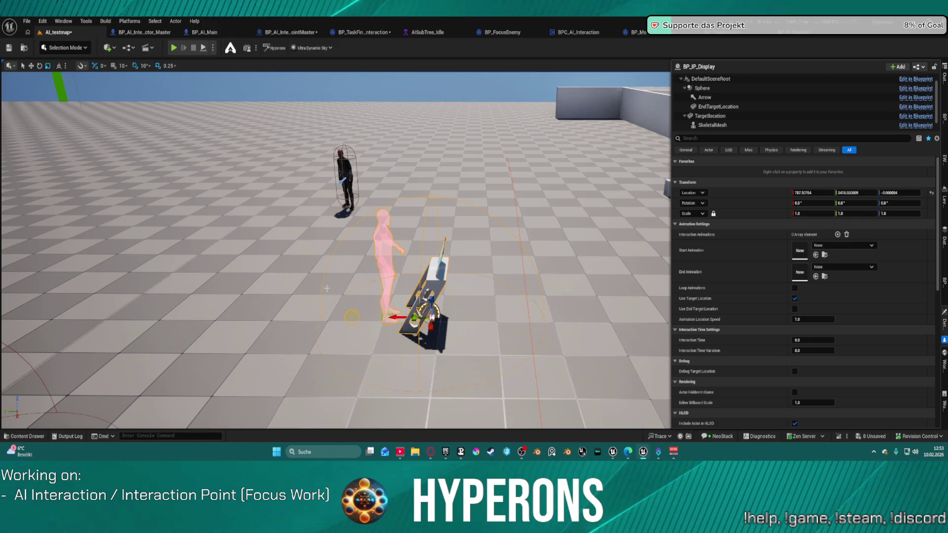
click(348, 168)
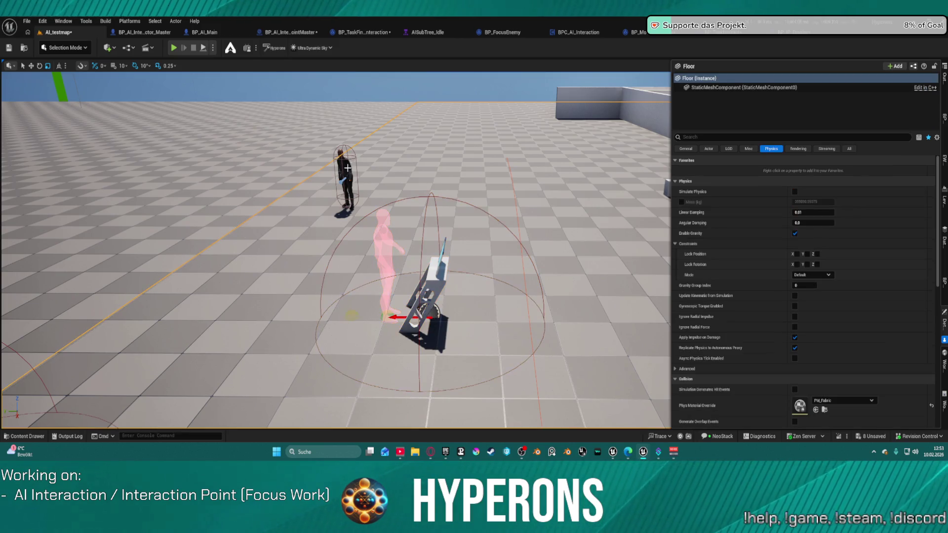
click(343, 171)
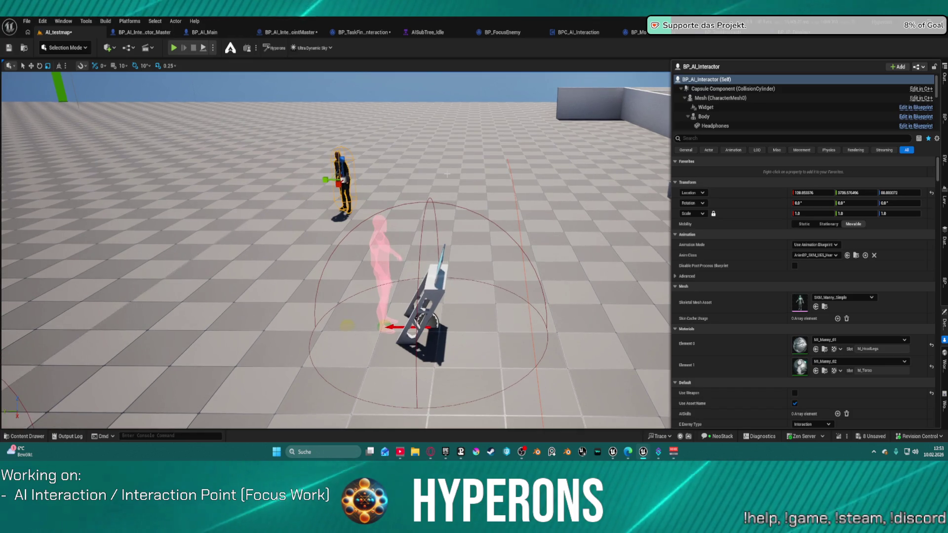
key(p)
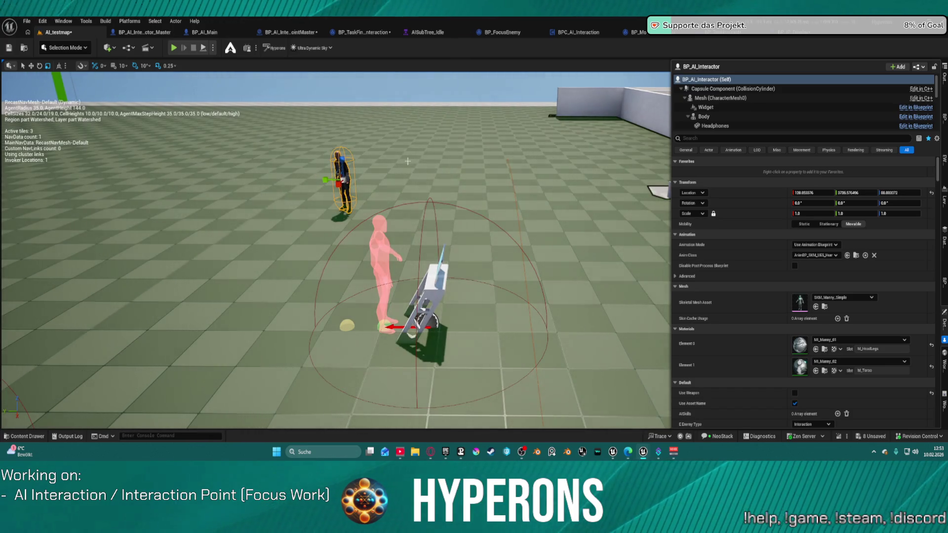
In BP_IP_Display, clear the Details filter and open Console1's static mesh in its editor.
click(787, 34)
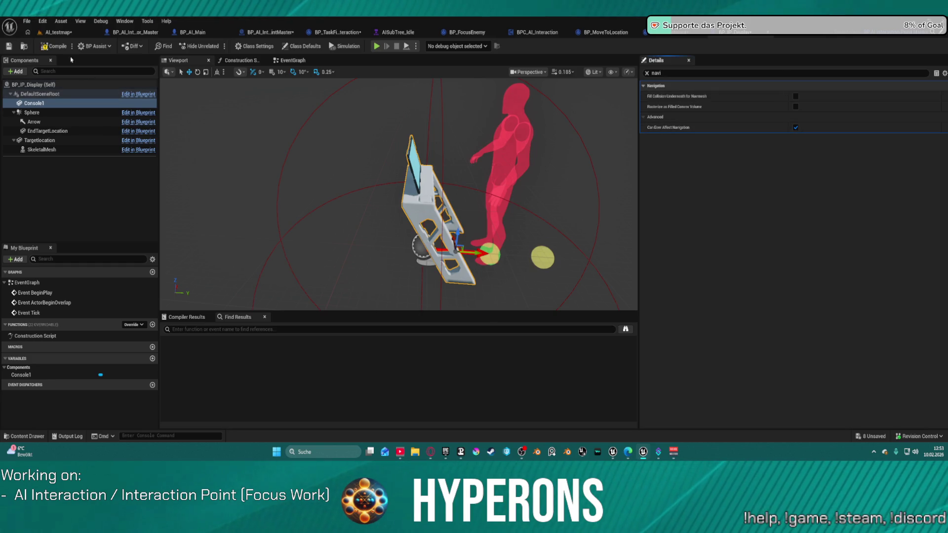
click(62, 33)
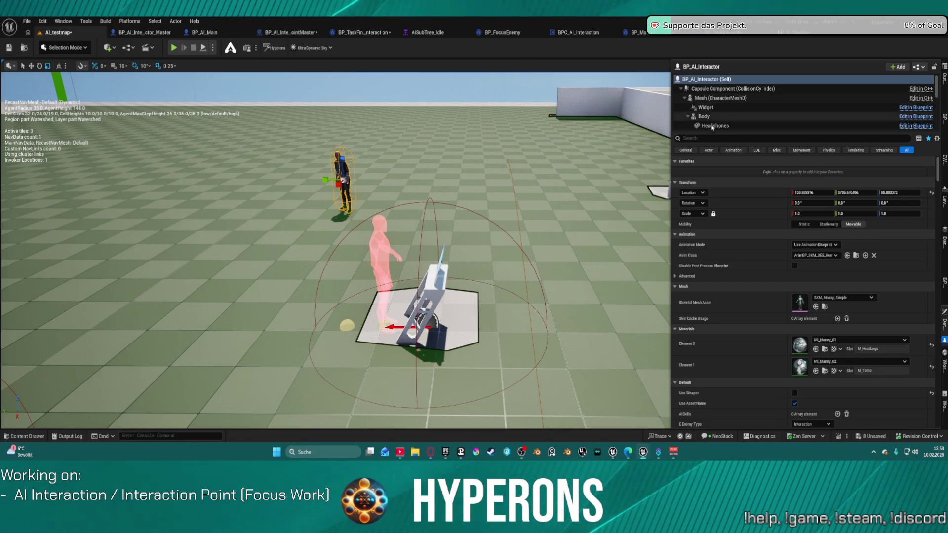
click(792, 35)
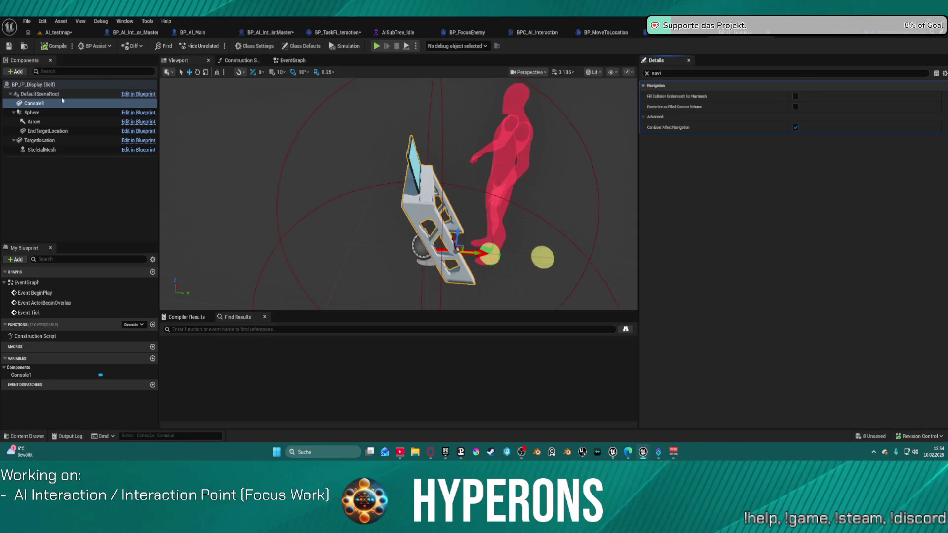
click(647, 74)
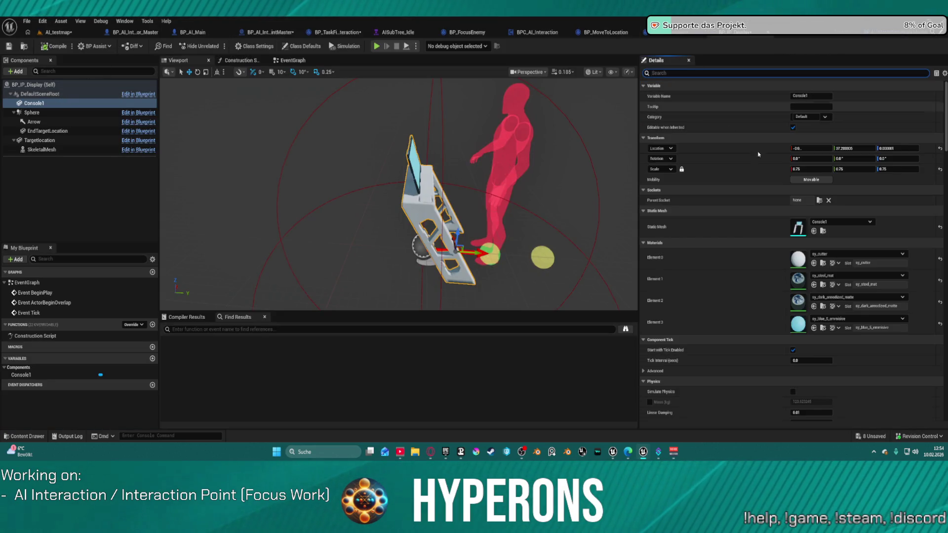
double_click(799, 227)
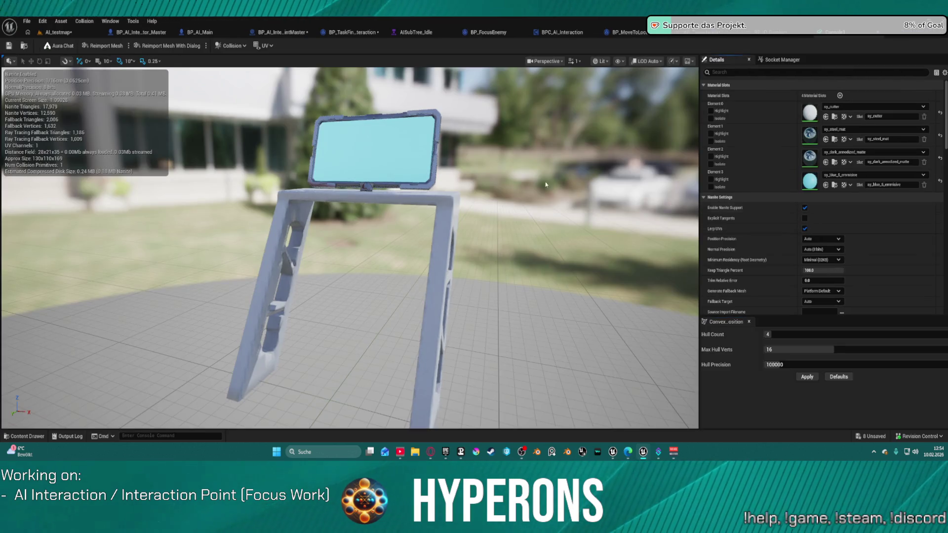
Turn on Show > Simple Collision and orbit to inspect the console's single convex hull.
click(231, 46)
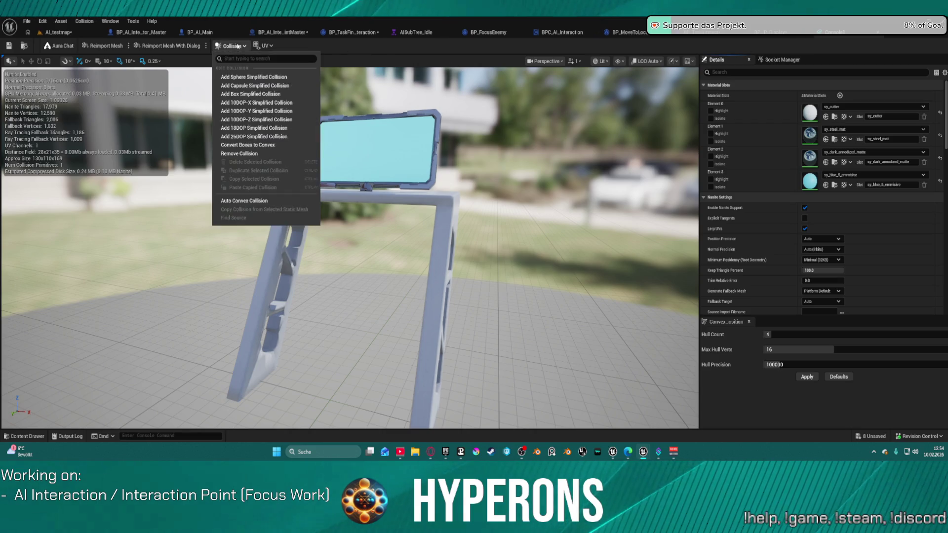
click(645, 61)
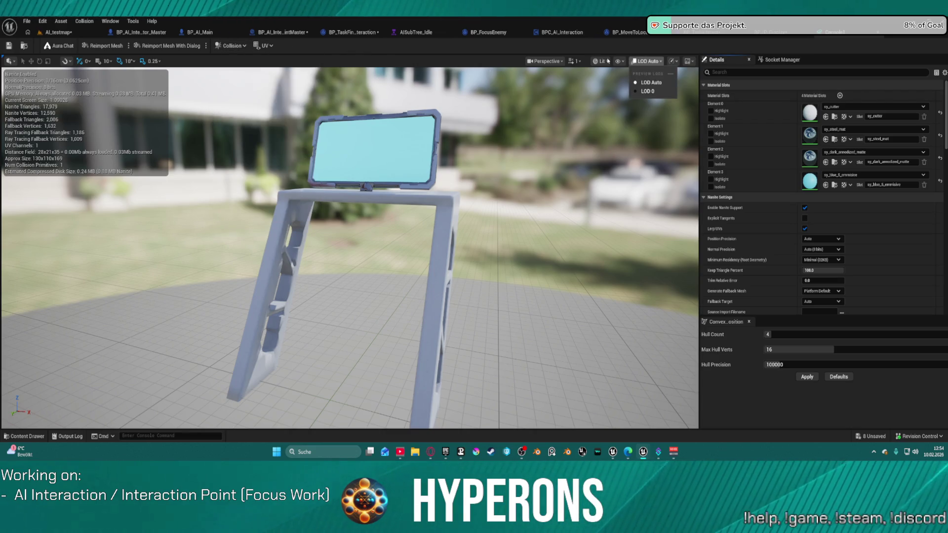
click(548, 62)
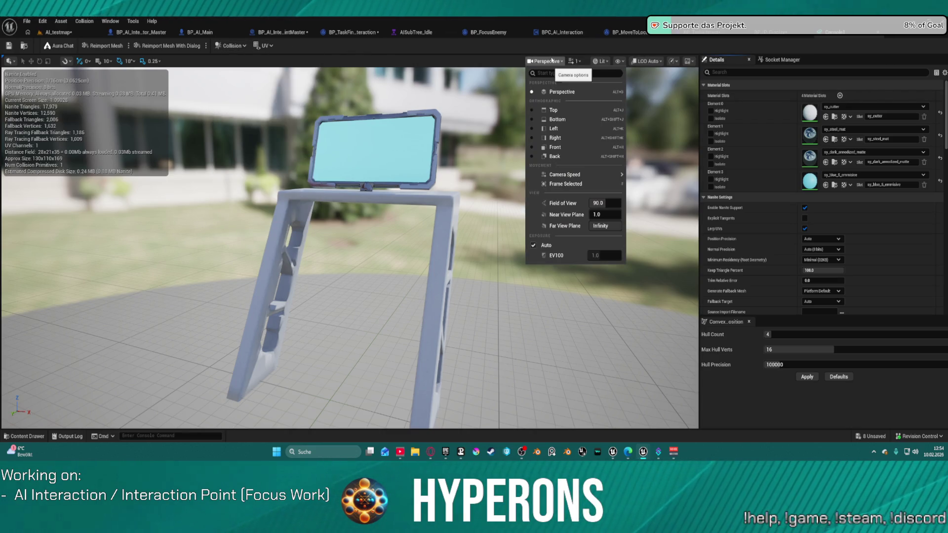
click(601, 61)
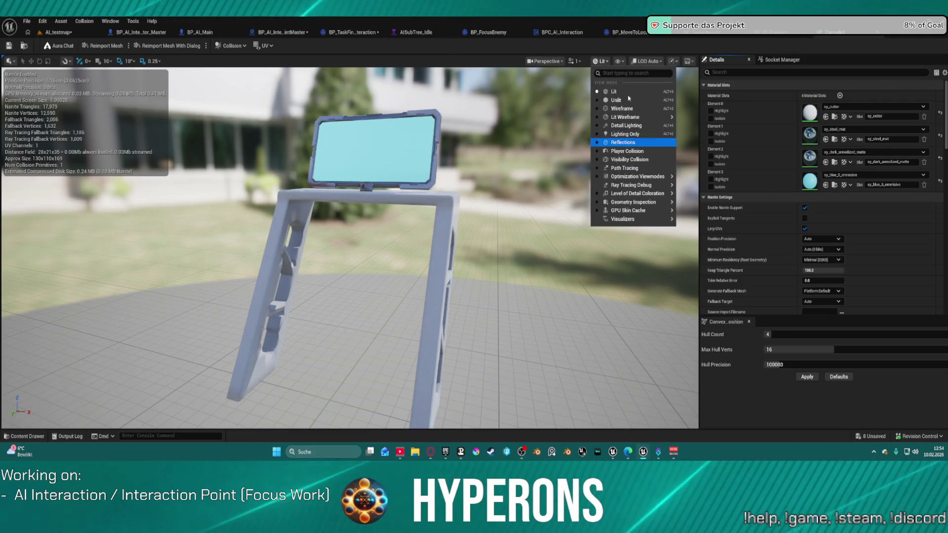
click(620, 61)
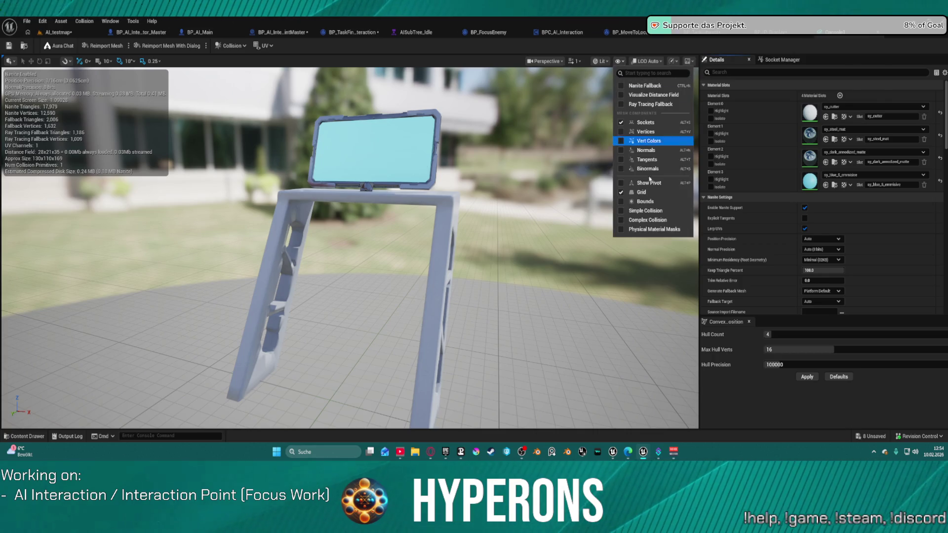
click(623, 211)
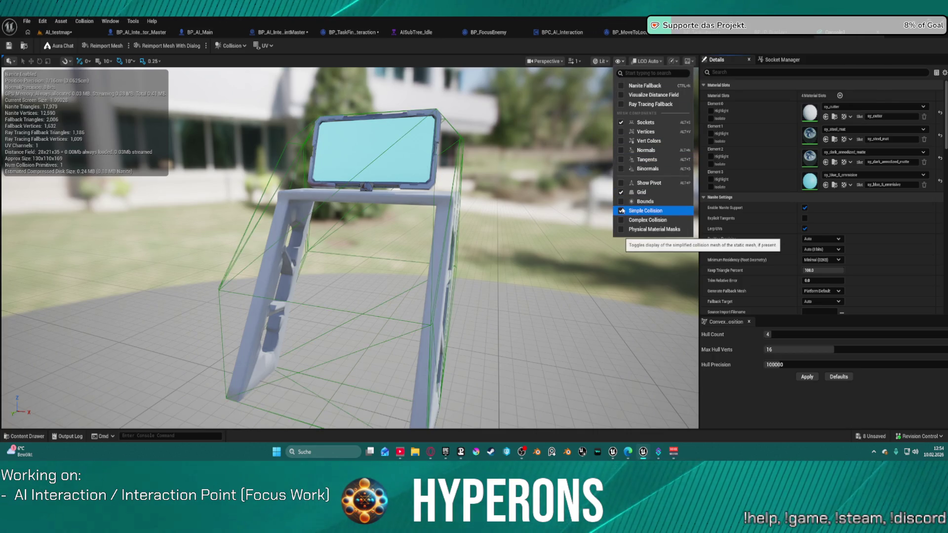
drag(346, 247, 404, 251)
drag(228, 114, 234, 114)
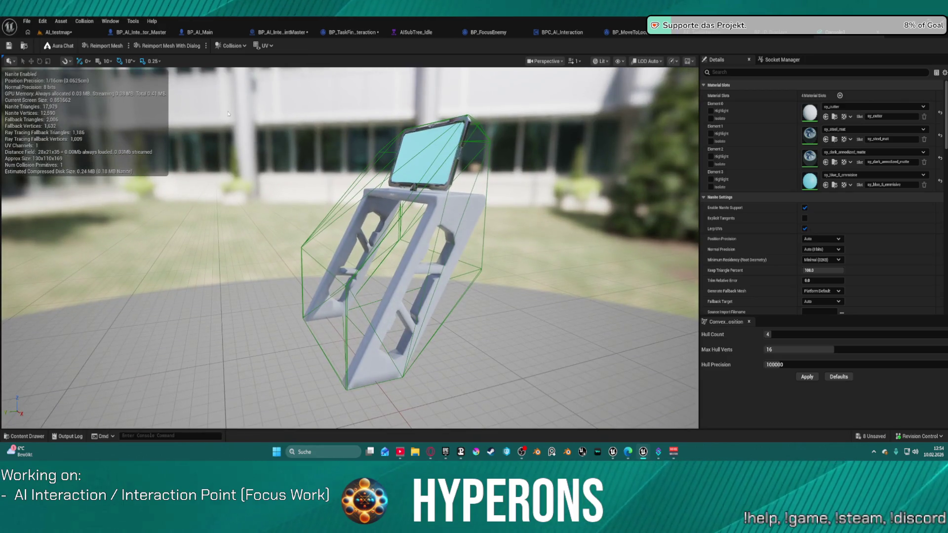
click(234, 48)
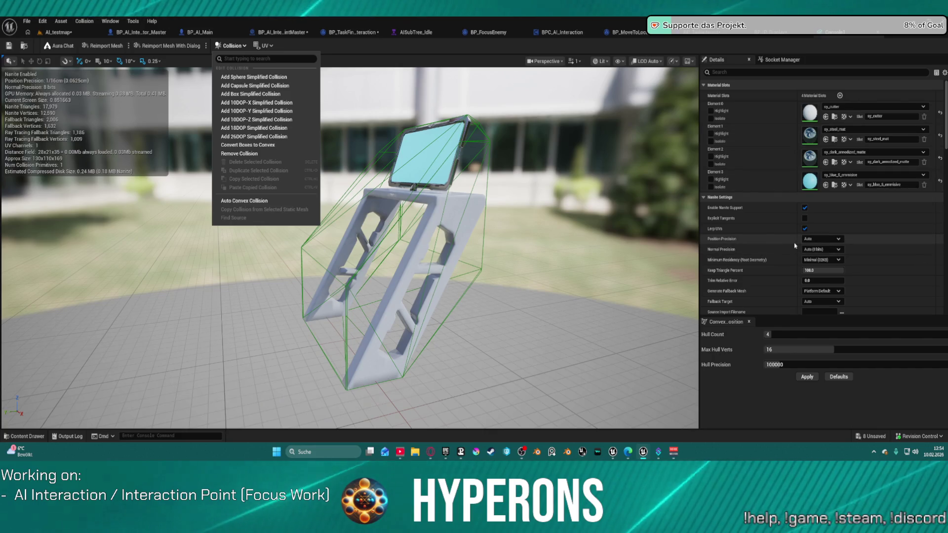
Filter mesh details for 'coll' and set Collision Complexity to Use Complex Collision As Simple.
scroll(820, 245, down, 5)
scroll(824, 242, down, 3)
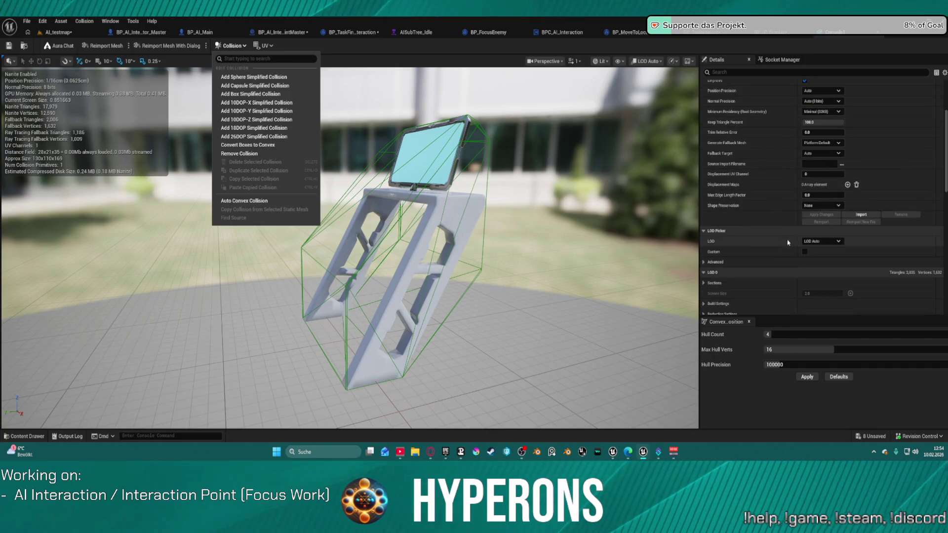
click(750, 73)
text(c)
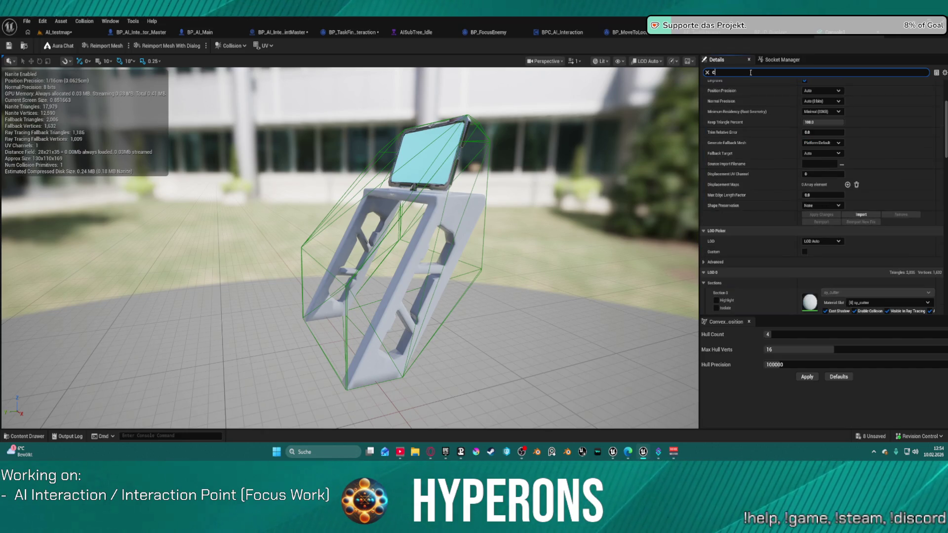
text(oll)
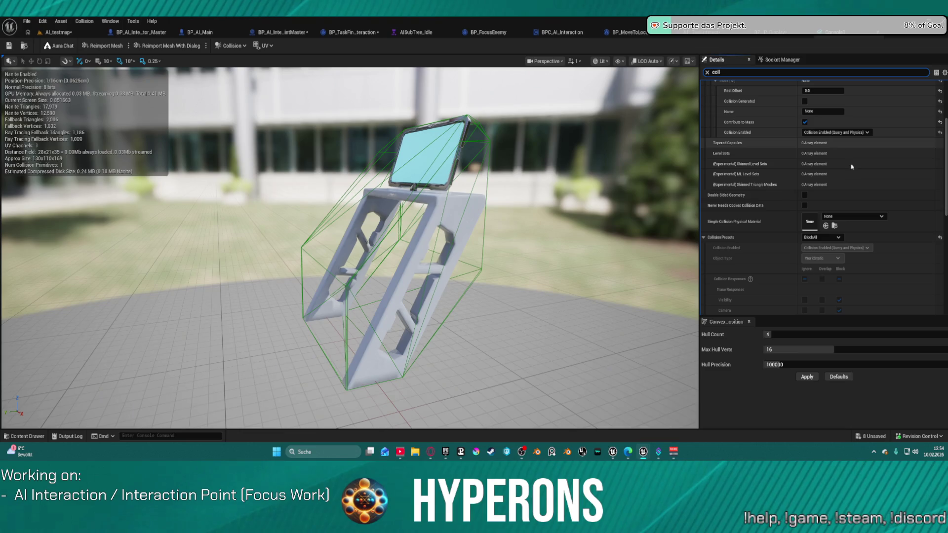
scroll(850, 168, up, 3)
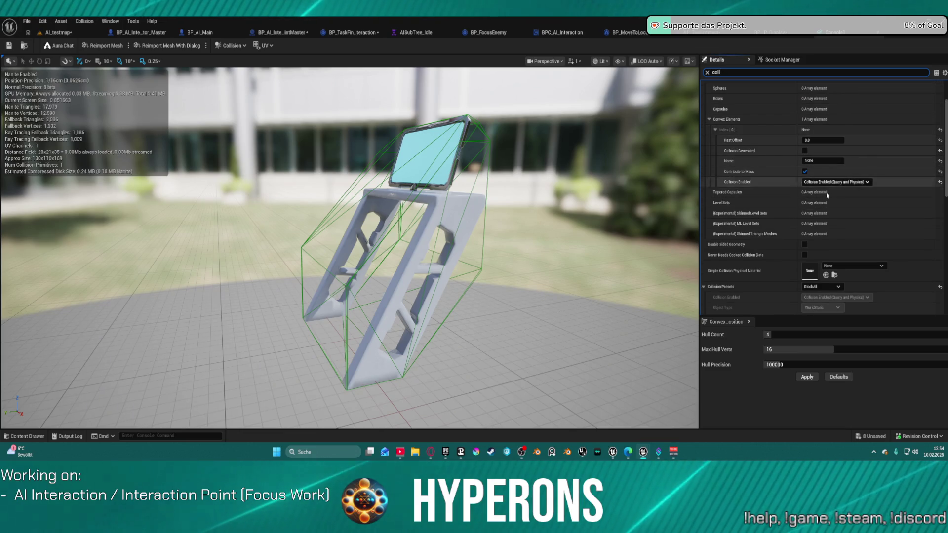
scroll(841, 189, up, 3)
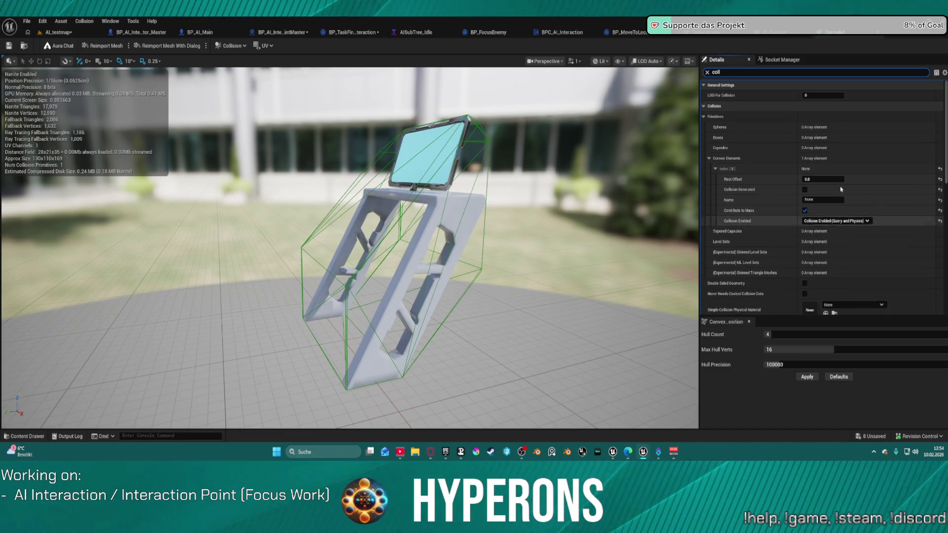
scroll(840, 187, down, 6)
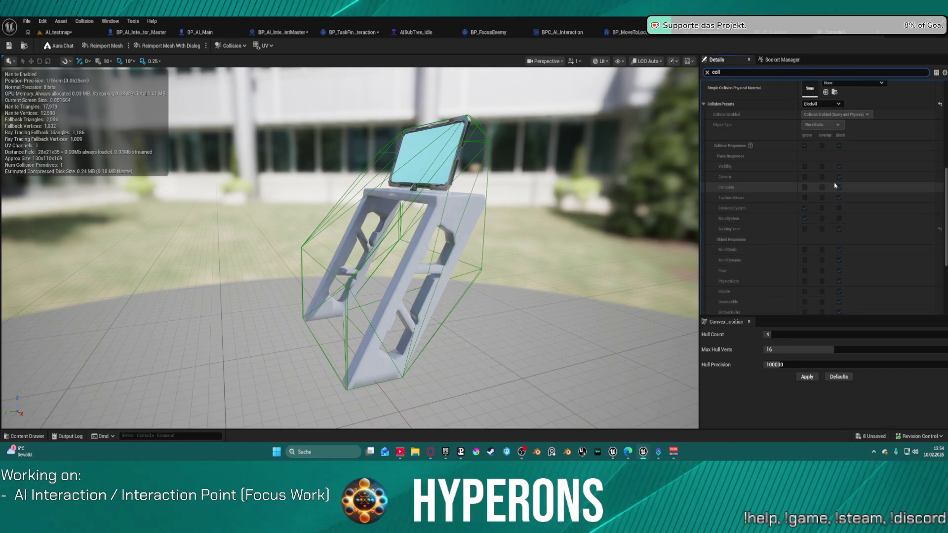
scroll(835, 186, down, 3)
click(820, 225)
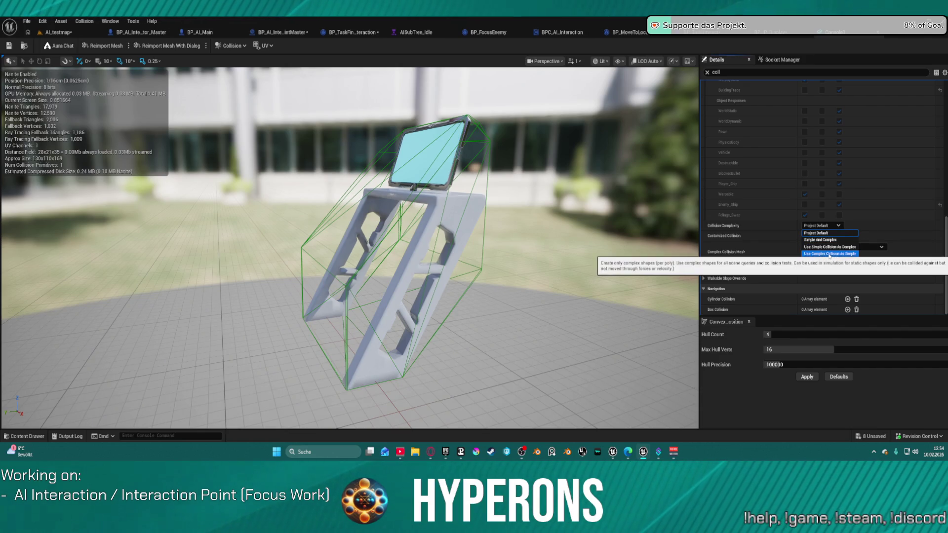
click(826, 254)
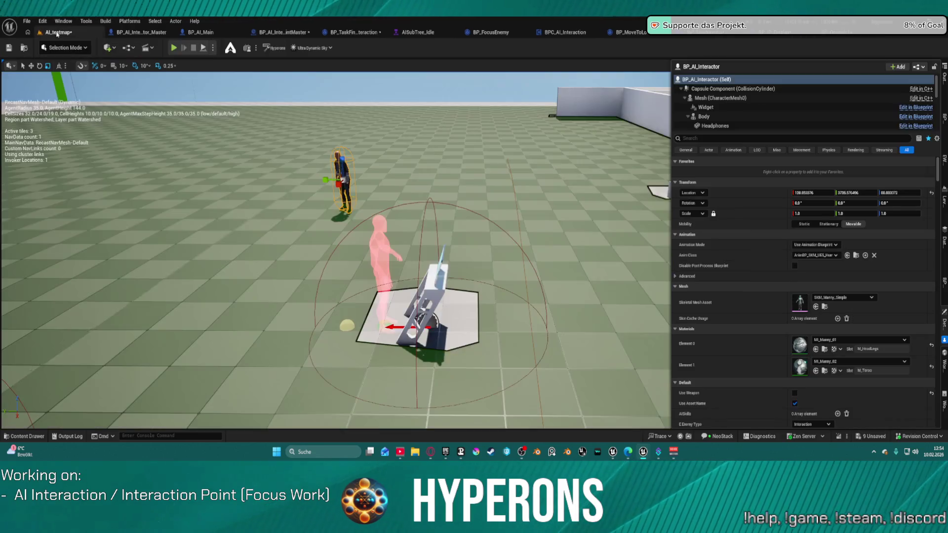
Save and check out the Console mesh, glancing back at the AI_testmap level.
click(57, 32)
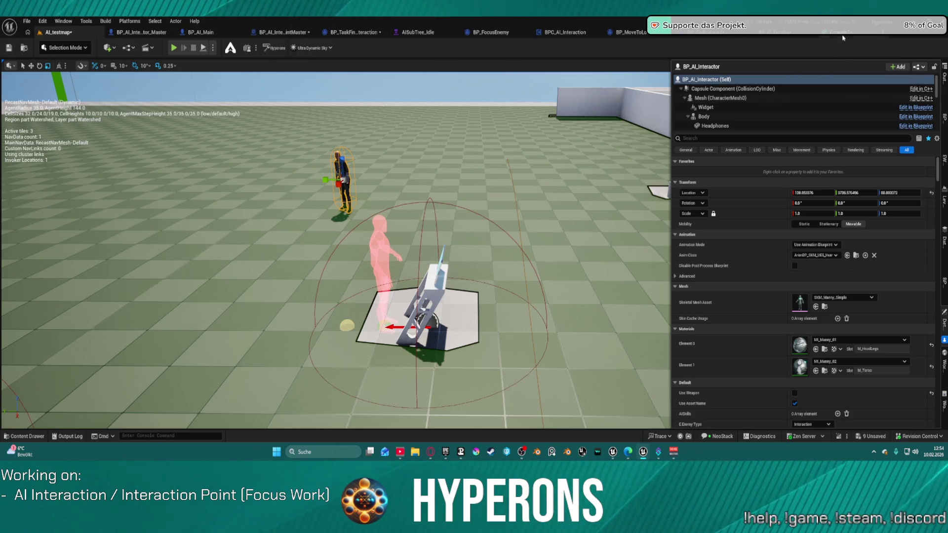
key(alt+Tab)
click(9, 46)
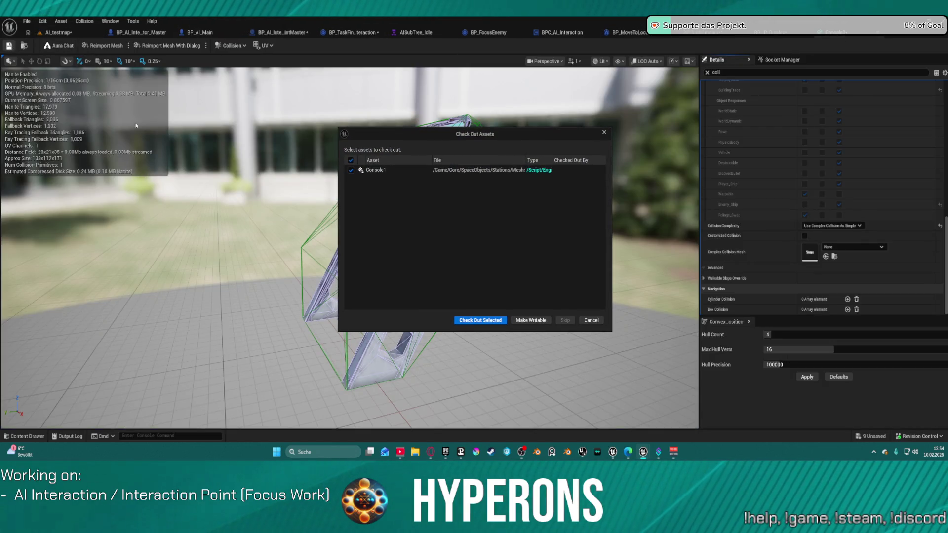
click(480, 320)
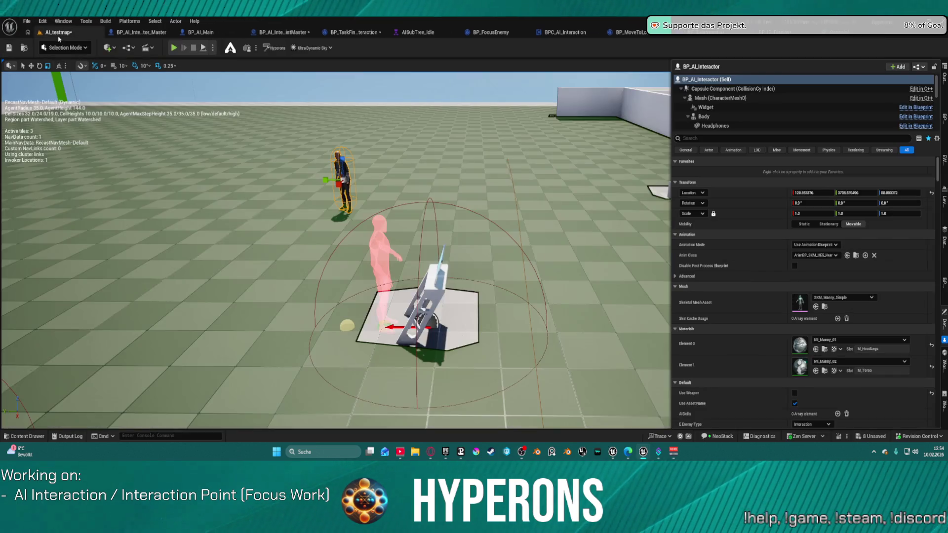
click(58, 35)
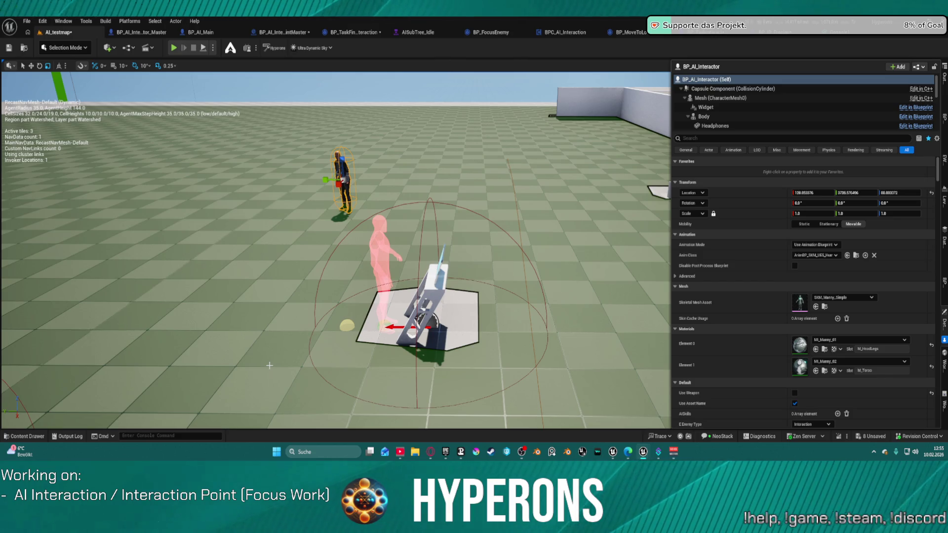
click(833, 32)
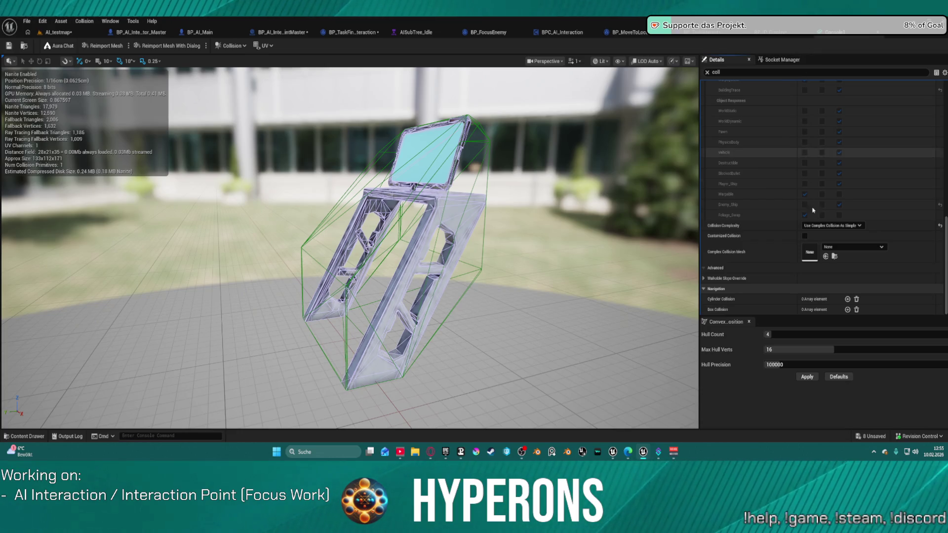
Set Collision Complexity to Simple And Complex and bring up Auto Convex Collision settings.
click(834, 226)
click(829, 240)
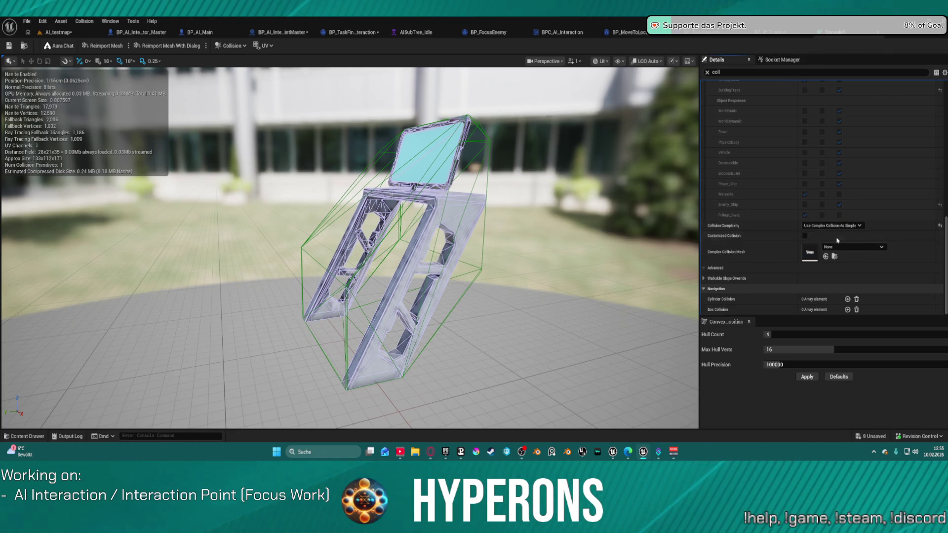
click(231, 45)
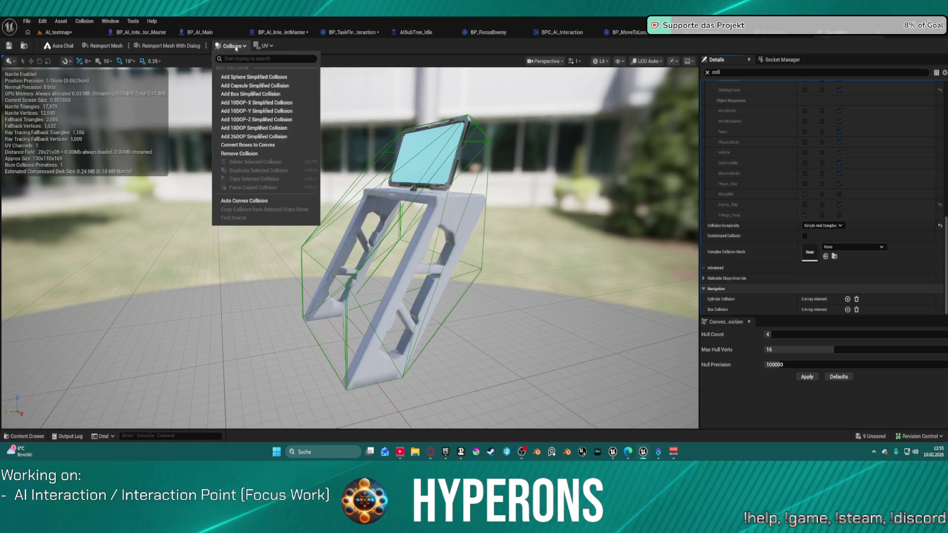
click(245, 201)
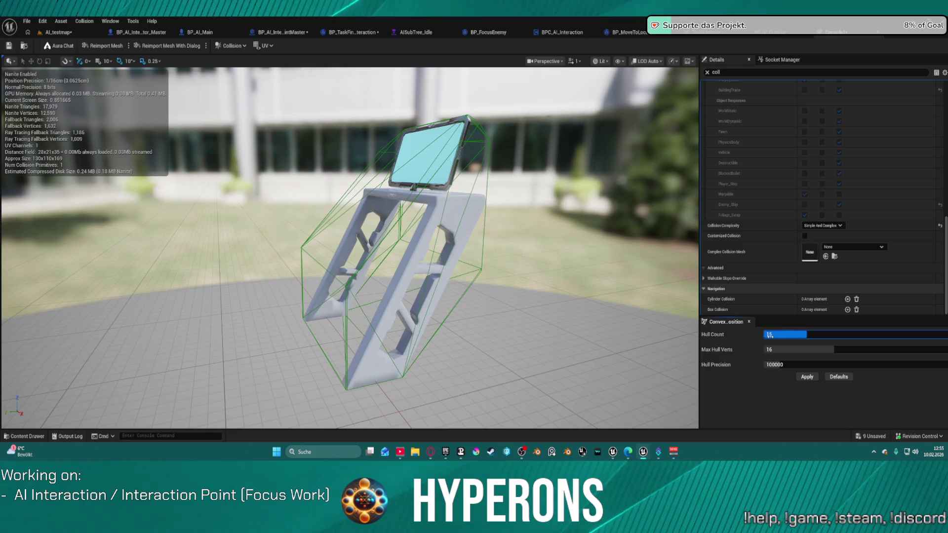
Generate convex collision with hull count 16 and hull precision 220000, then save the mesh.
text(16)
key(Return)
drag(784, 366, 795, 385)
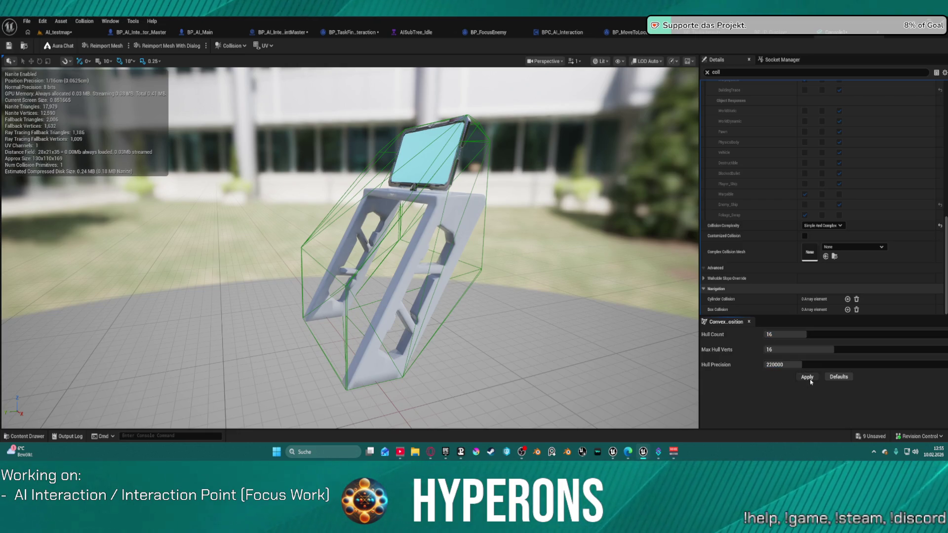
click(809, 381)
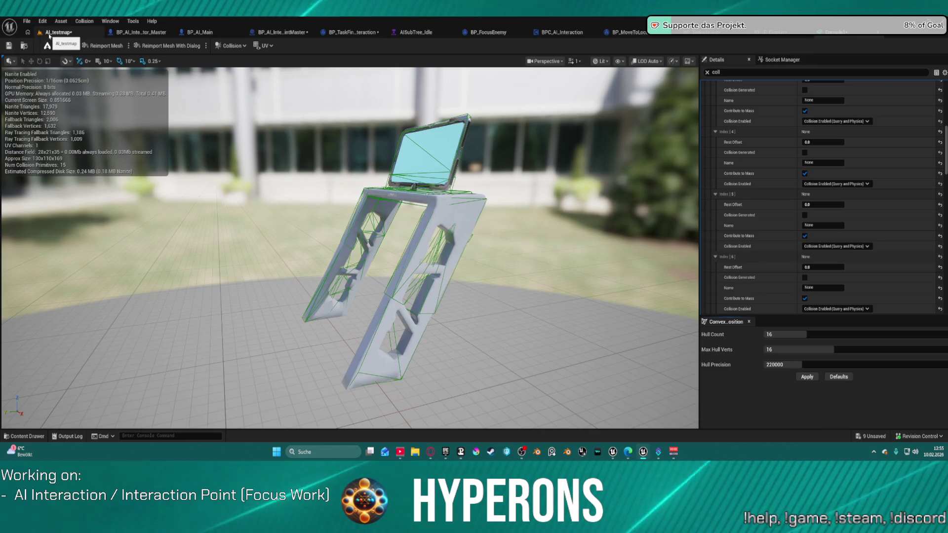
click(7, 47)
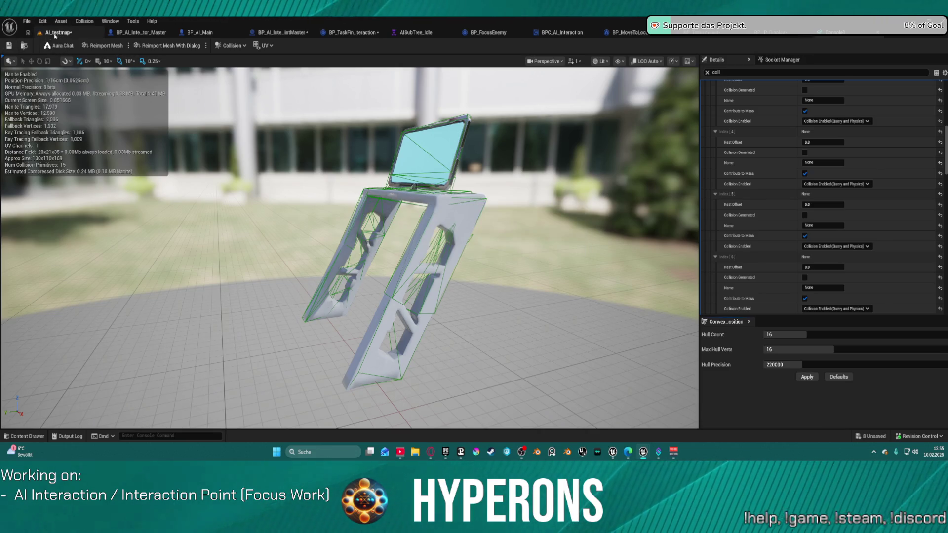
click(55, 33)
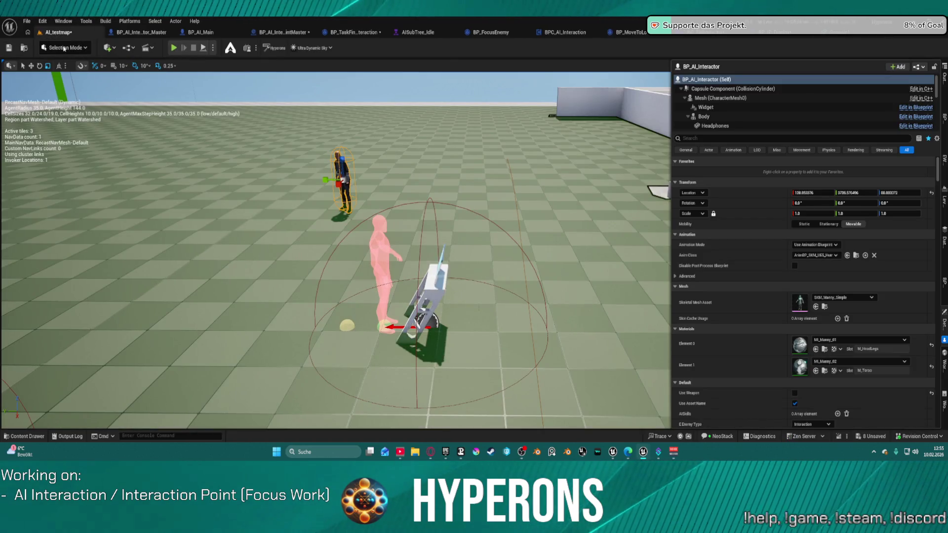
Focus the console, check Console1's details in BP_IP_Display, then reopen the Console mesh editor.
key(f)
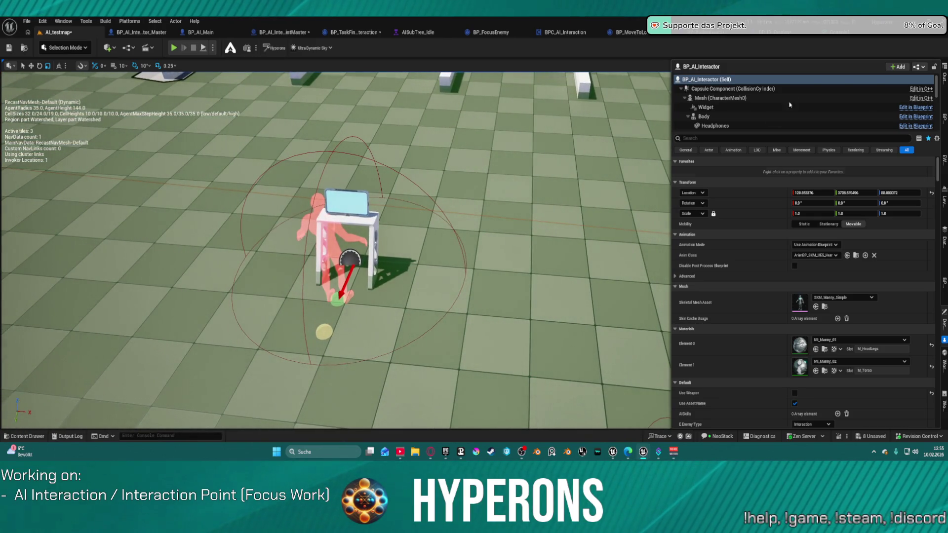
double_click(694, 79)
click(693, 74)
text(na)
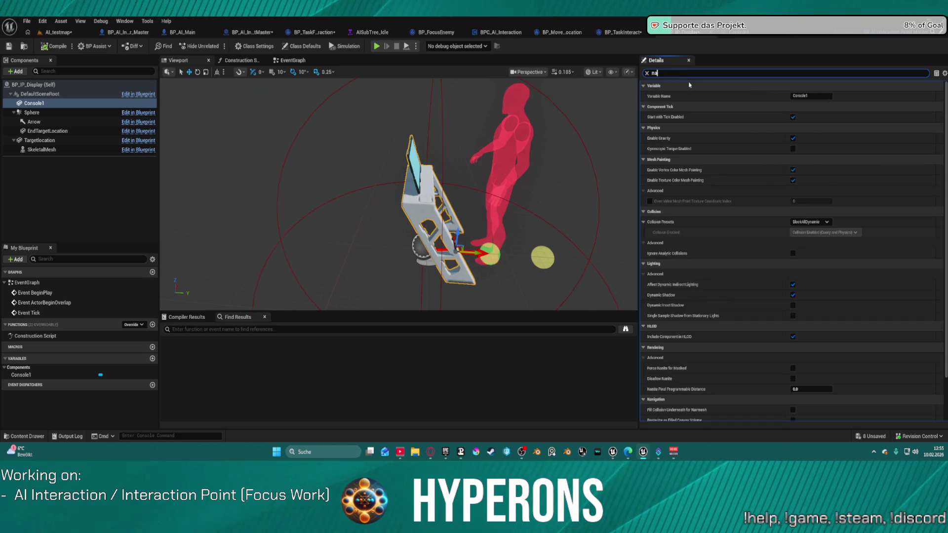
key(BackSpace)
key(BackSpace)
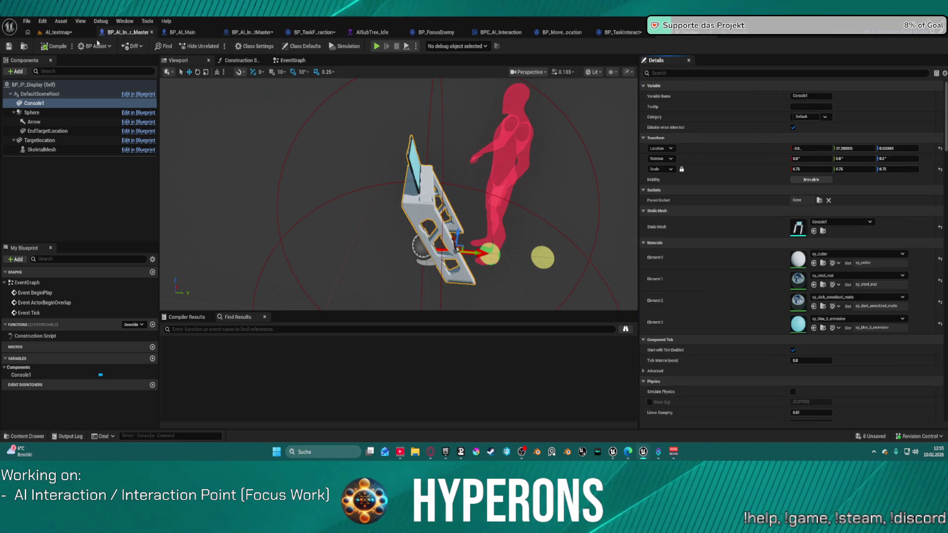
click(58, 32)
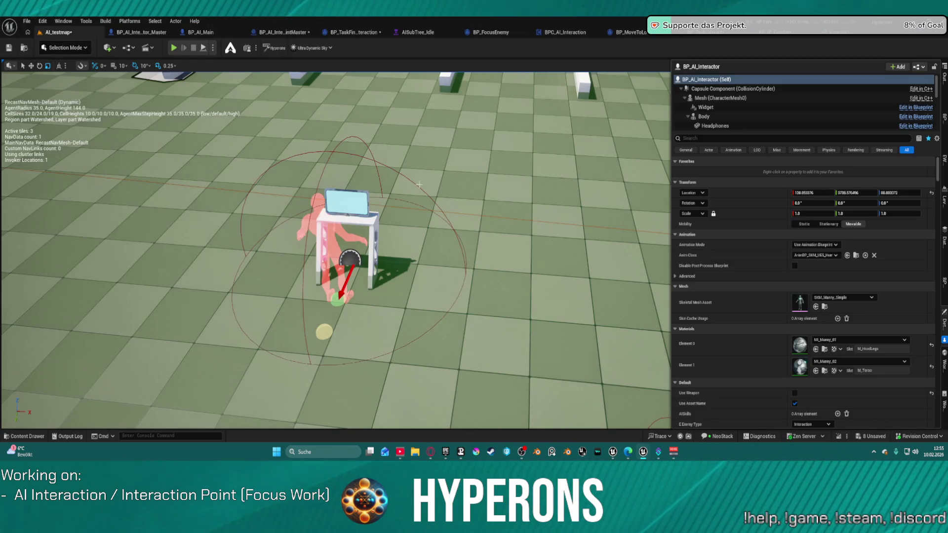
click(844, 33)
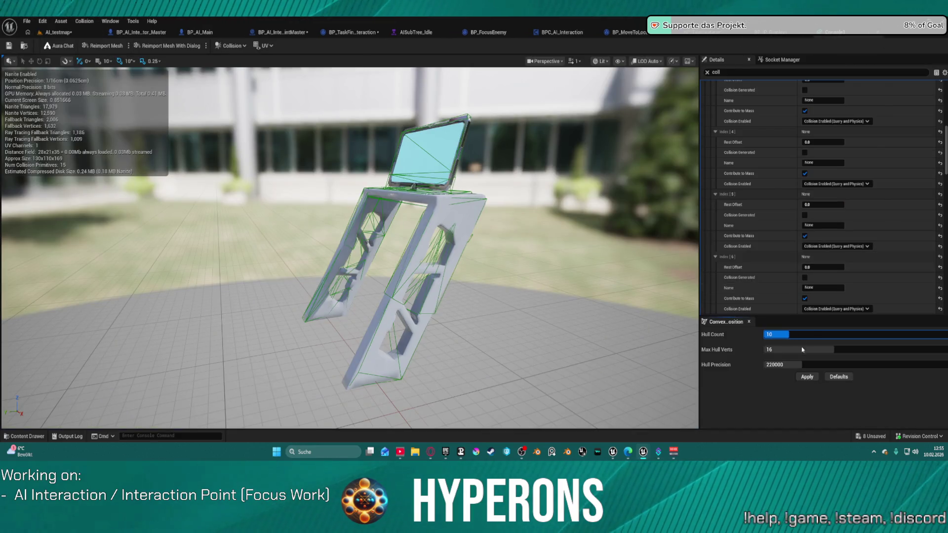
Regenerate the console's convex collision at hull precision 140000 and save with Ctrl+S.
click(810, 377)
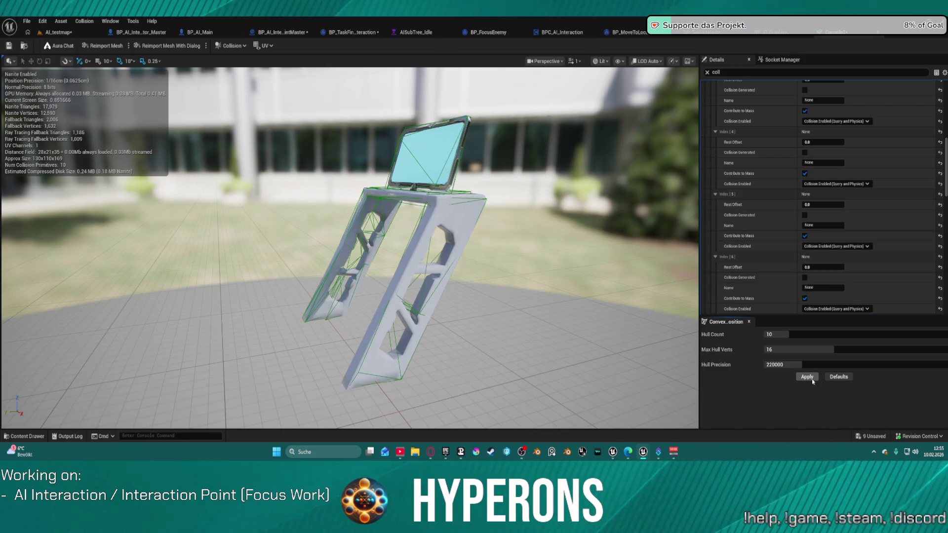
drag(804, 364, 780, 365)
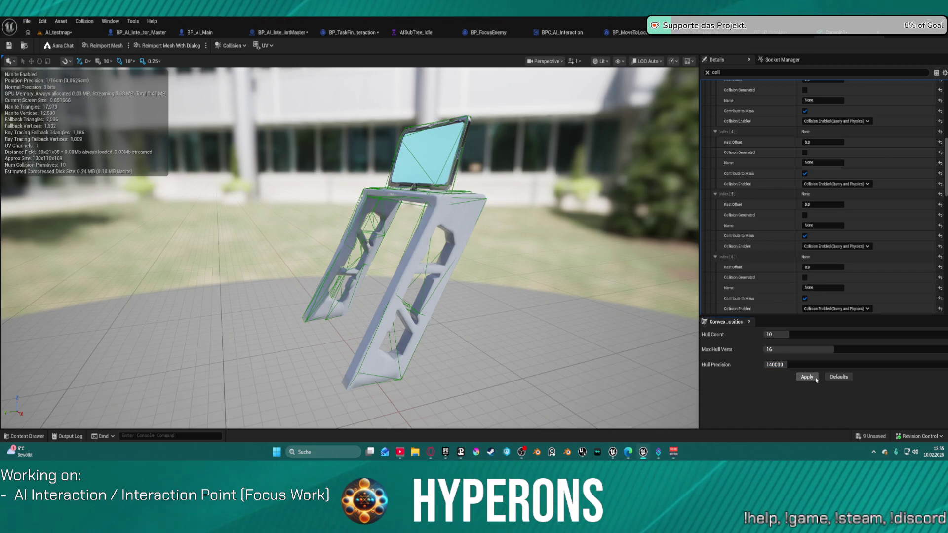
click(813, 379)
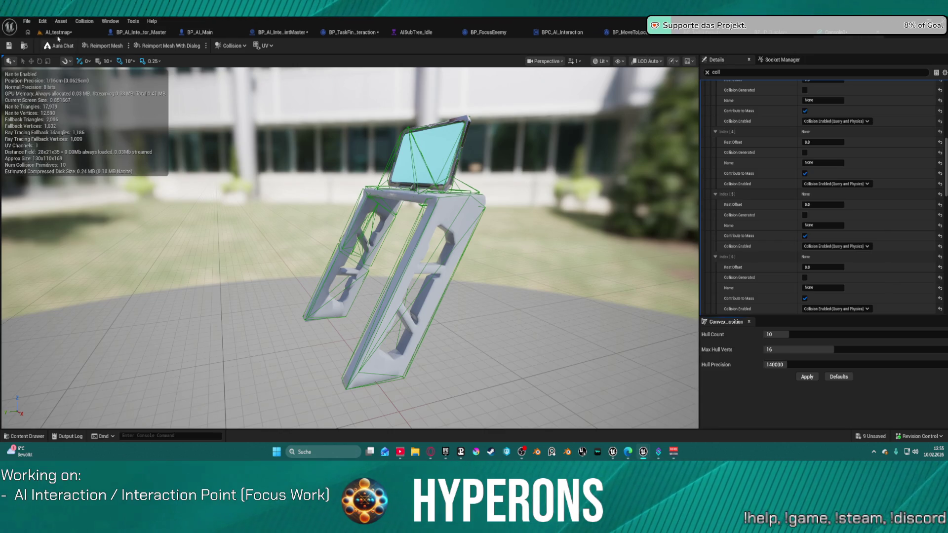
key(ctrl+s)
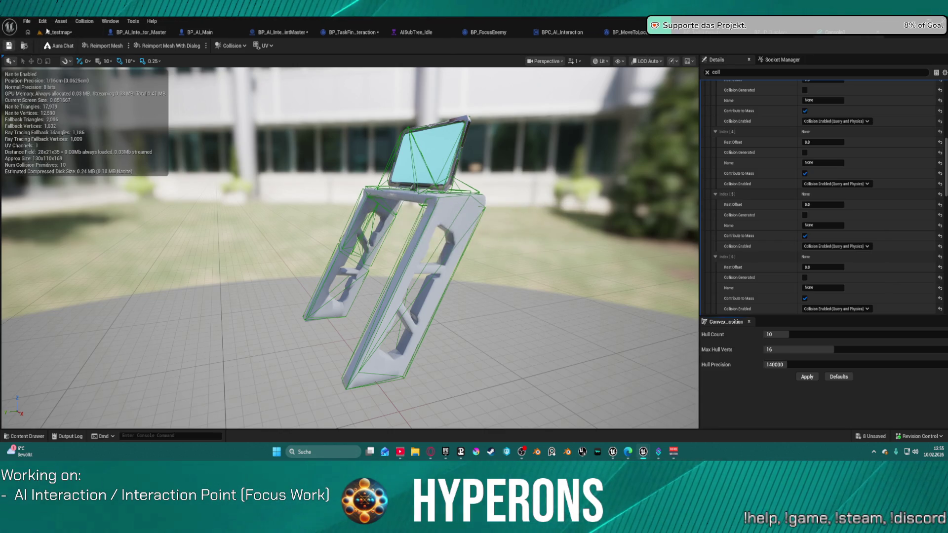
In AI_testmap, select the display console actor and pull the view back for an overview.
click(55, 32)
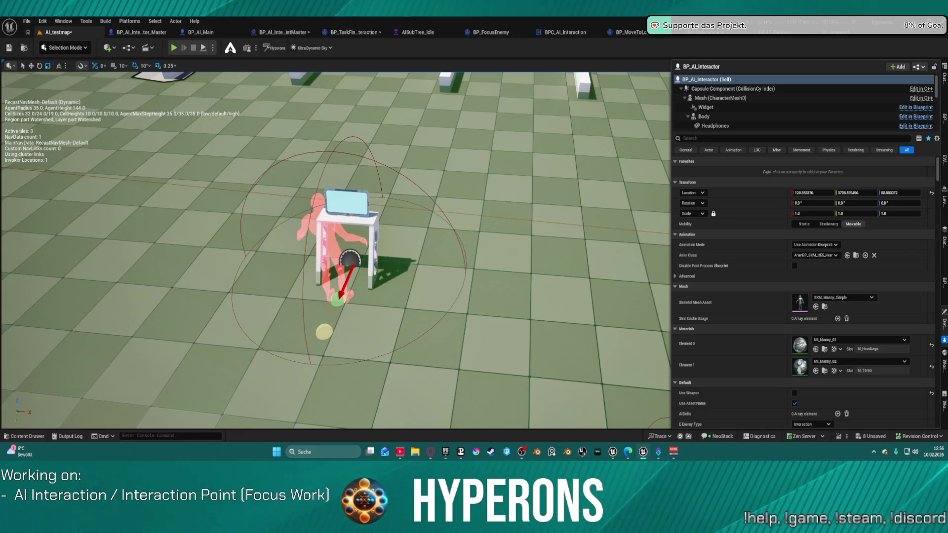
click(356, 230)
mouse_move(393, 214)
mouse_down()
mouse_move(341, 261)
mouse_move(324, 246)
mouse_move(482, 109)
mouse_up()
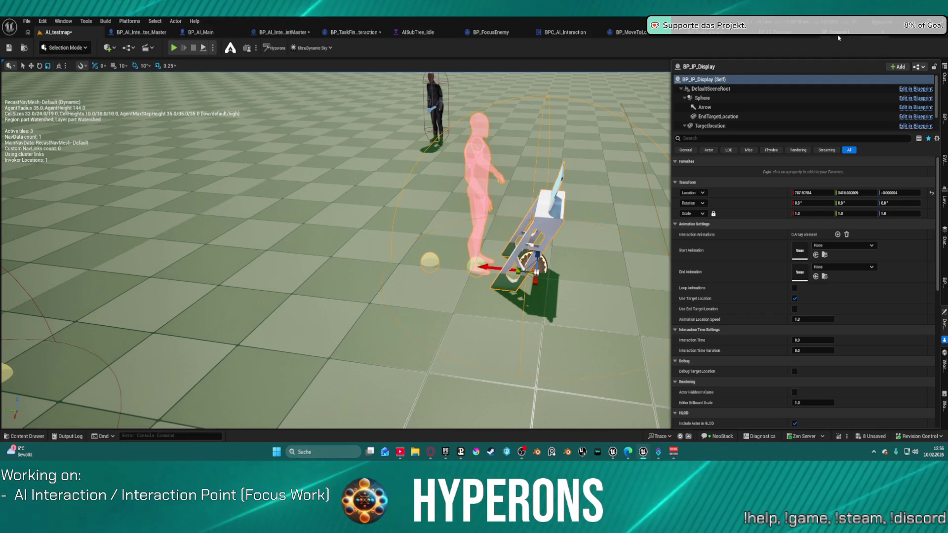
Add a Cube component to BP_IP_Display via a 'cube' search, keep its name, and select Console1.
click(760, 36)
click(759, 36)
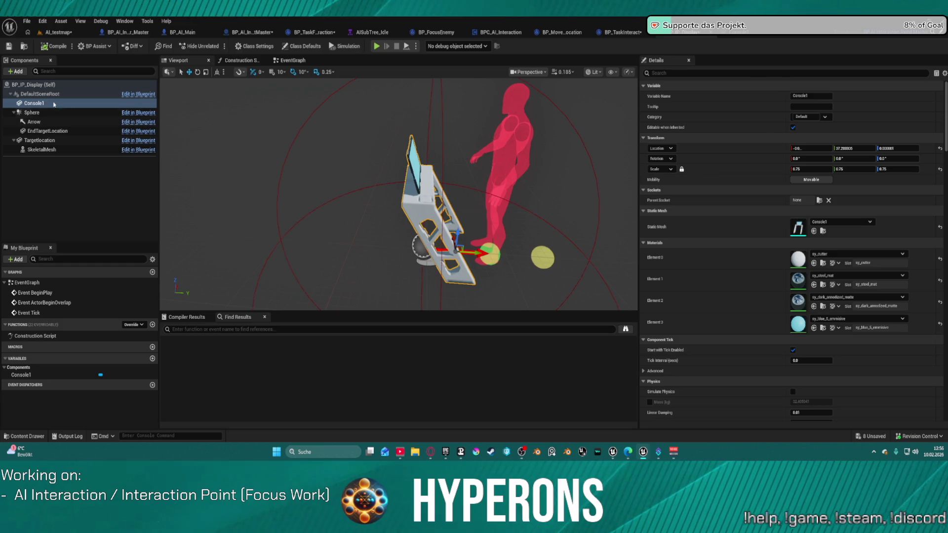
click(23, 72)
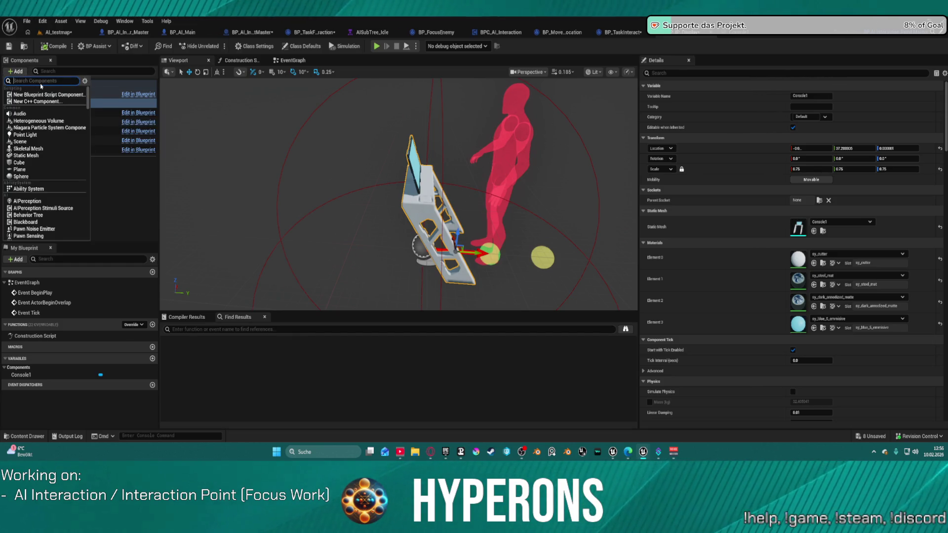
text(cube)
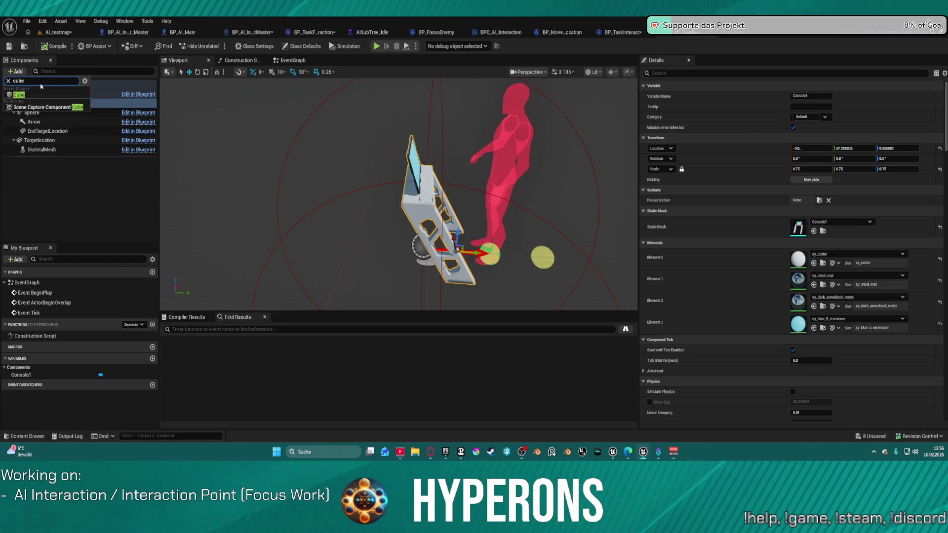
key(Return)
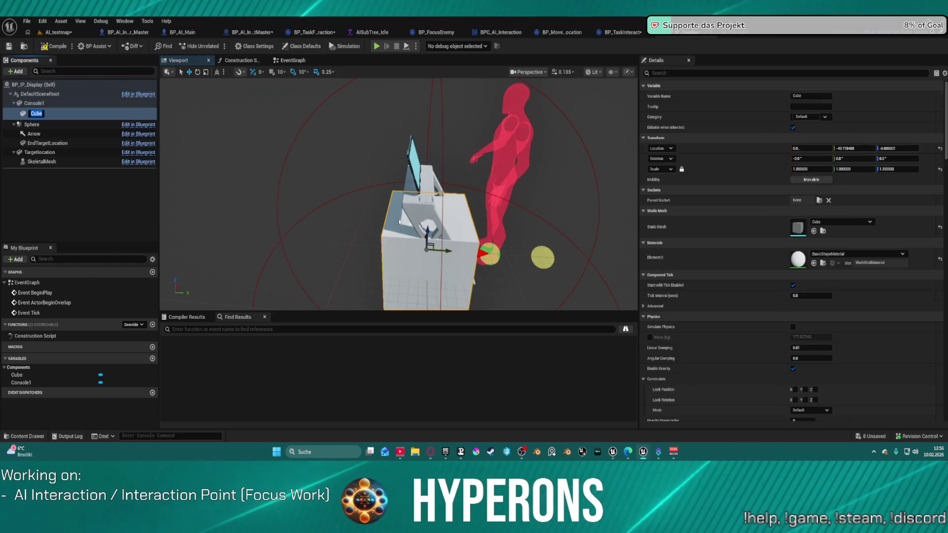
mouse_move(449, 254)
mouse_down()
mouse_move(426, 236)
mouse_move(426, 257)
mouse_move(516, 254)
mouse_up()
click(469, 239)
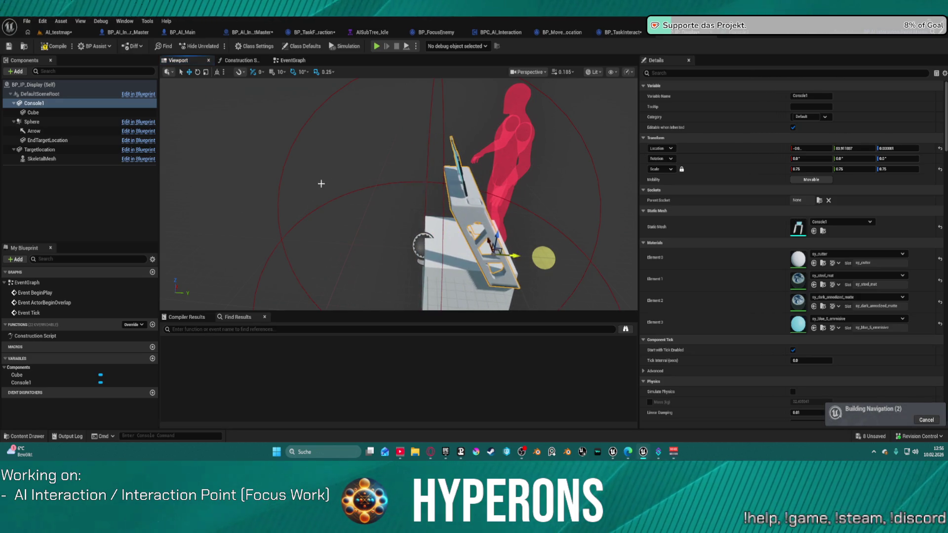
Move the Cube to about -73.7 on Y and scale it to roughly 1.25 × 0.69.
click(108, 113)
mouse_move(460, 258)
mouse_down()
mouse_move(441, 257)
mouse_move(532, 215)
mouse_move(523, 232)
mouse_move(454, 222)
mouse_up()
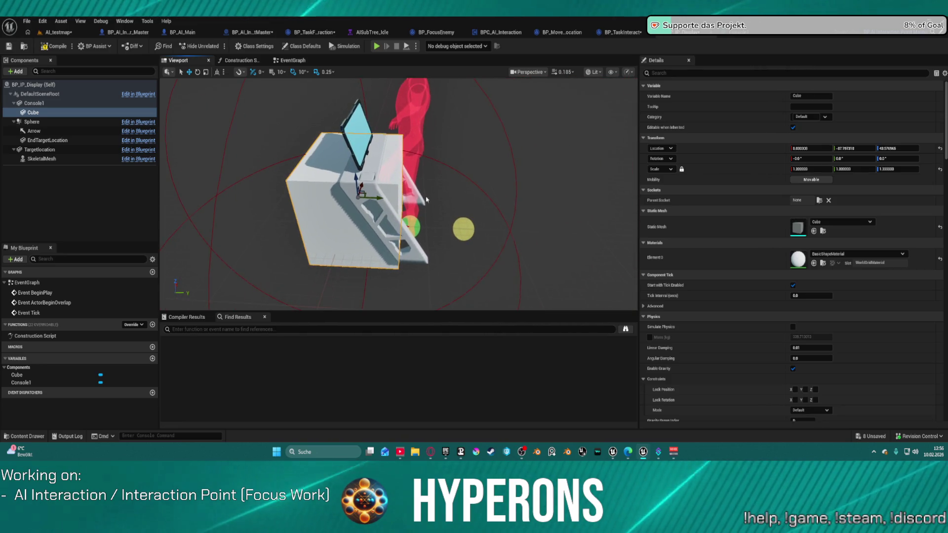
drag(375, 198, 365, 196)
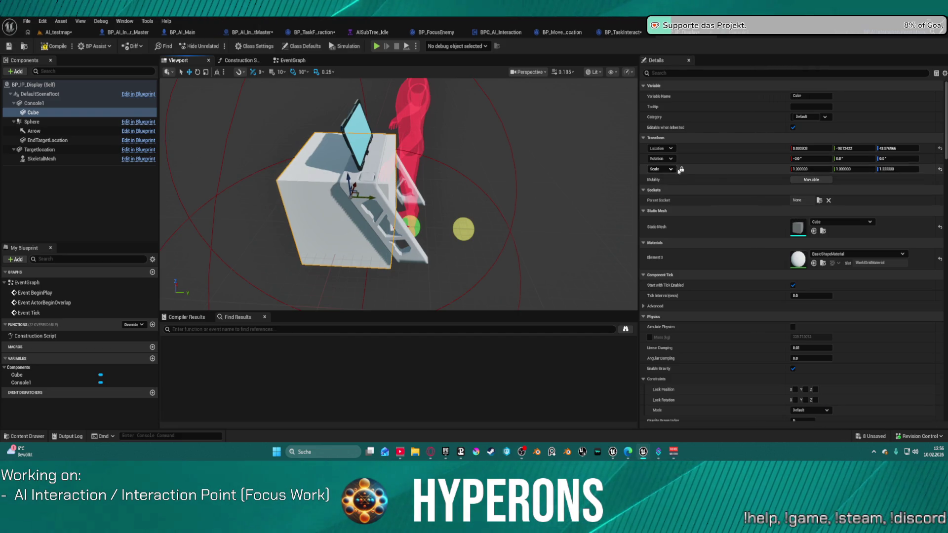
drag(810, 169, 795, 169)
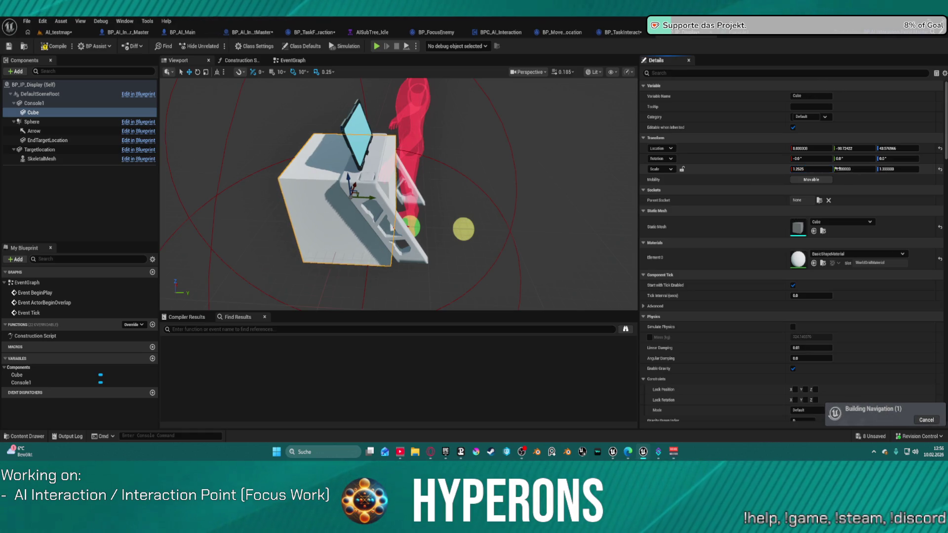
drag(854, 169, 830, 169)
drag(370, 198, 389, 197)
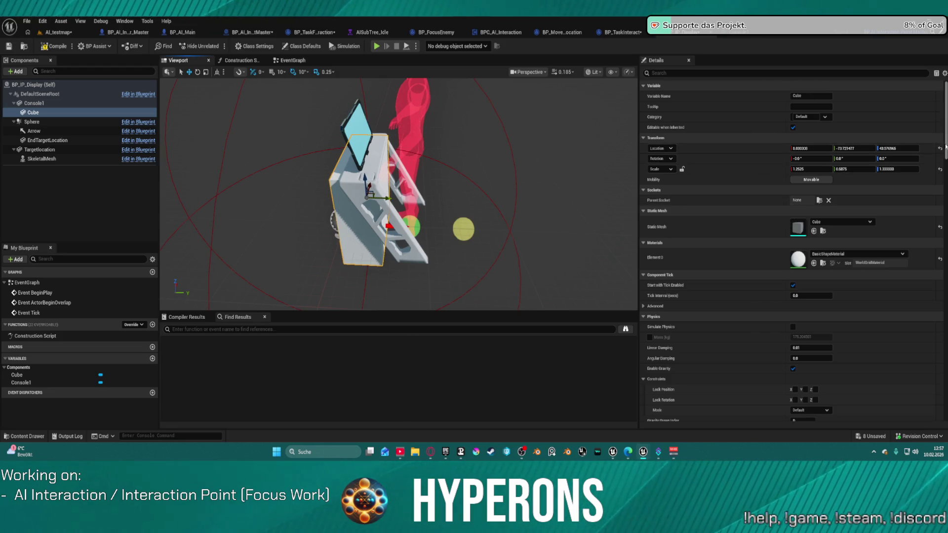
scroll(790, 247, down, 15)
scroll(942, 393, down, 5)
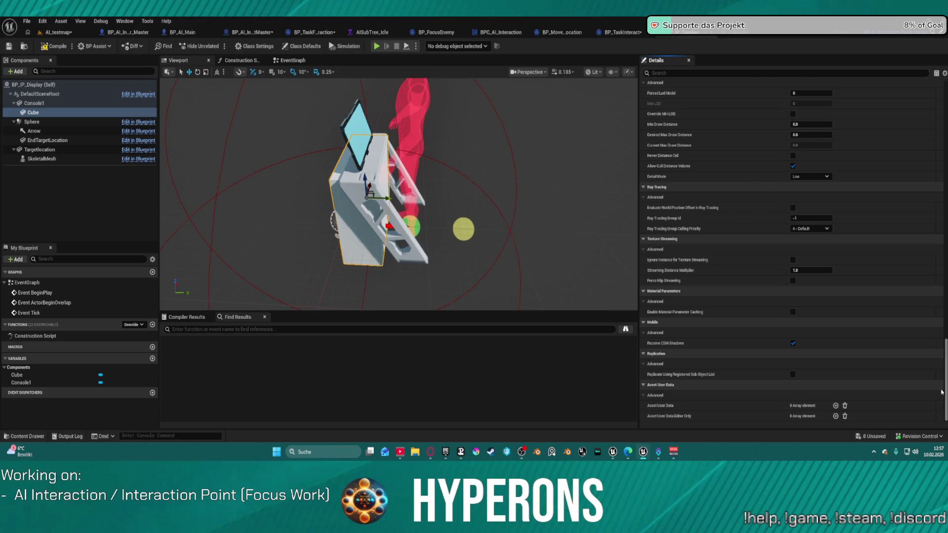
Uncheck the Cube's Visible option under Rendering and check the navmesh gap in AI_testmap.
drag(945, 366, 945, 273)
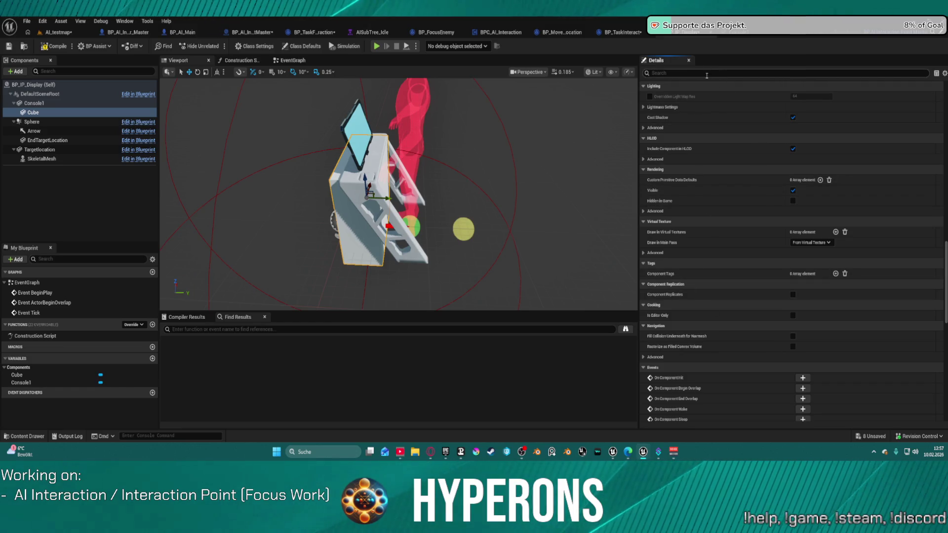
click(793, 190)
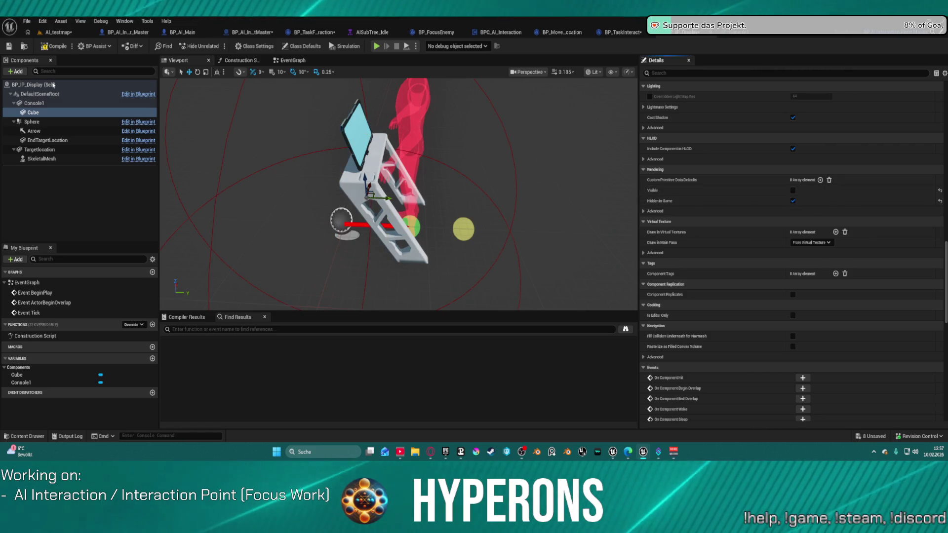
click(58, 32)
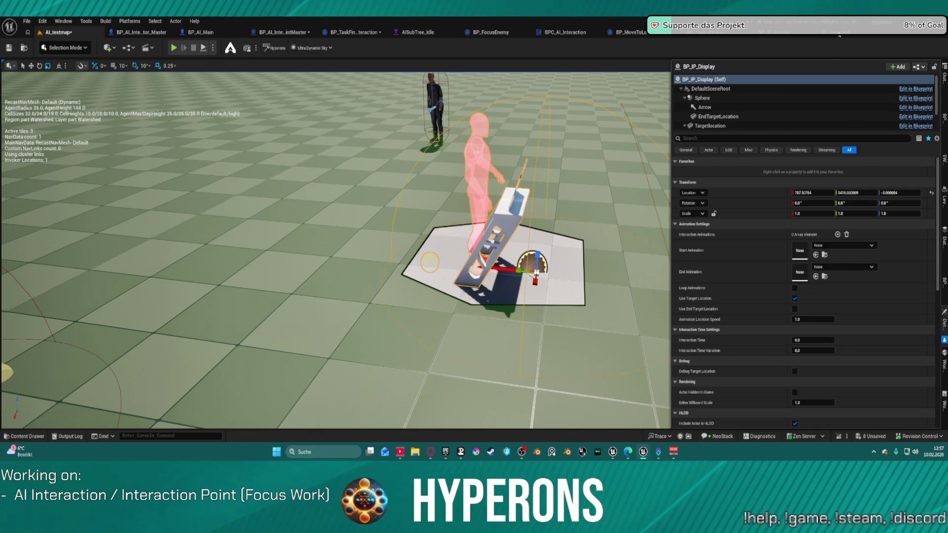
Back in BP_IP_Display, re-enable Rendering > Visible on the Cube and nudge it against the console.
key(ctrl+e)
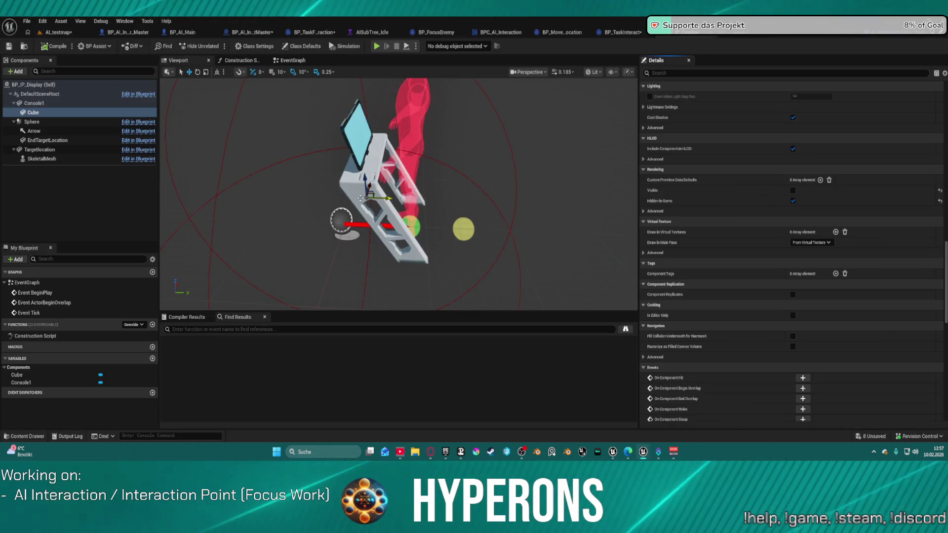
click(792, 190)
mouse_move(391, 190)
mouse_down()
mouse_move(417, 211)
mouse_move(439, 211)
mouse_up()
key(e)
key(w)
drag(492, 231, 482, 238)
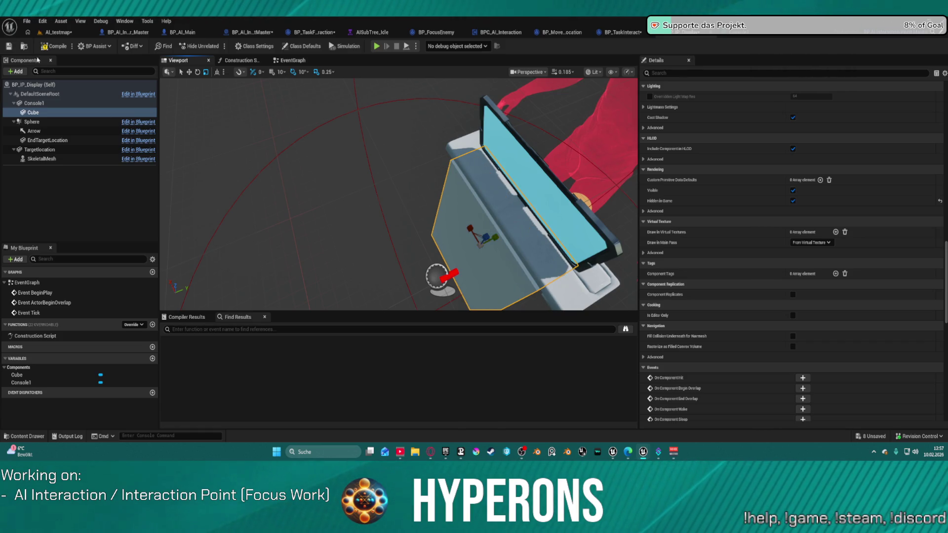
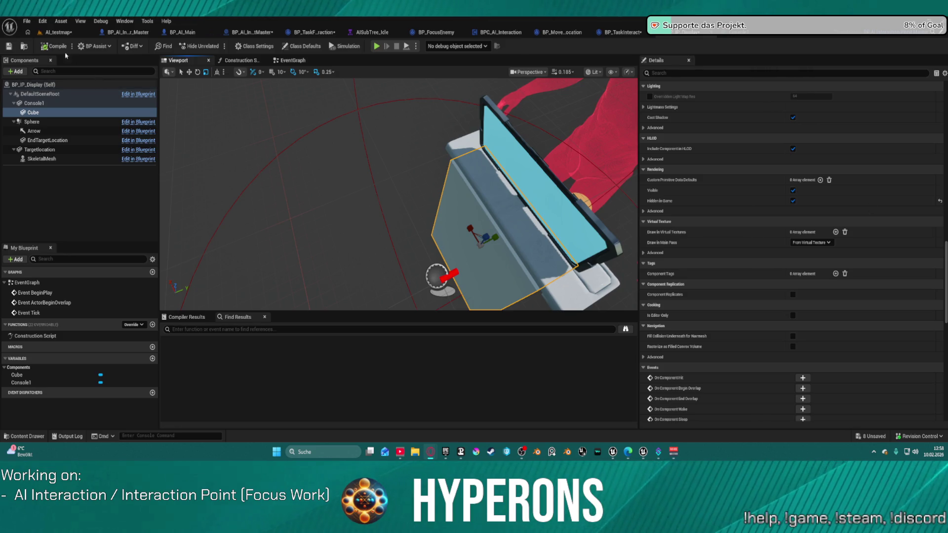
Save the display blueprint, then frame the selected display actor in the AI_testmap level.
click(9, 46)
click(56, 32)
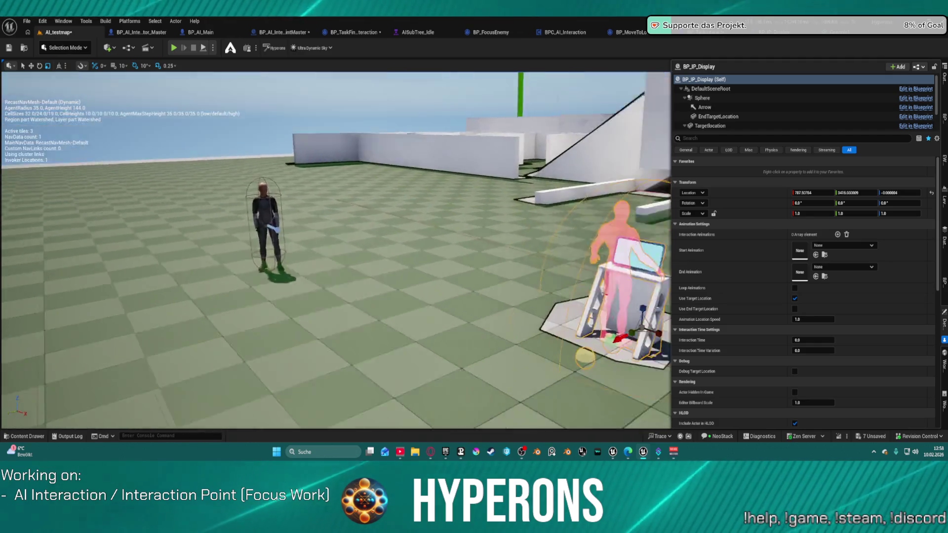
key(f)
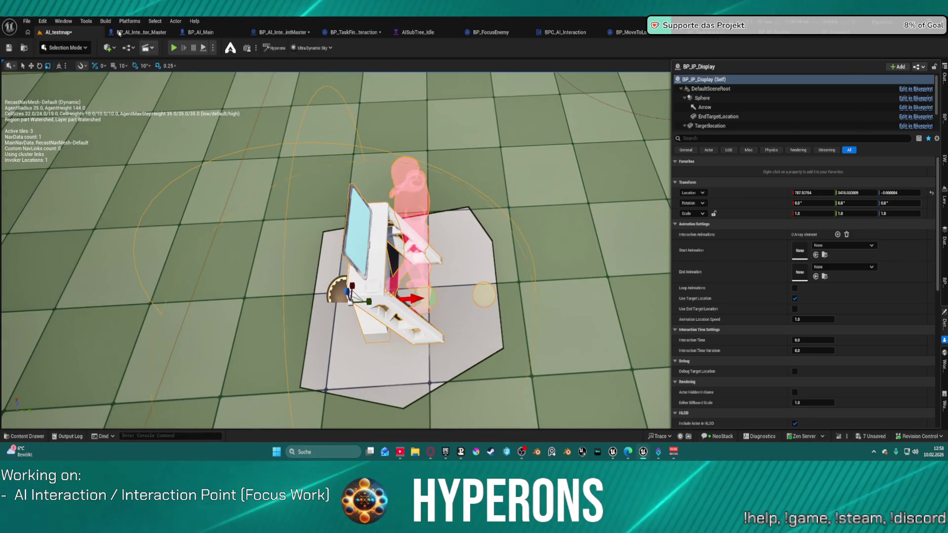
click(43, 21)
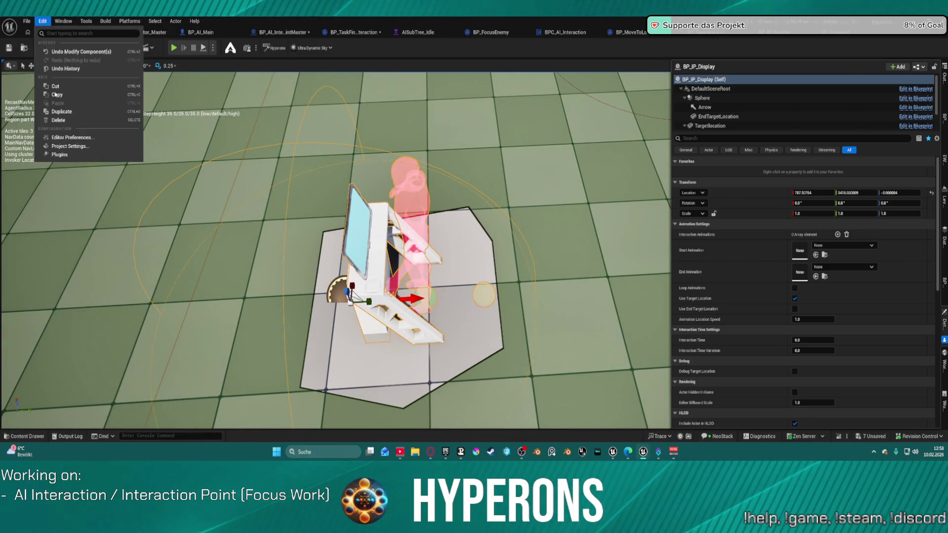
Open Project Settings and navigate to the Engine > Navigation Mesh section.
click(69, 146)
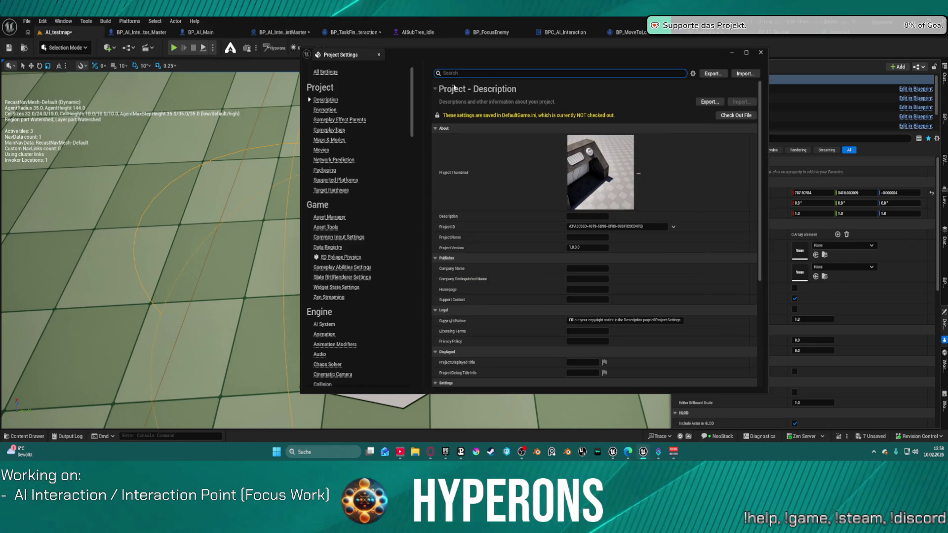
text(nav)
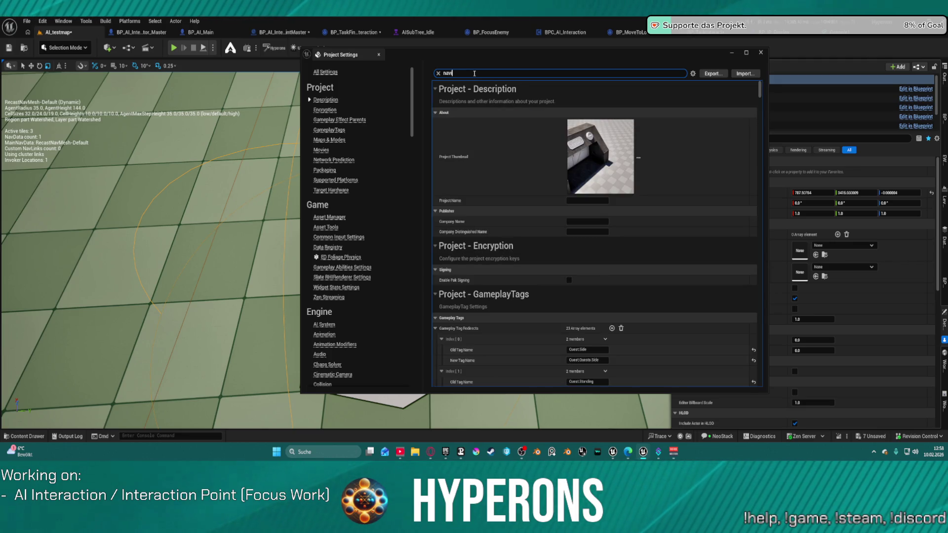
click(438, 73)
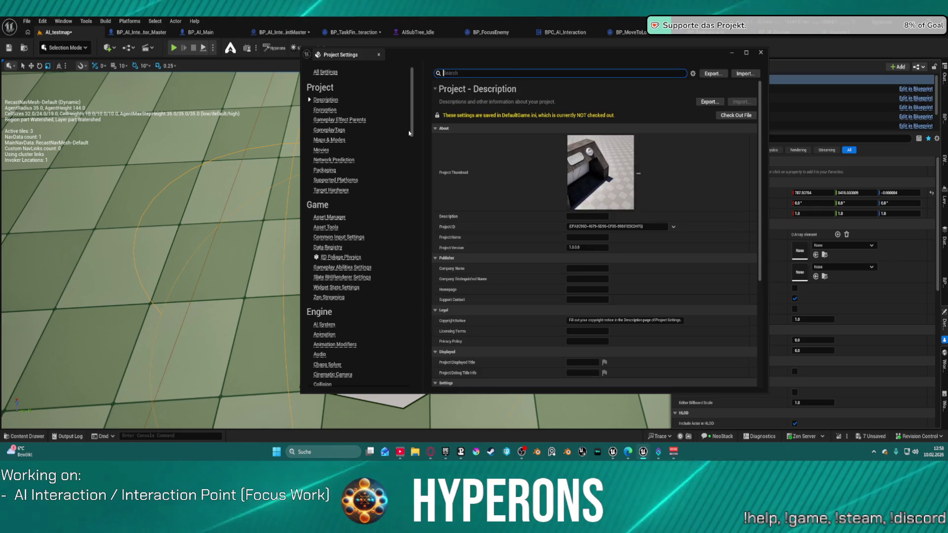
scroll(318, 266, down, 2)
scroll(319, 265, down, 1)
drag(410, 129, 416, 202)
scroll(367, 198, down, 1)
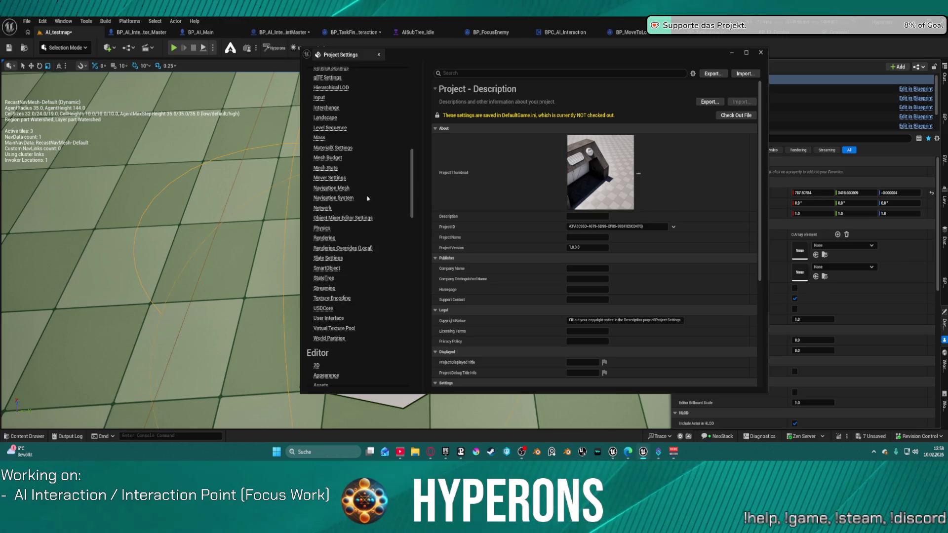
click(335, 190)
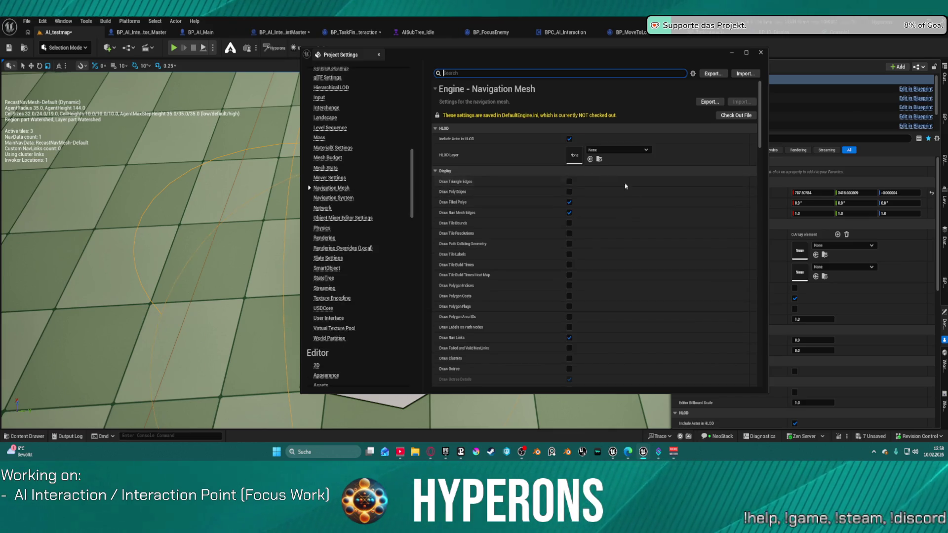
Set the Low resolution Cell Size to 20.0 and move the settings window aside.
scroll(636, 194, down, 5)
scroll(636, 195, down, 8)
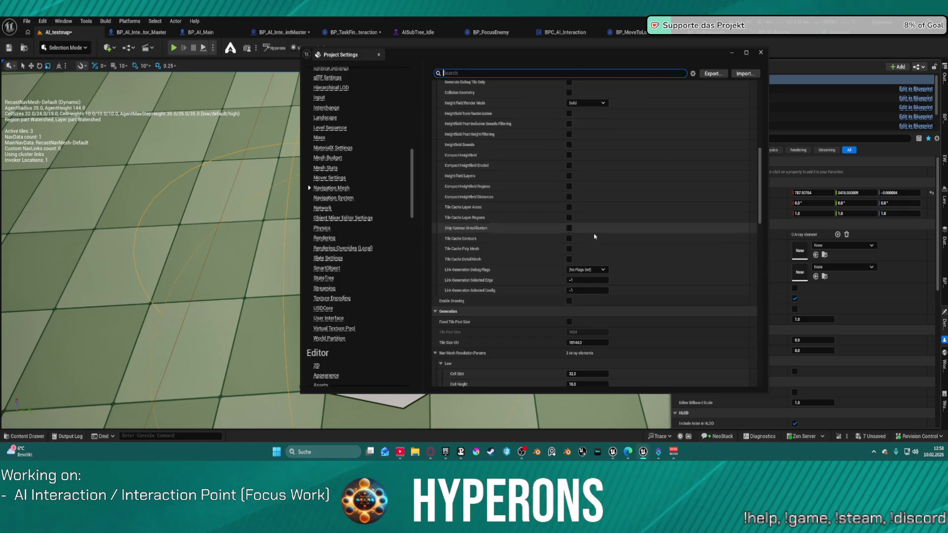
scroll(589, 232, down, 6)
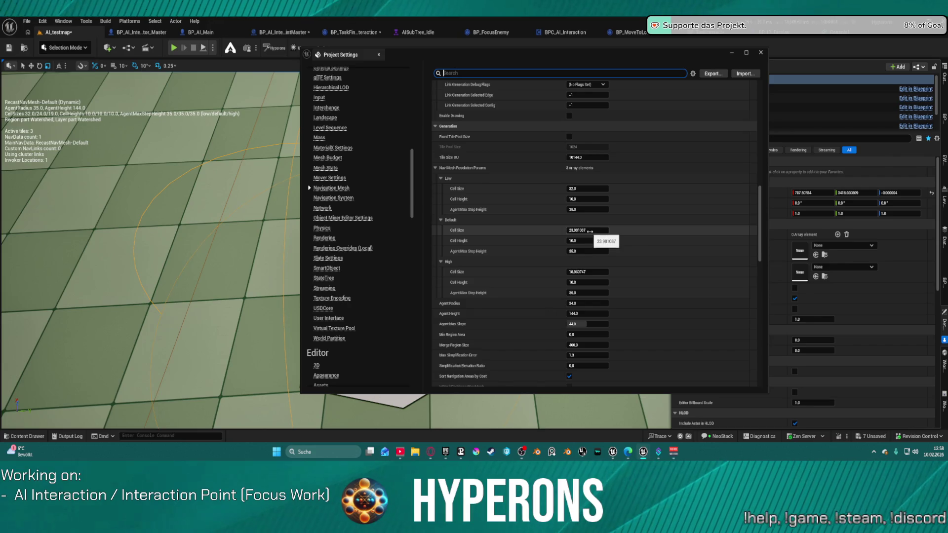
click(585, 190)
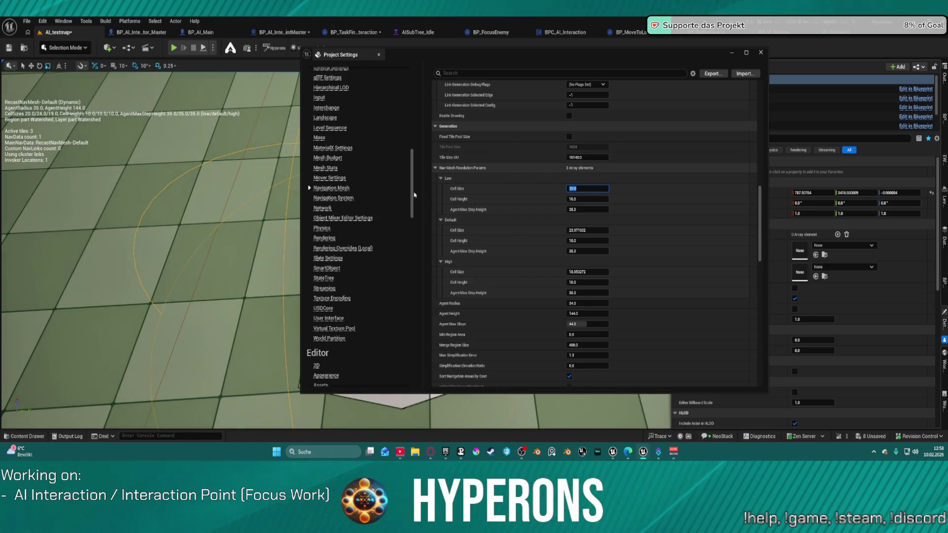
key(Return)
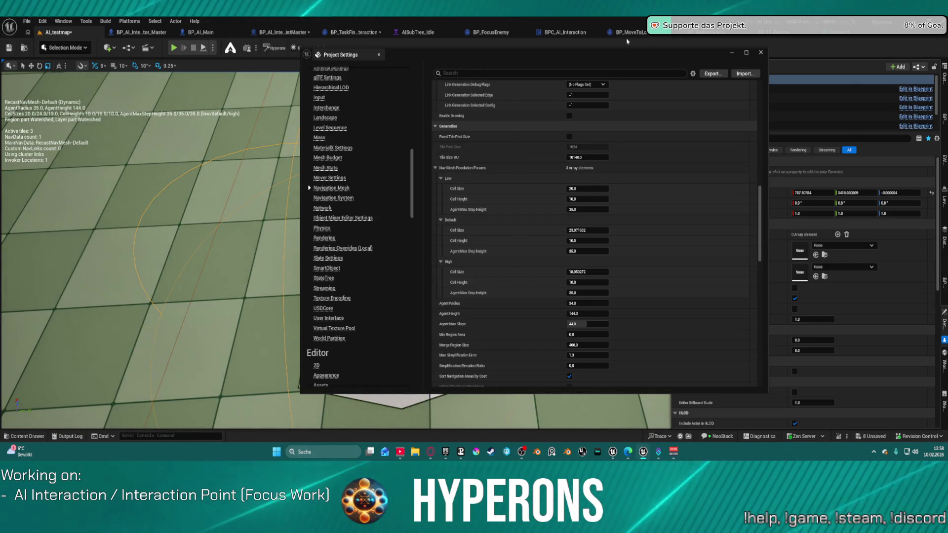
drag(345, 55, 467, 17)
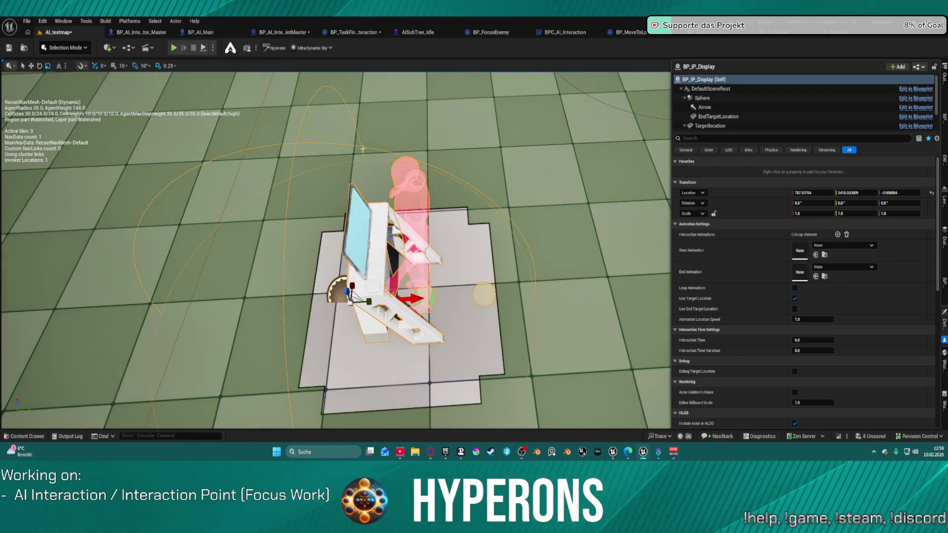
Fly the viewport camera from the display toward the walls while the navmesh rebuilds.
mouse_move(336, 247)
mouse_down()
mouse_move(289, 311)
mouse_move(261, 276)
mouse_up()
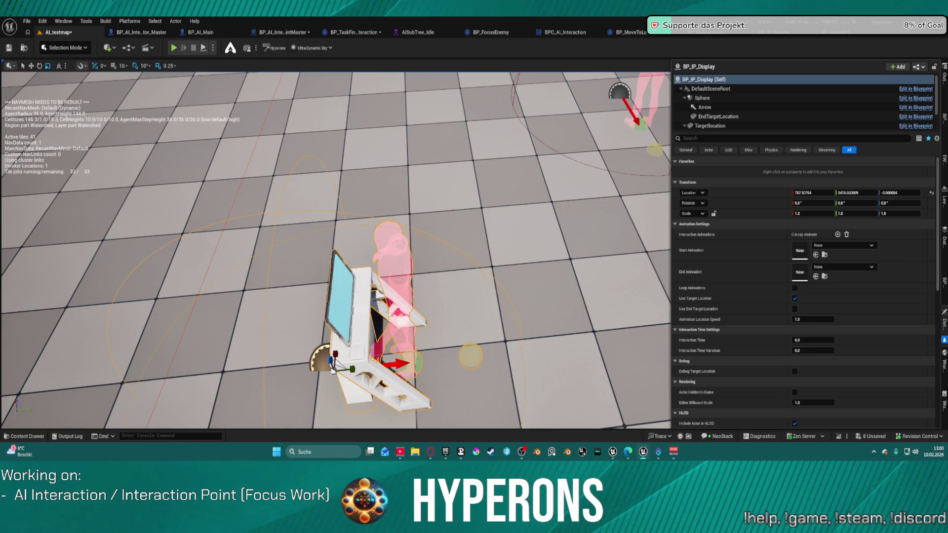
Save all modified assets with Ctrl+Shift+S while the navigation build finishes.
key(super)
click(439, 22)
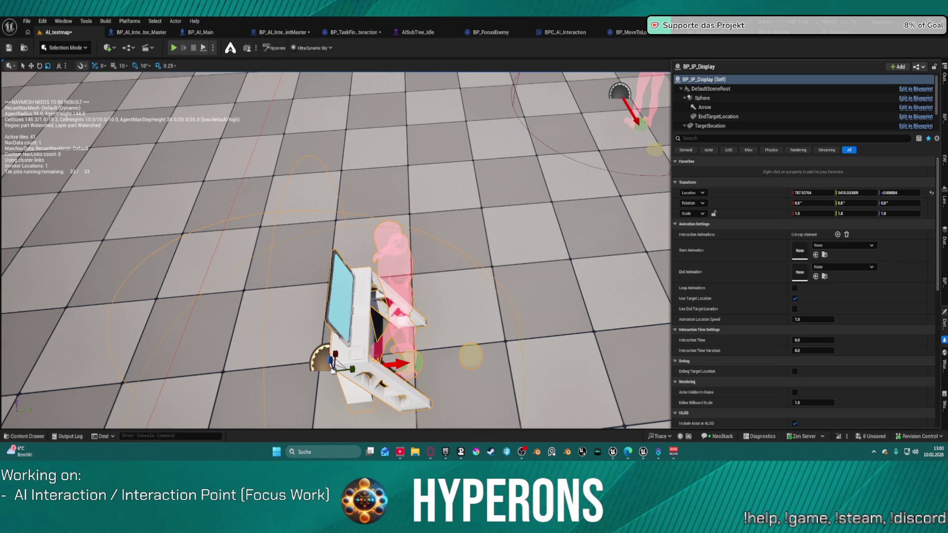
key(super)
key(super)
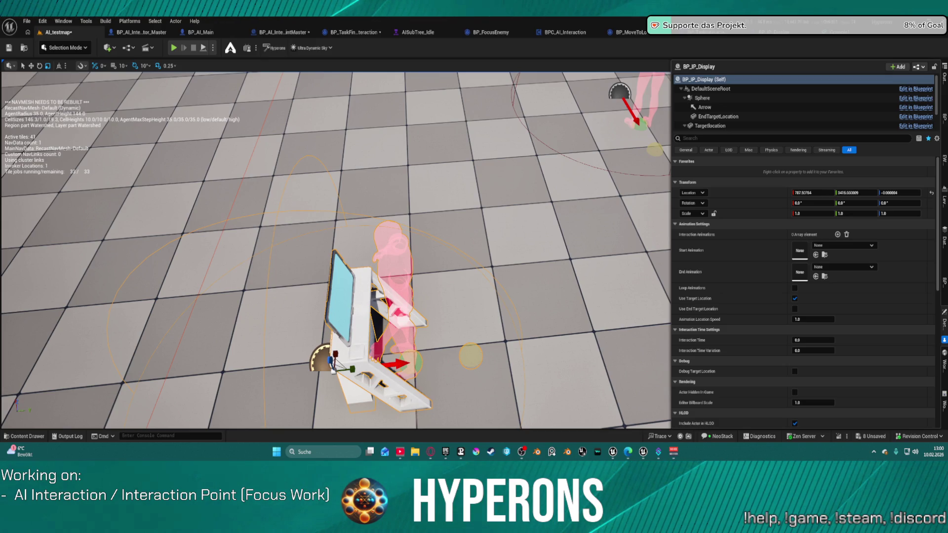
key(super)
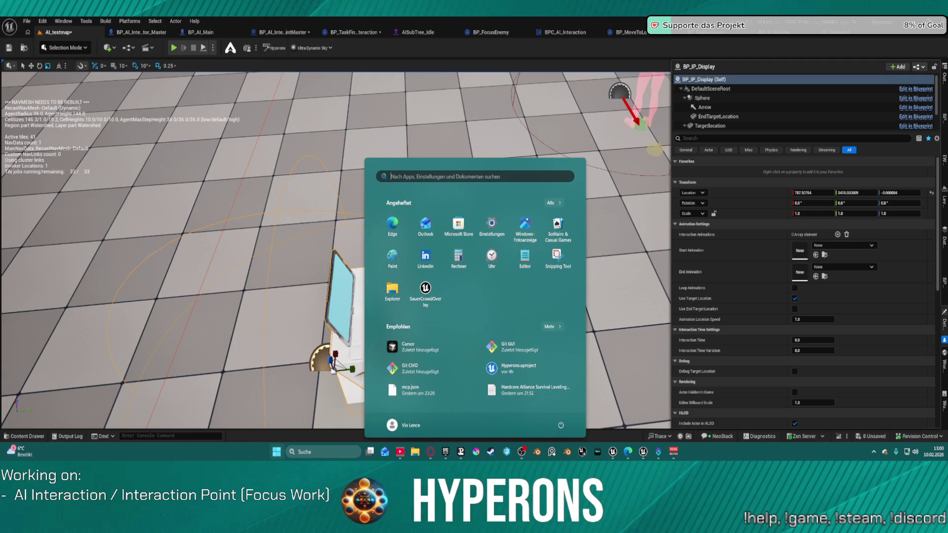
key(Escape)
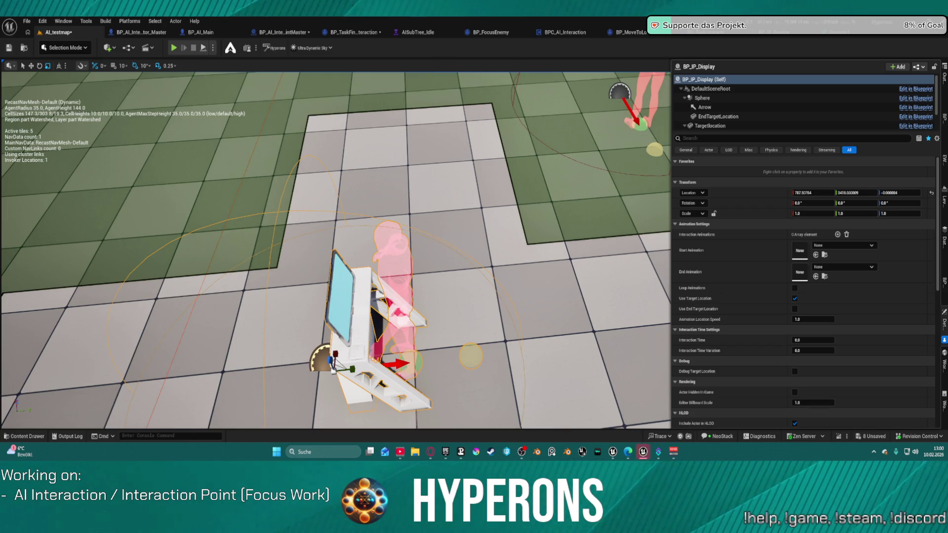
key(ctrl+shift+s)
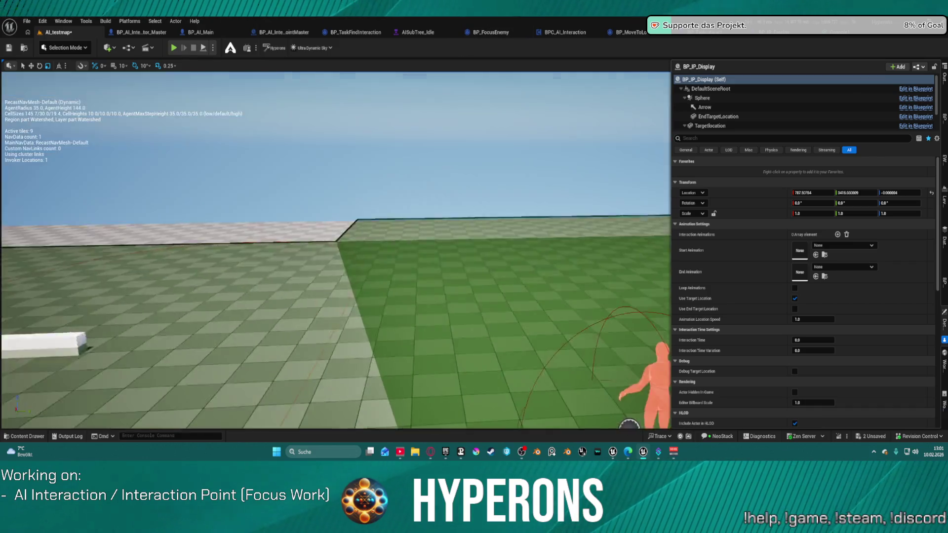
Inspect the rebuilt navmesh around the display, then open the BP_IP_Display blueprint.
mouse_move(472, 74)
mouse_down()
mouse_move(346, 247)
mouse_move(513, 247)
mouse_up()
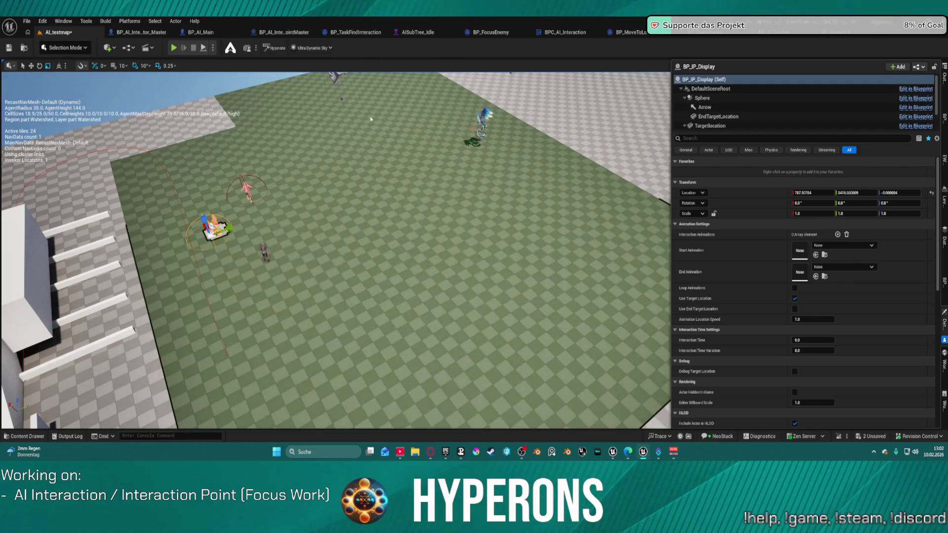
drag(371, 119, 371, 119)
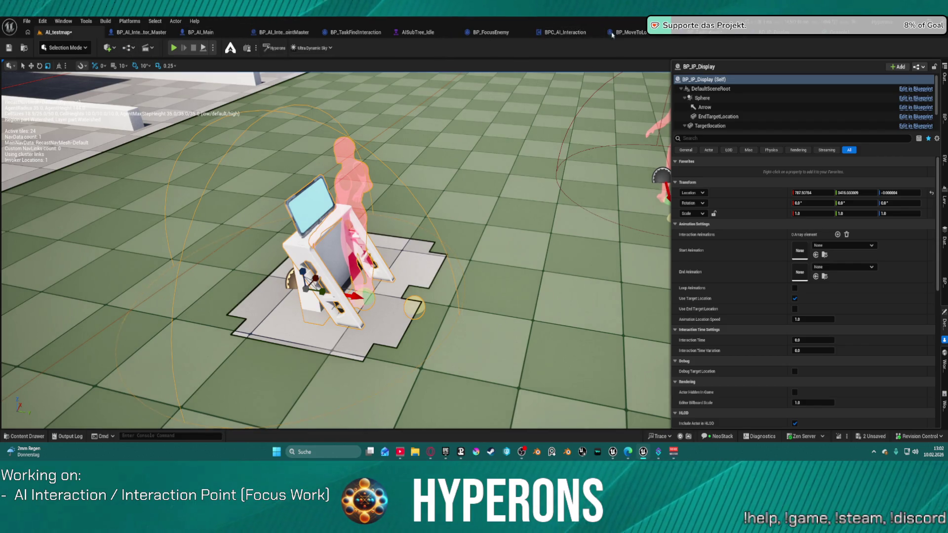
key(ctrl+e)
Select the Console1 component in BP_IP_Display and compare it with the display in the level.
drag(395, 197, 395, 198)
mouse_move(447, 178)
mouse_down()
mouse_move(393, 200)
mouse_move(365, 195)
mouse_move(434, 192)
mouse_move(353, 184)
mouse_up()
click(366, 195)
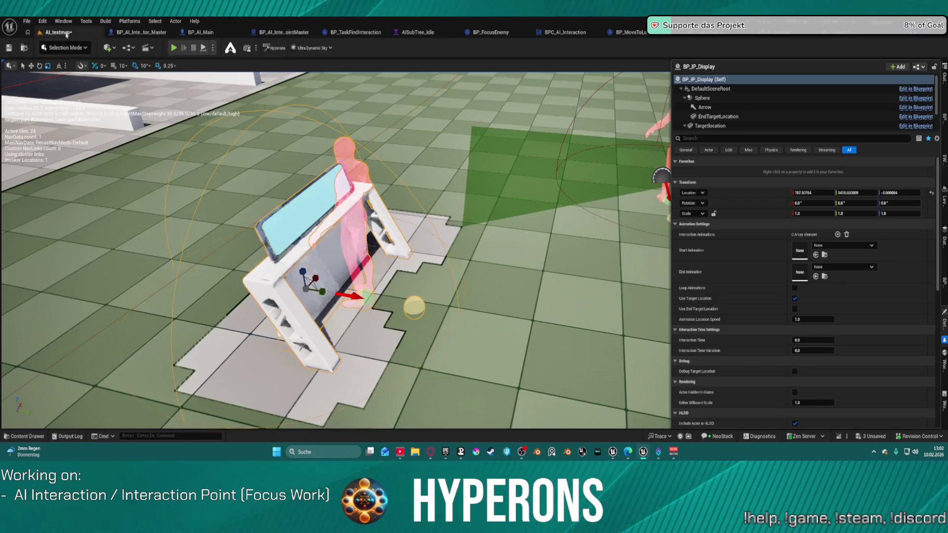
click(59, 32)
mouse_move(336, 247)
mouse_down()
mouse_move(345, 237)
mouse_move(345, 277)
mouse_move(346, 187)
mouse_move(444, 225)
mouse_up()
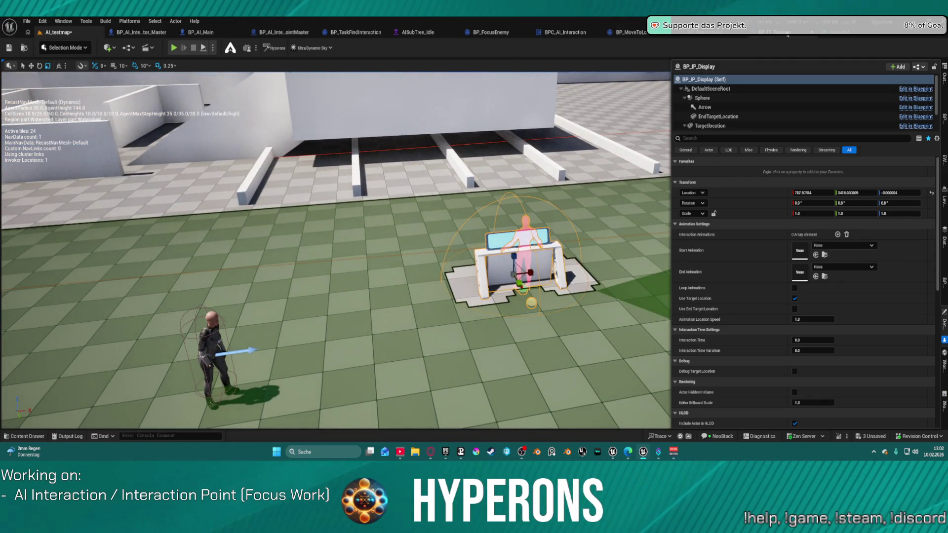
click(788, 33)
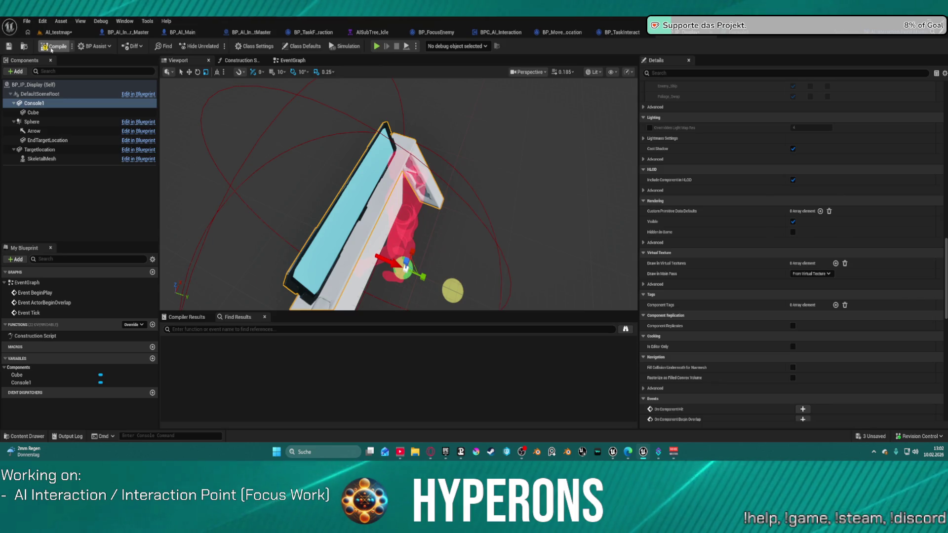
Reset Console1's scale to 1.0 on all axes and compile the blueprint.
scroll(790, 247, up, 5)
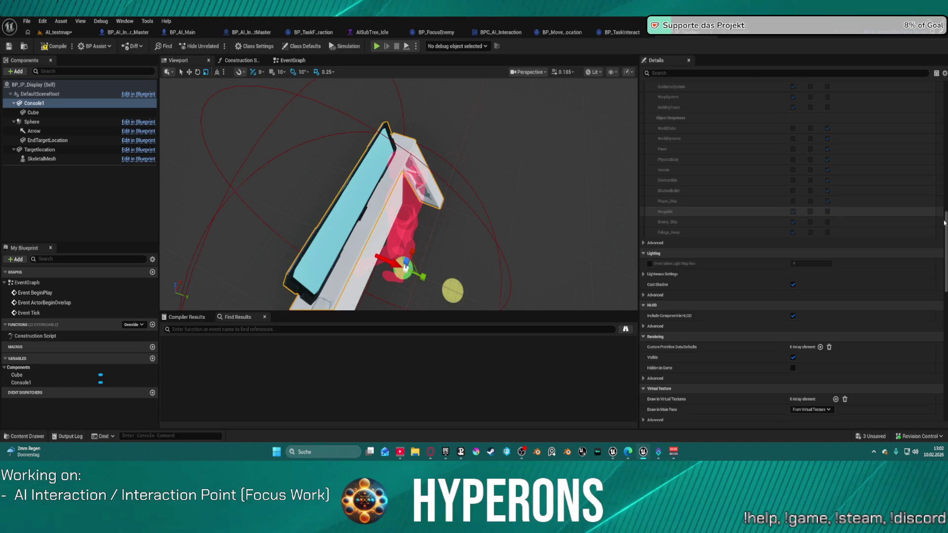
scroll(790, 246, up, 10)
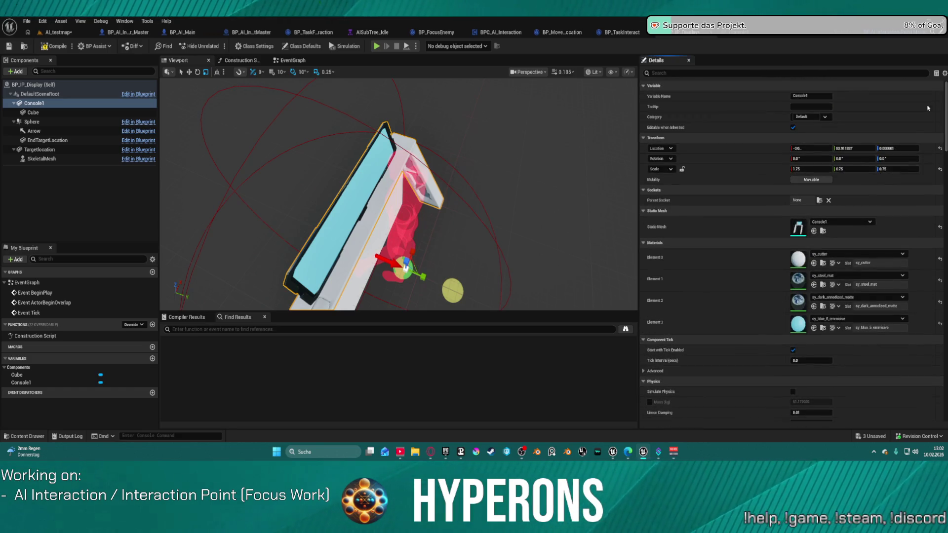
click(940, 171)
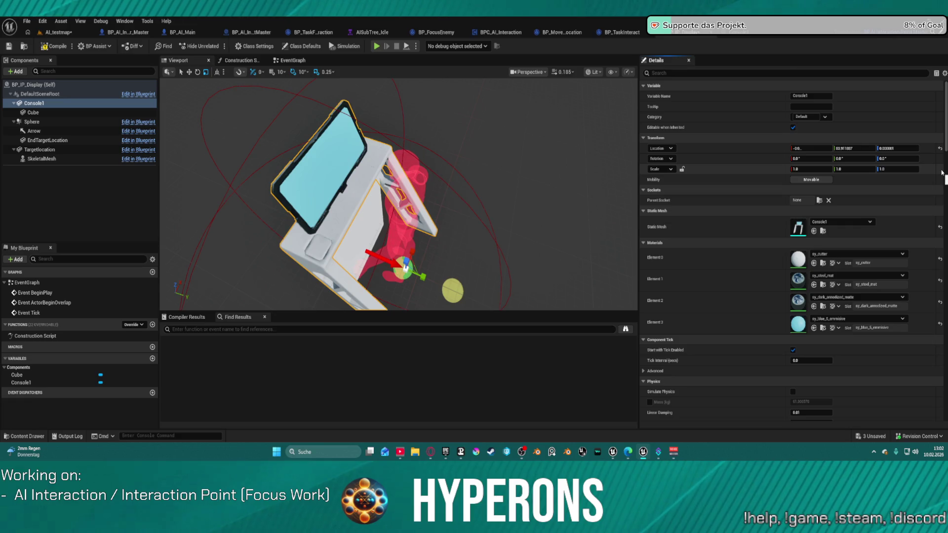
drag(469, 194, 434, 198)
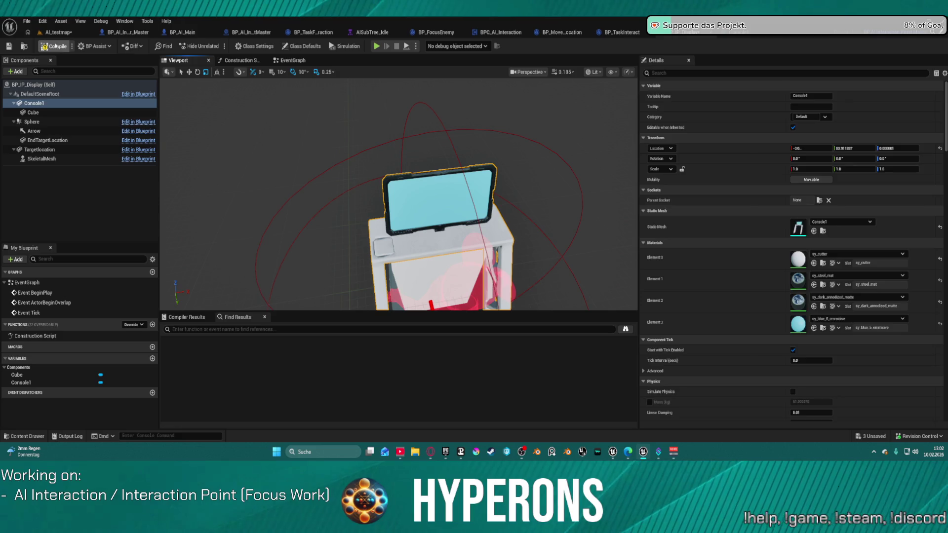
click(56, 46)
Check the compiled display in the AI_testmap level and bring up the stand mesh.
click(58, 33)
key(f)
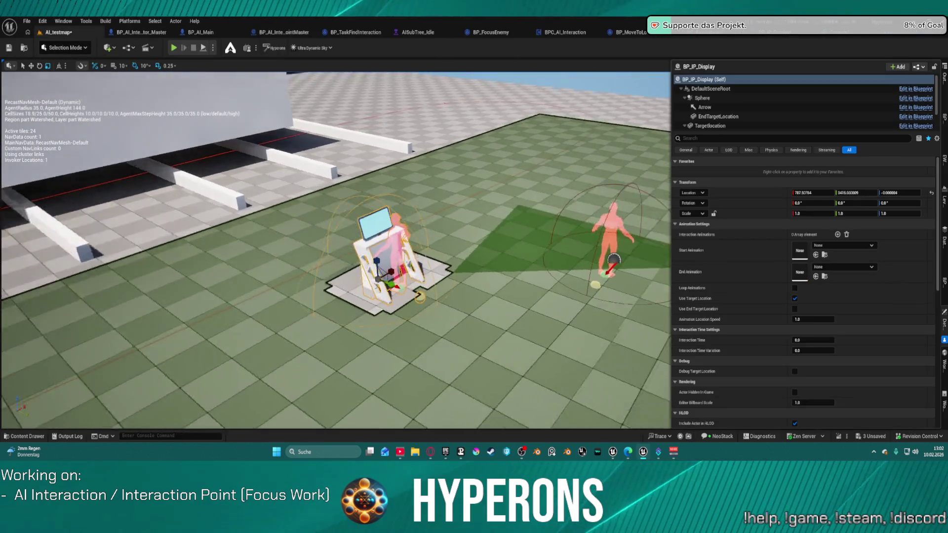
scroll(336, 250, down, 5)
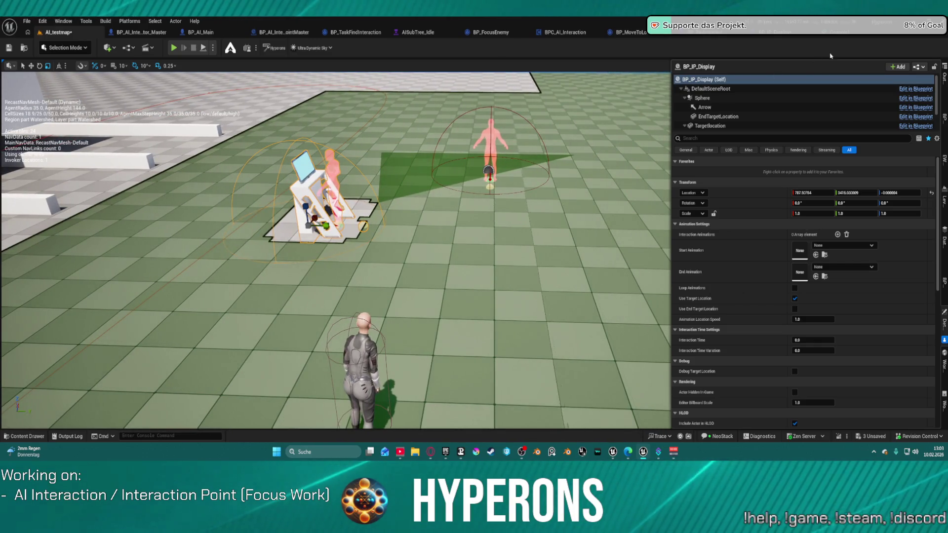
key(alt+Tab)
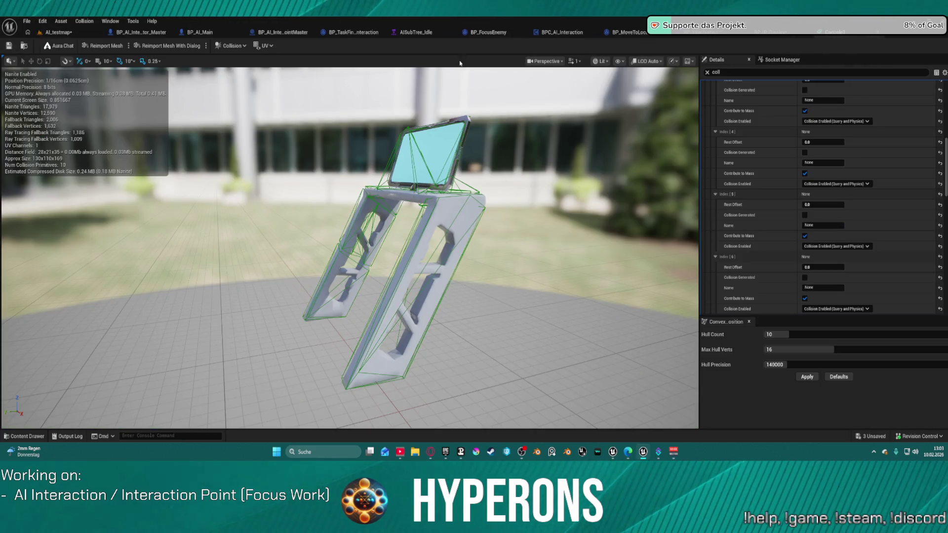
Drag the Console1 screen mesh along Y from about 84 to about 42.
click(771, 30)
drag(376, 232, 398, 252)
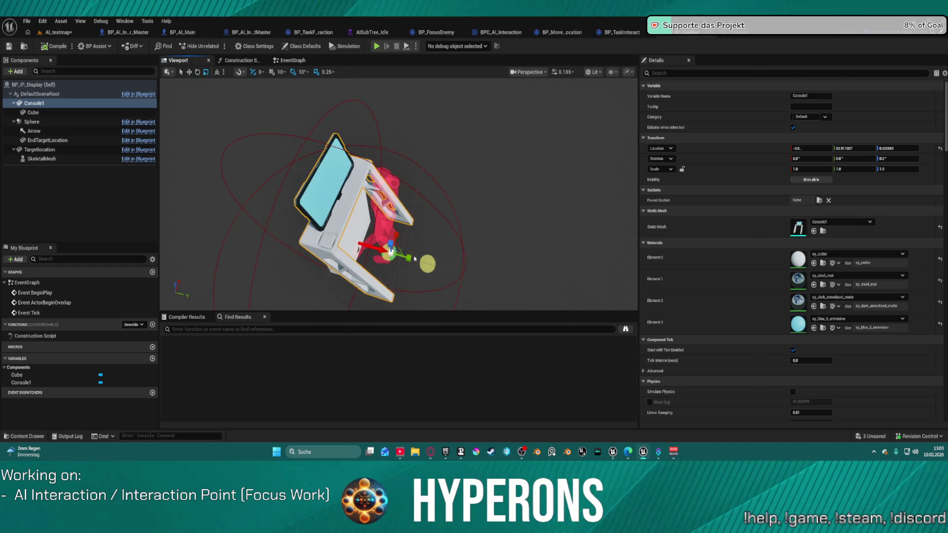
drag(390, 250, 386, 252)
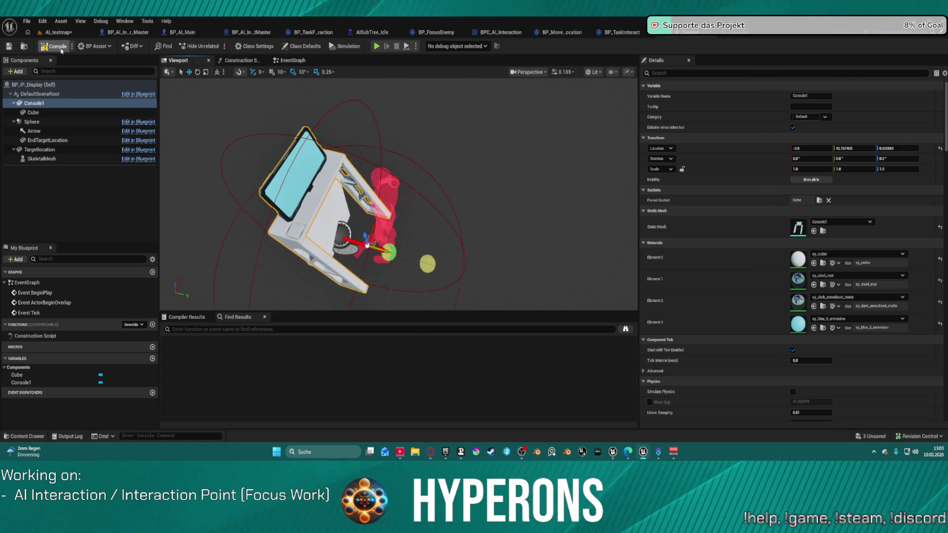
click(59, 33)
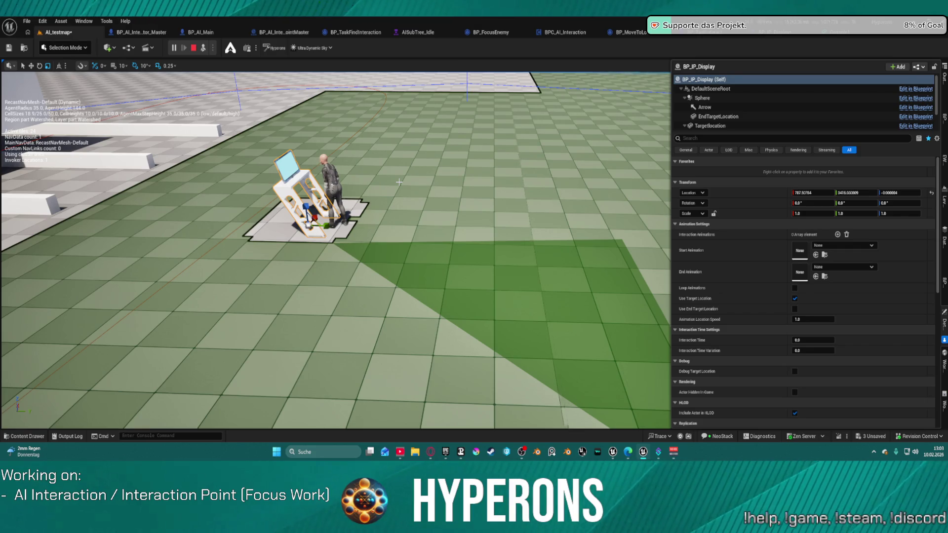
End the Play-in-Editor test at the adjusted display with Esc.
key(Escape)
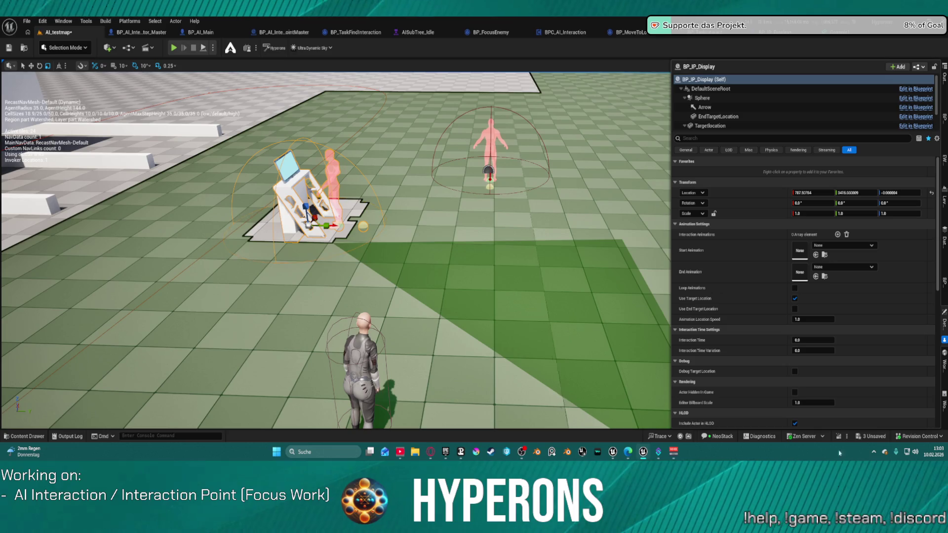
Select the level floor and toggle the green navmesh display off with P.
click(498, 245)
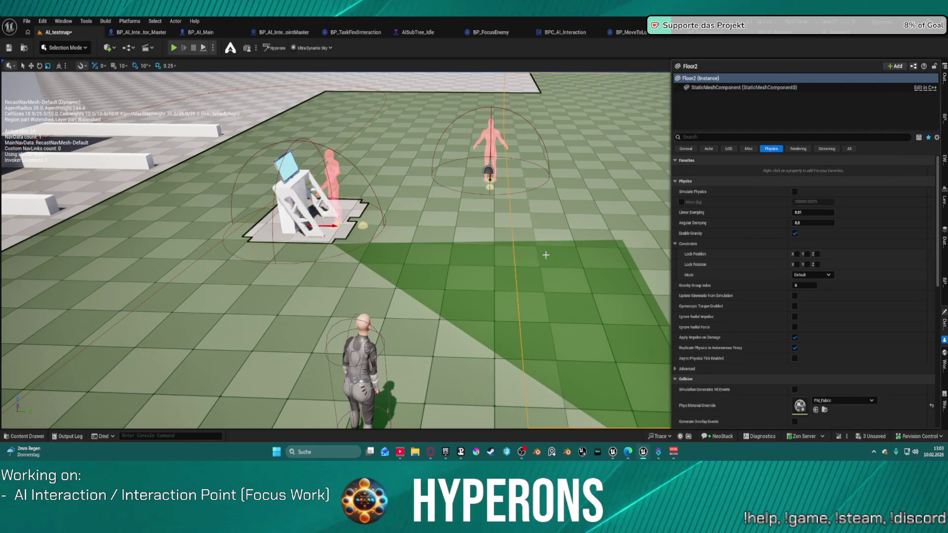
key(p)
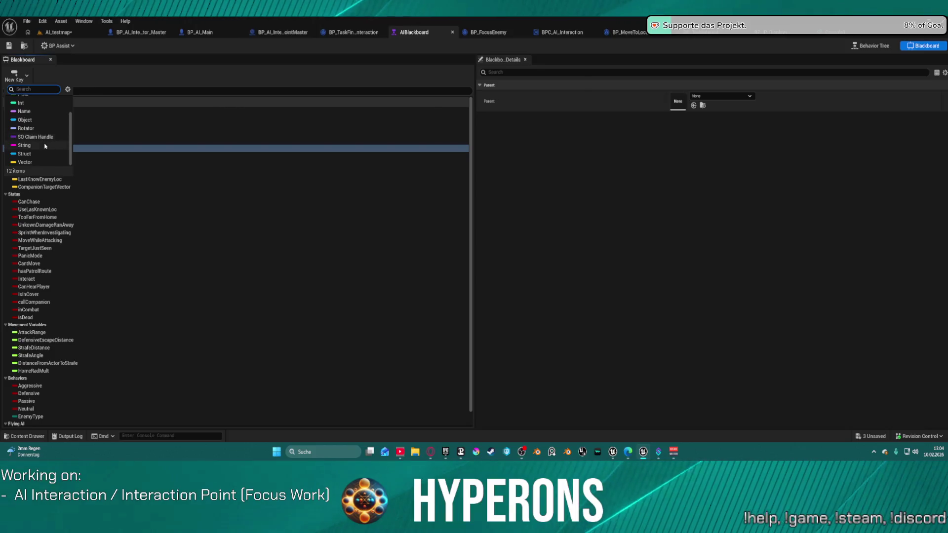
Add a new vector blackboard key named FacingLocation.
click(49, 164)
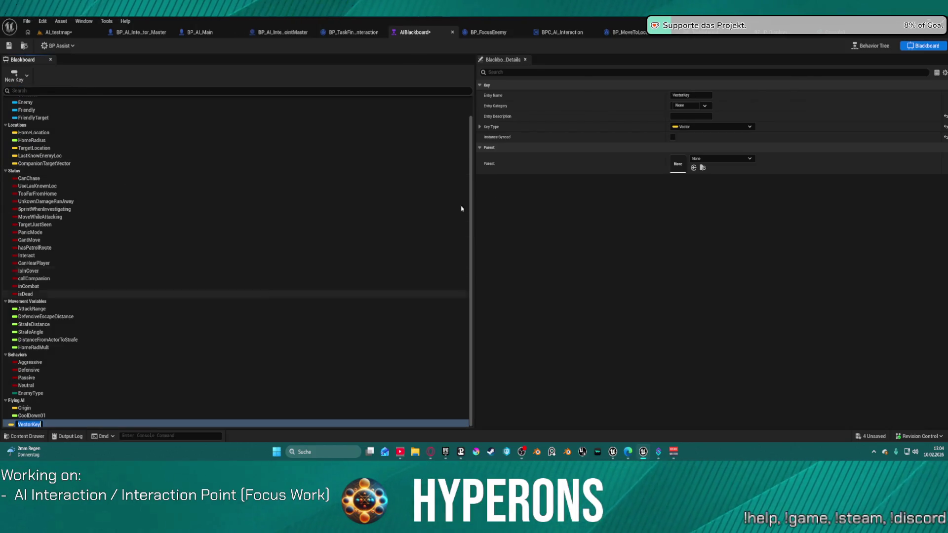
click(696, 96)
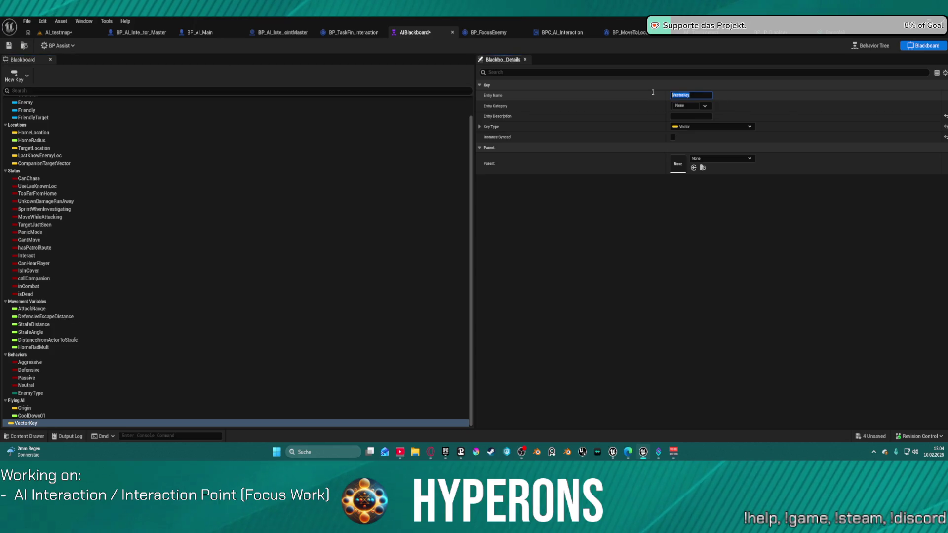
text(FocingLocation)
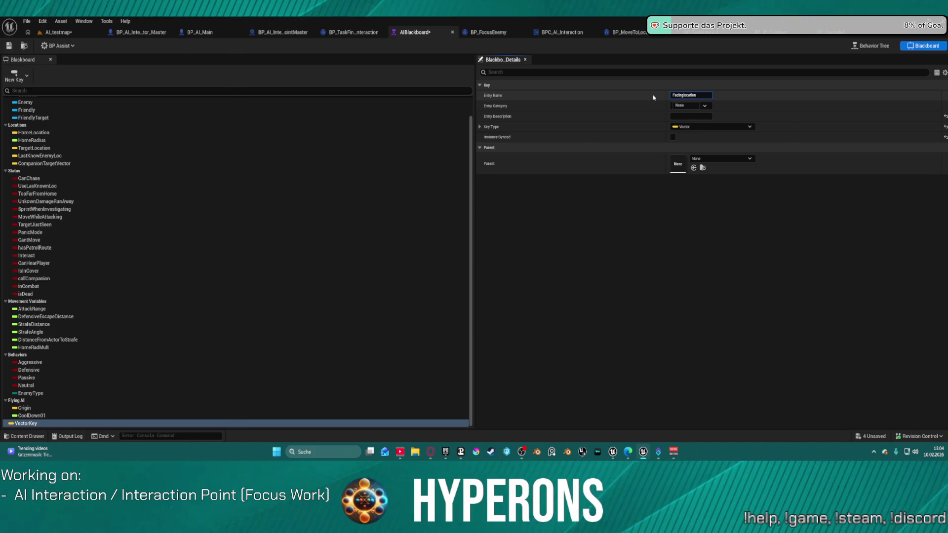
key(Left)
key(Left)
key(Left)
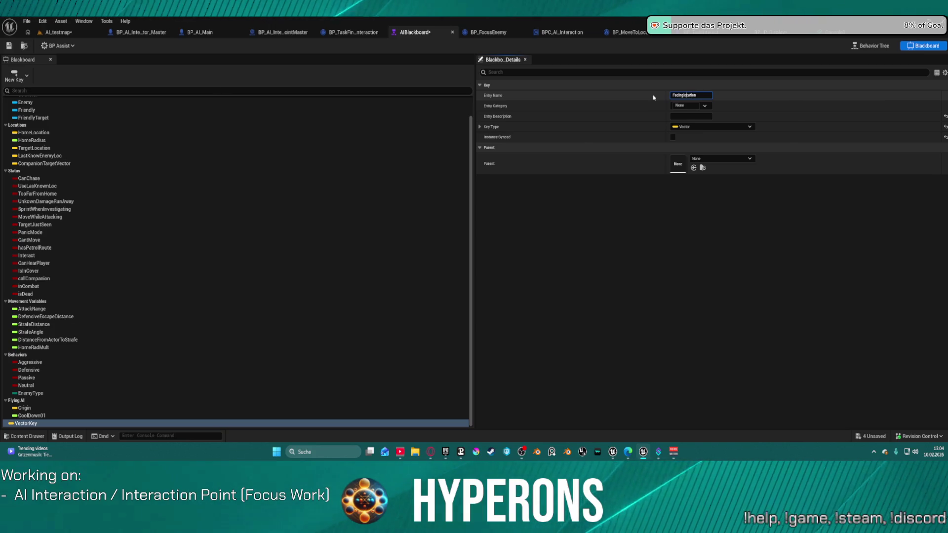
key(Return)
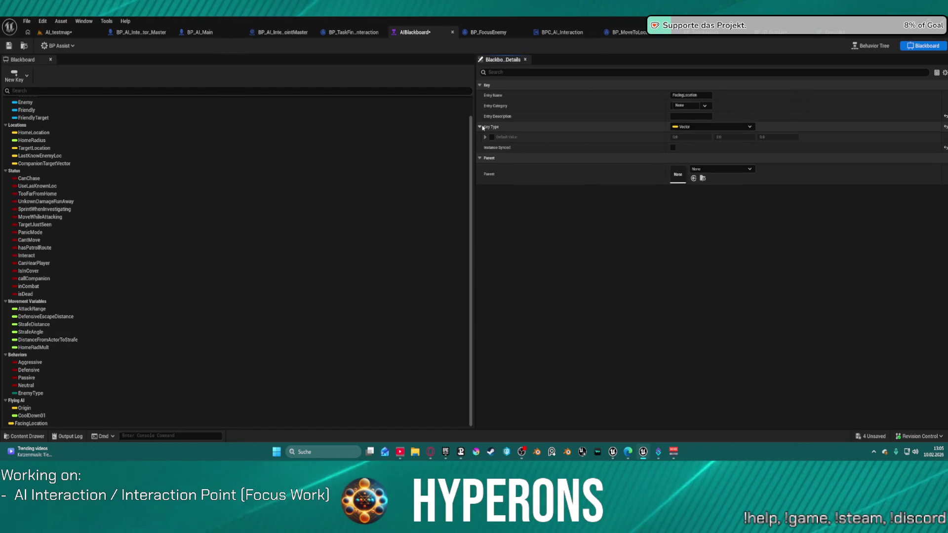
click(720, 105)
File the FacingLocation key under the Locations entry category.
click(705, 105)
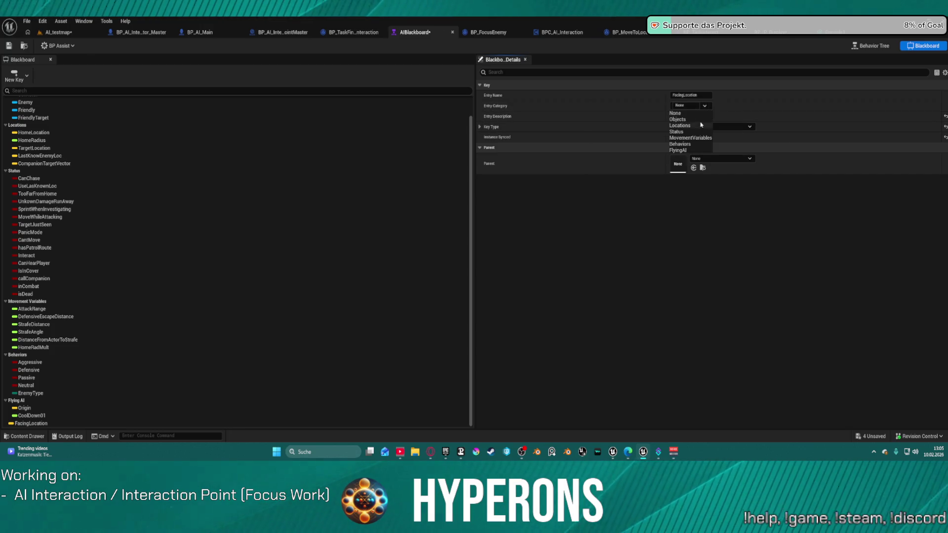
click(698, 125)
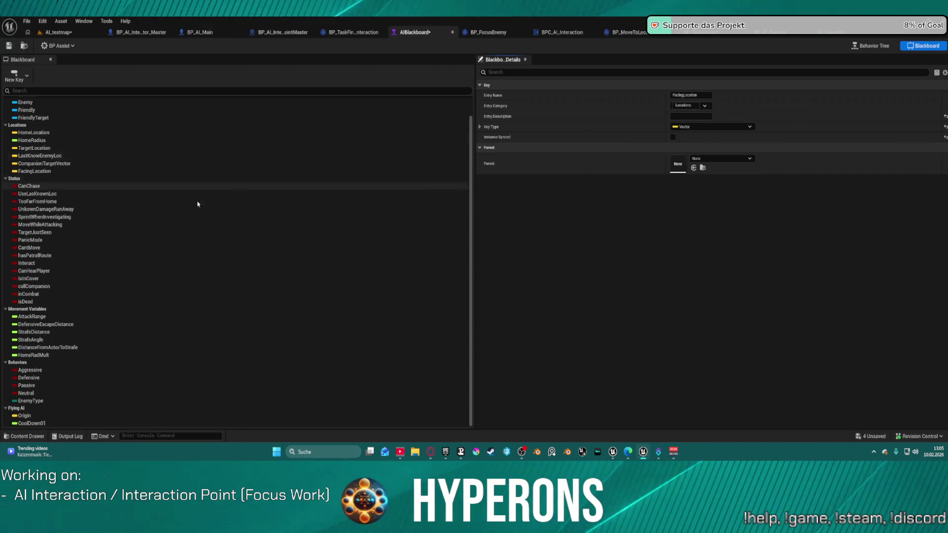
click(170, 163)
click(145, 171)
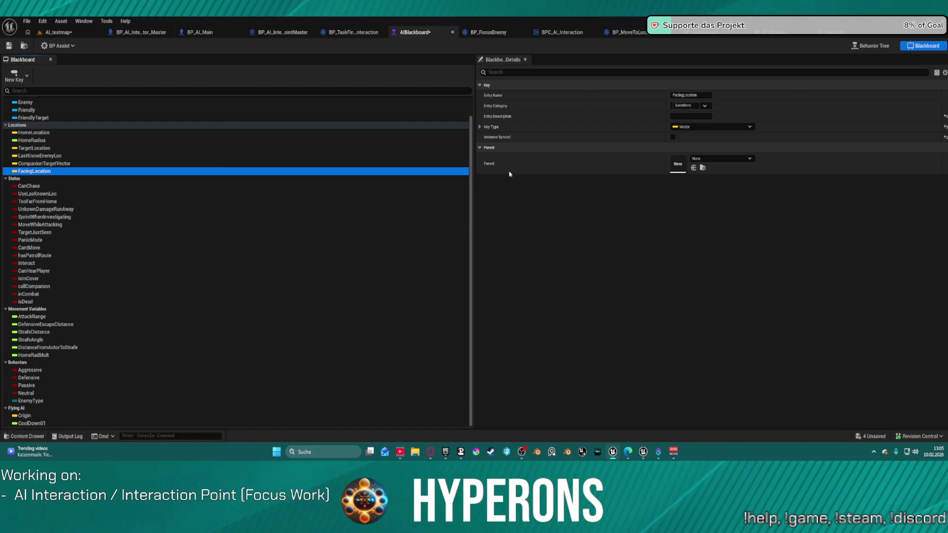
click(773, 32)
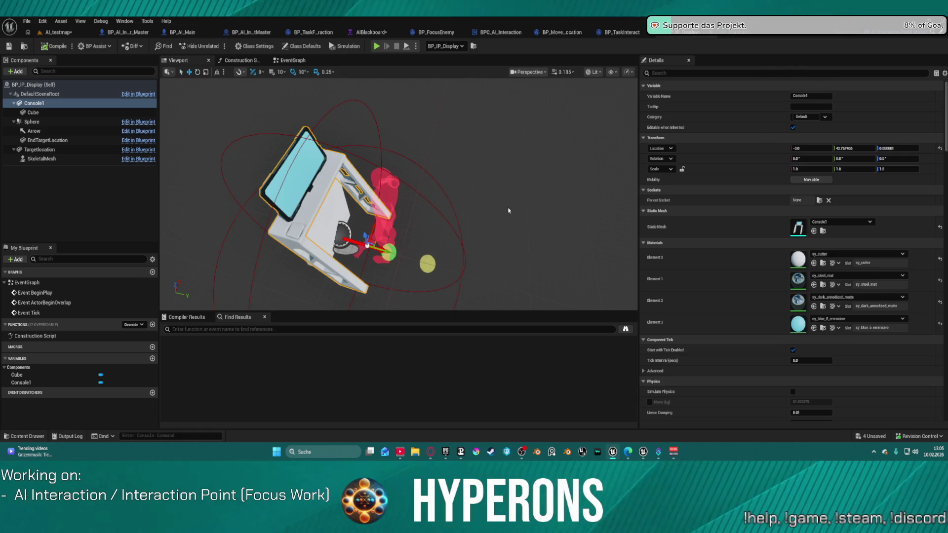
Pan BP_TaskInteract's graph to the Use Target Location Branch, checking both master blueprints.
click(634, 33)
mouse_move(469, 165)
mouse_down()
mouse_move(227, 182)
mouse_move(243, 180)
mouse_up()
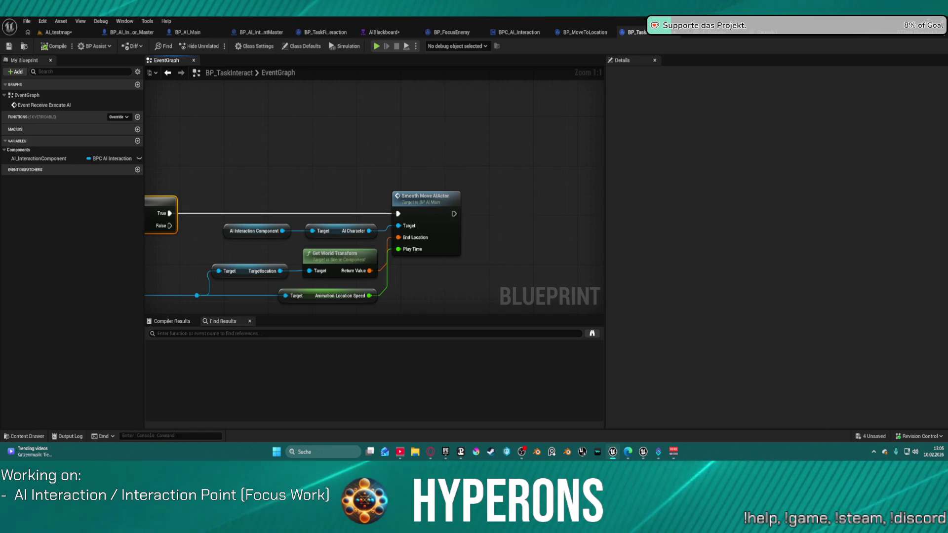
mouse_move(437, 198)
mouse_down()
mouse_move(609, 155)
mouse_move(698, 118)
mouse_move(699, 131)
mouse_up()
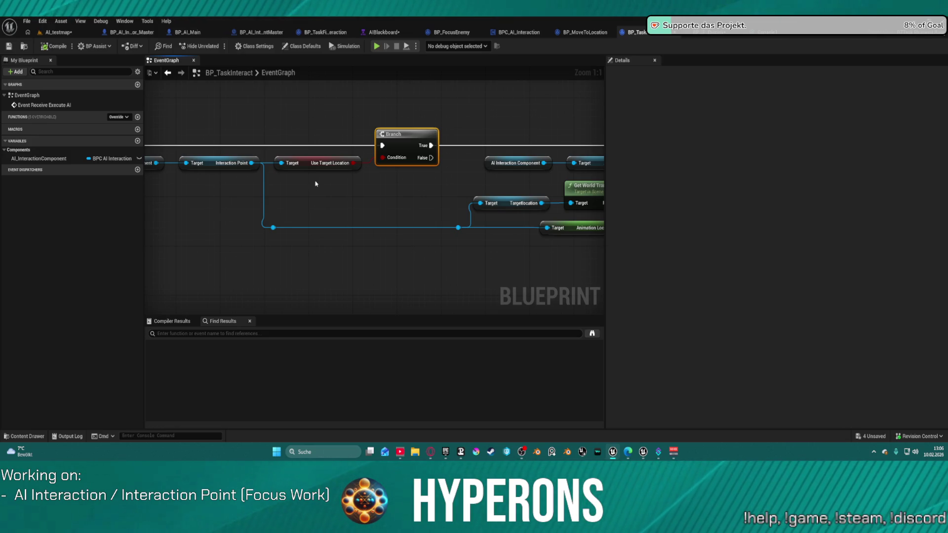
click(134, 32)
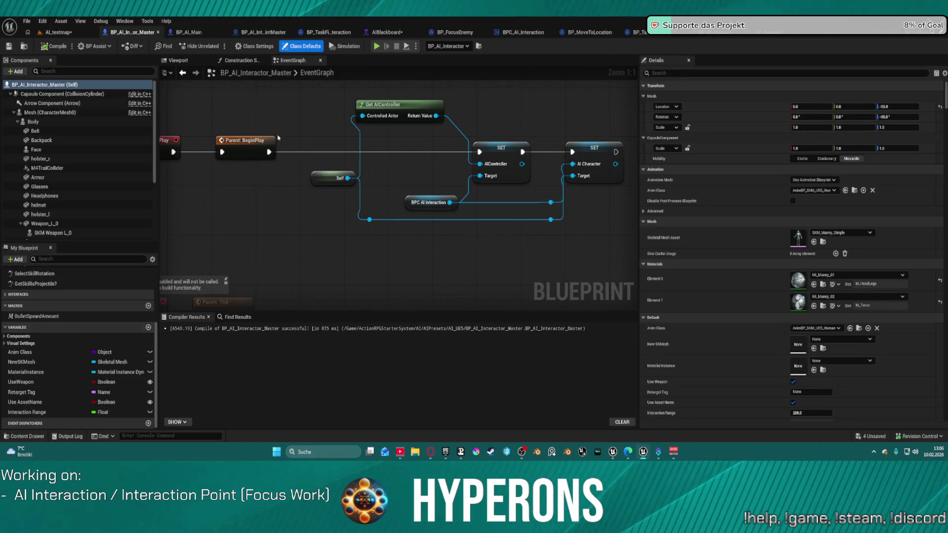
click(263, 32)
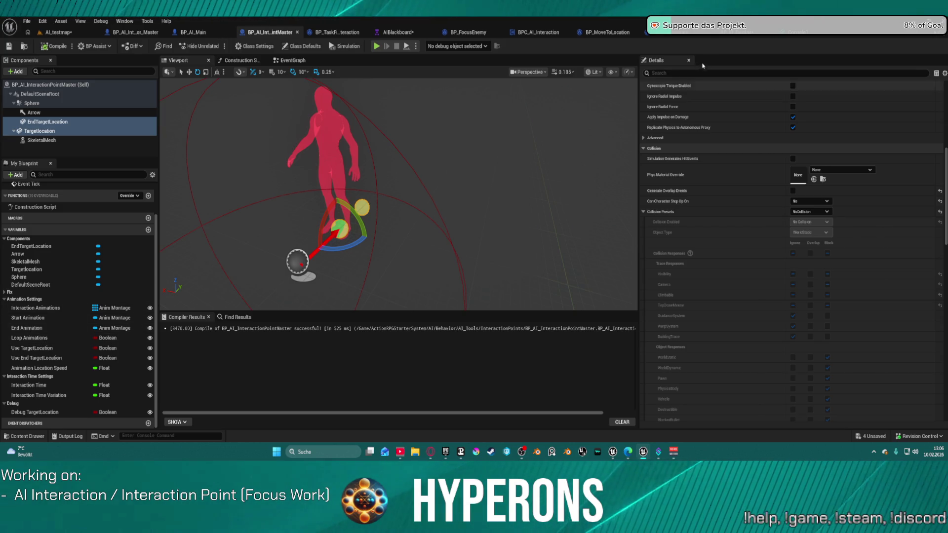
click(692, 34)
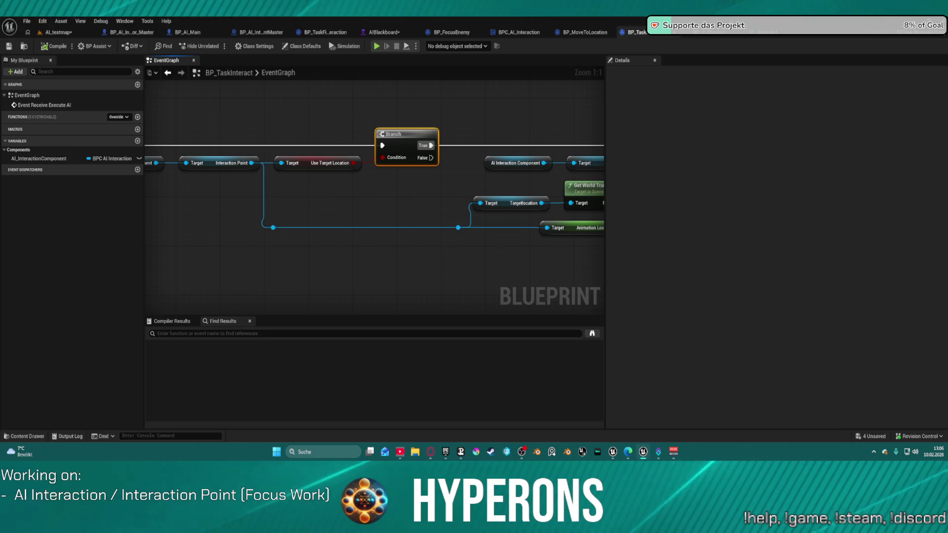
Duplicate the AI Interaction Component and Interaction Point getter nodes.
drag(280, 221, 413, 181)
scroll(412, 182, down, 2)
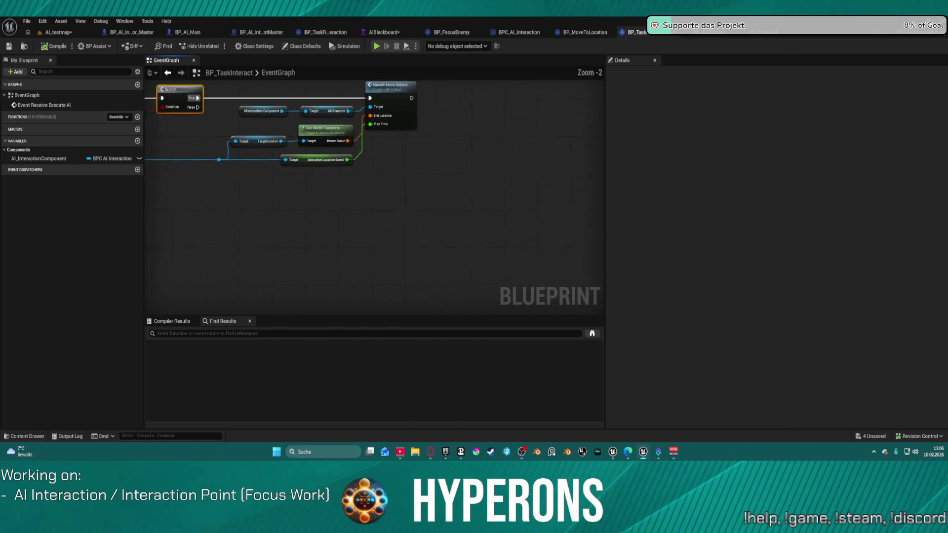
mouse_move(518, 138)
mouse_down()
mouse_move(366, 206)
mouse_move(304, 288)
mouse_up()
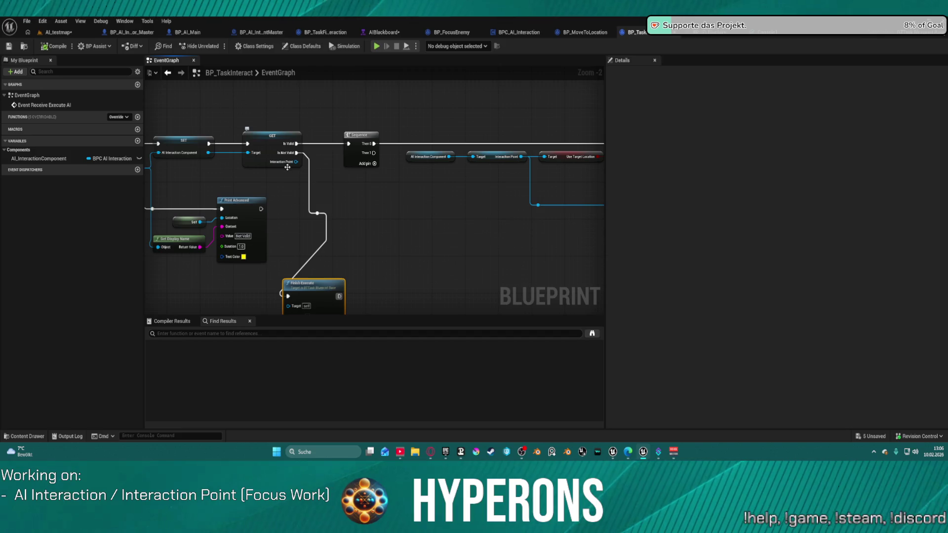
mouse_move(281, 182)
mouse_down()
mouse_move(455, 199)
mouse_move(203, 193)
mouse_up()
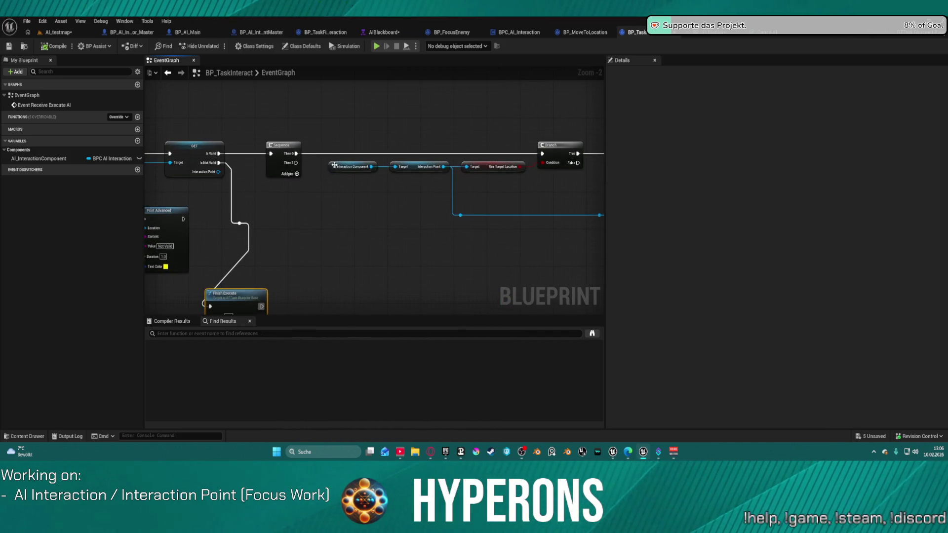
drag(327, 166, 427, 178)
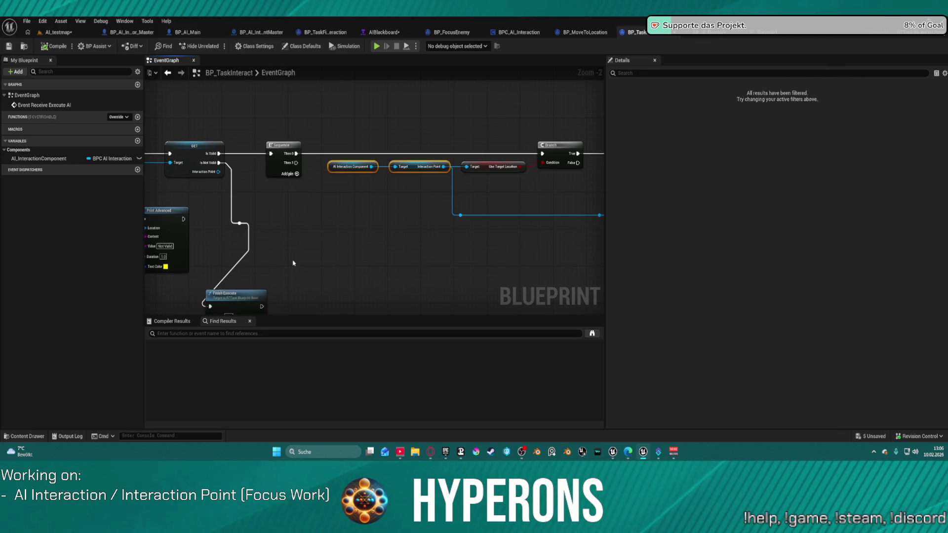
key(ctrl+c)
key(ctrl+v)
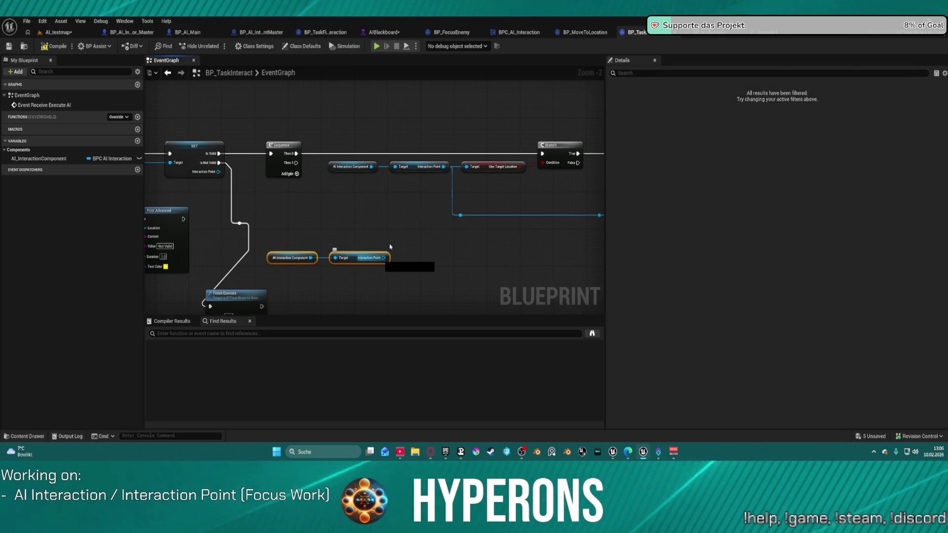
Add a validated Start Animation get from Interaction Point, executed from Sequence Then 1.
drag(384, 257, 385, 246)
text(start)
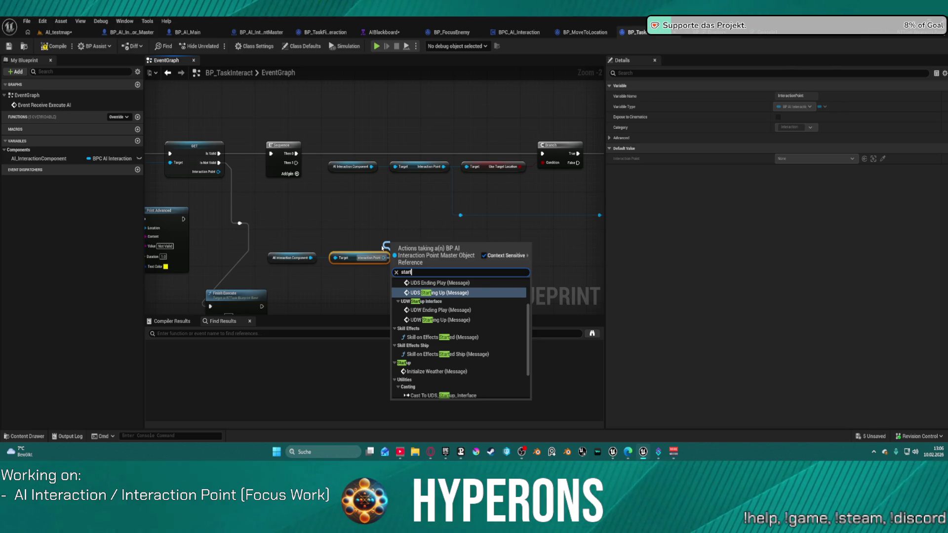
text(a)
key(Return)
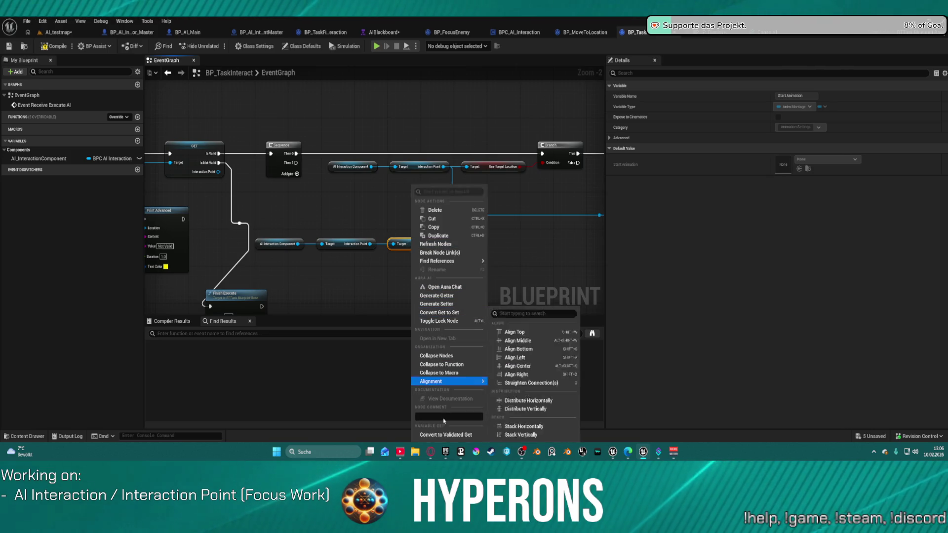
click(438, 434)
mouse_move(394, 251)
mouse_down()
mouse_move(313, 195)
mouse_move(296, 163)
mouse_move(405, 217)
mouse_move(259, 210)
mouse_up()
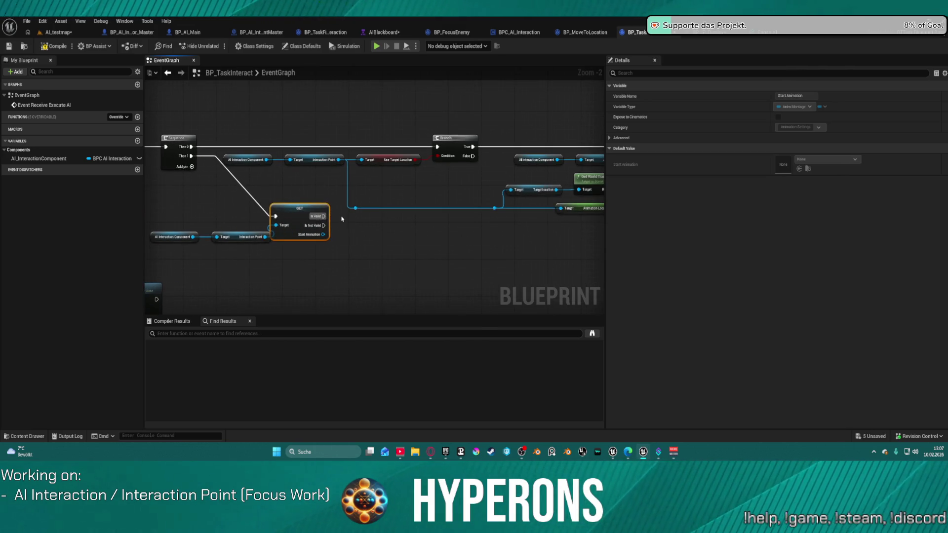
Add a Get Sequence Length node off the Start Animation output.
drag(323, 234, 396, 240)
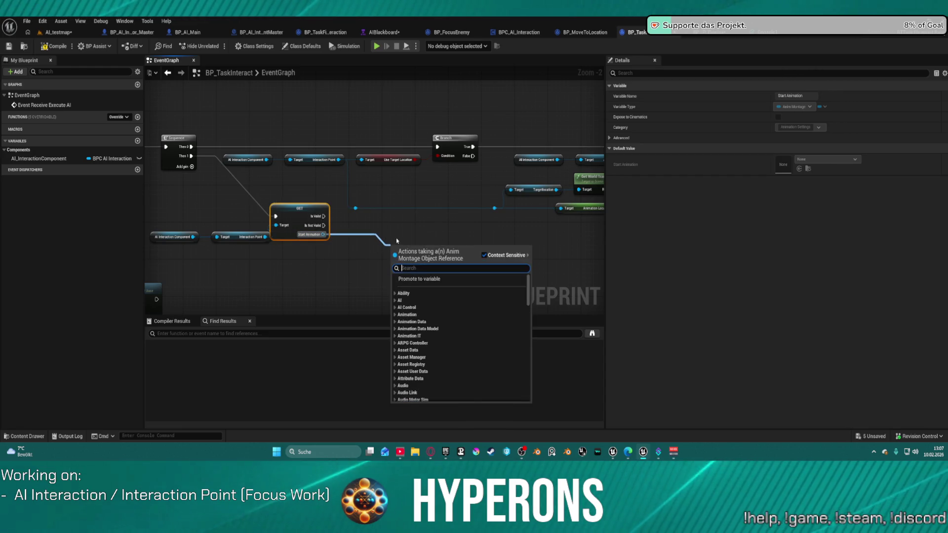
text(sequa)
key(BackSpace)
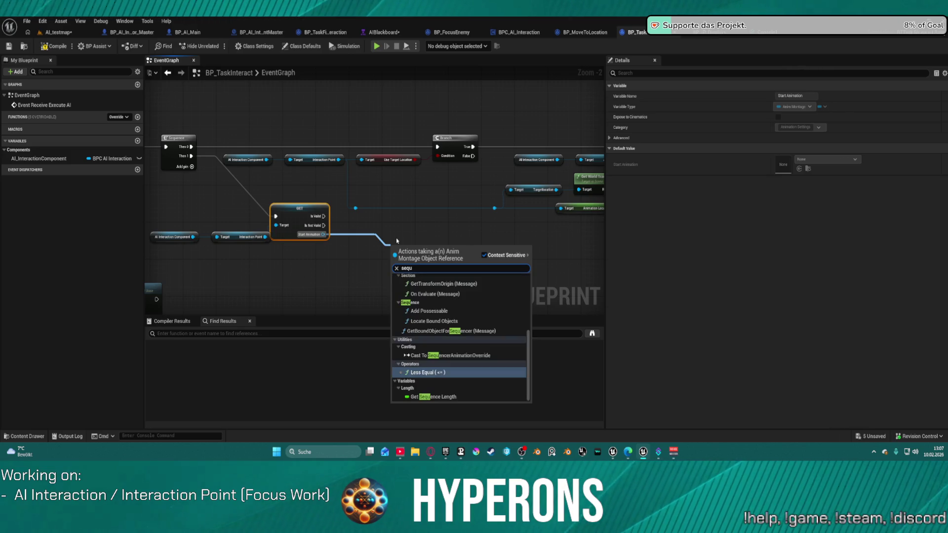
key(Down)
key(Return)
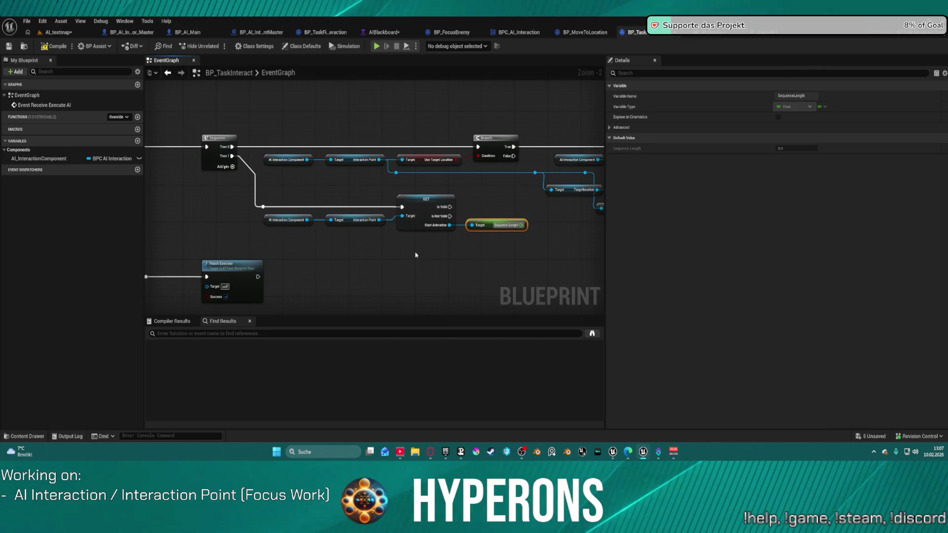
Add Set Timer by Event after the valid result, with Sequence Length as its Time.
drag(498, 238, 308, 244)
mouse_move(259, 213)
mouse_down()
mouse_move(370, 239)
mouse_move(383, 225)
mouse_move(368, 230)
mouse_up()
text(st)
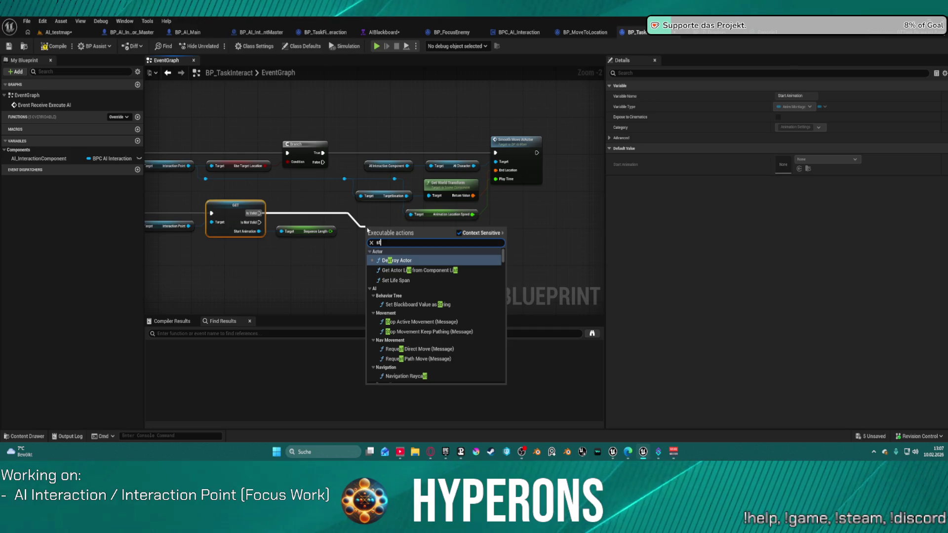
text(art)
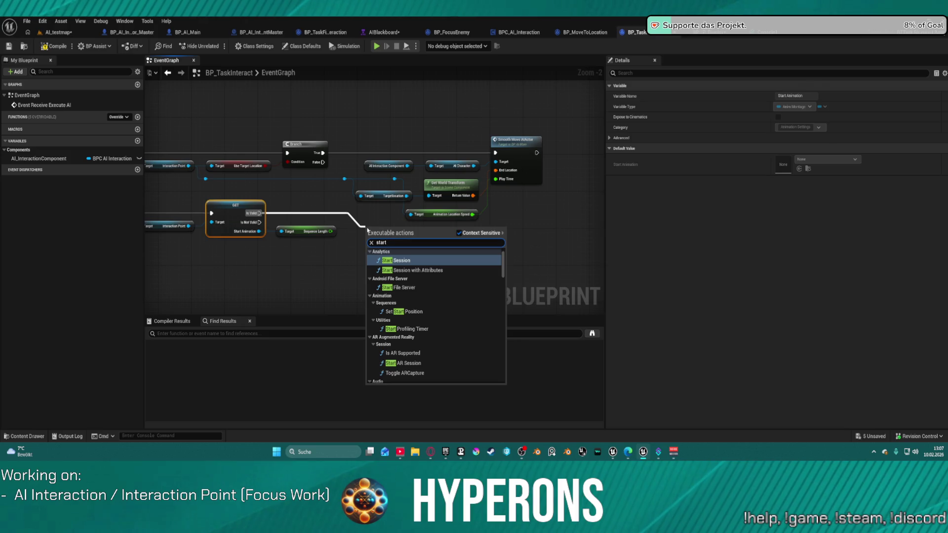
key(BackSpace)
key(BackSpace)
key(BackSpace)
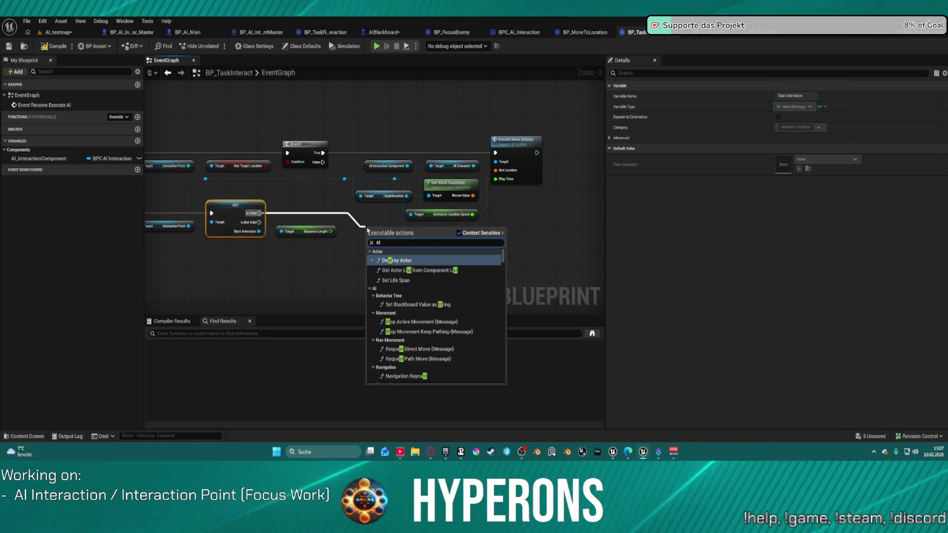
text(et timer by)
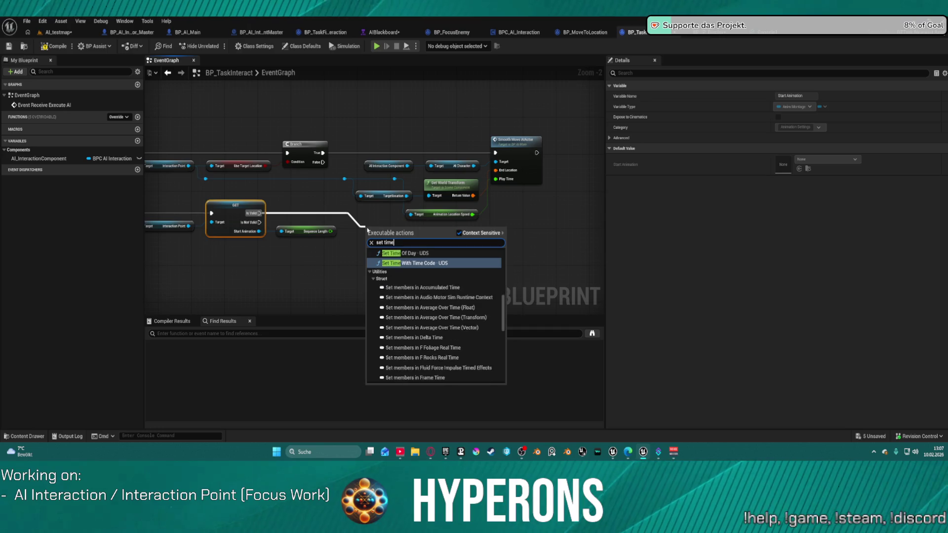
key(Up)
key(Return)
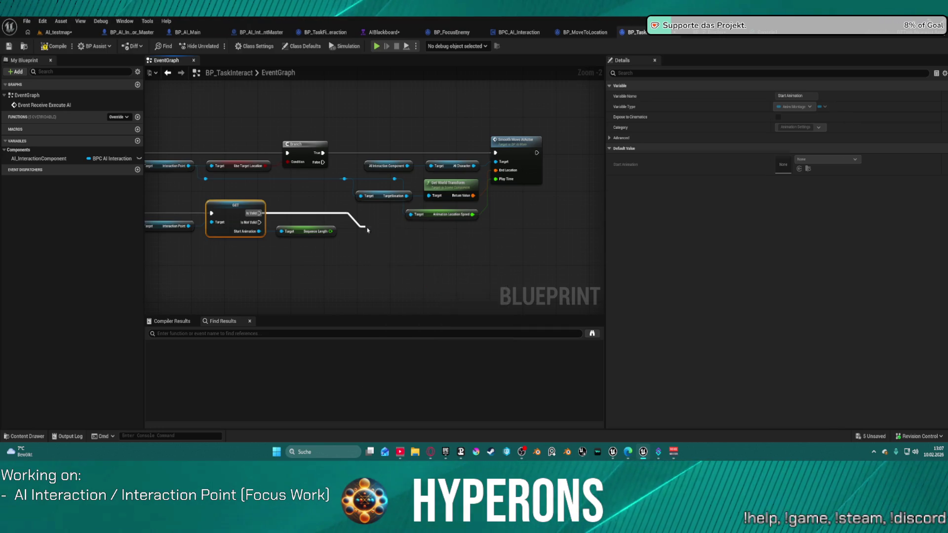
drag(290, 280, 329, 280)
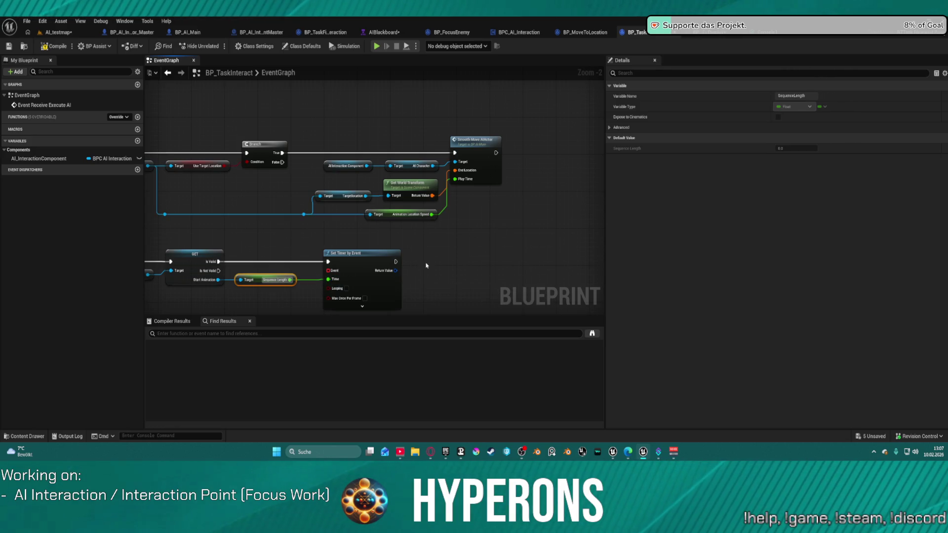
Promote the timer's Return Value to a T_StartAnimation variable and pull a wire from Event.
right_click(396, 271)
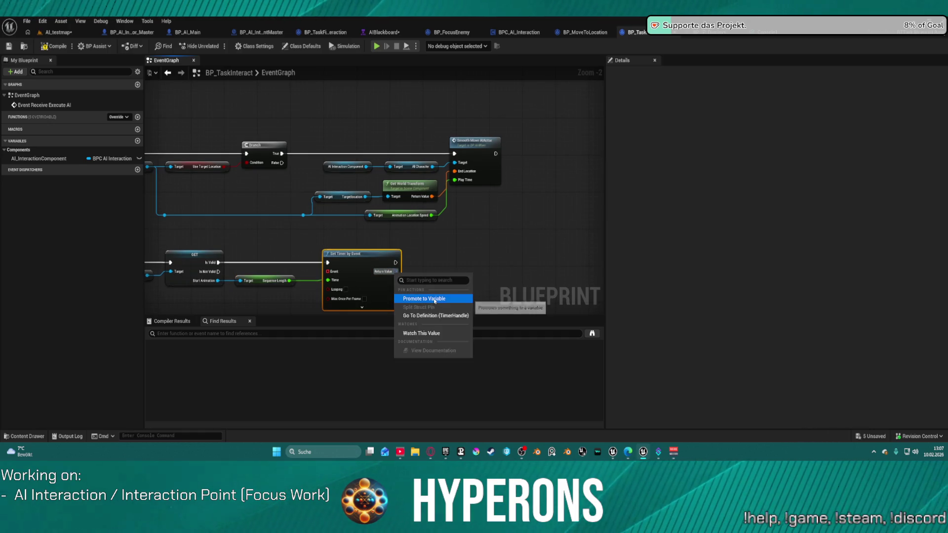
click(433, 298)
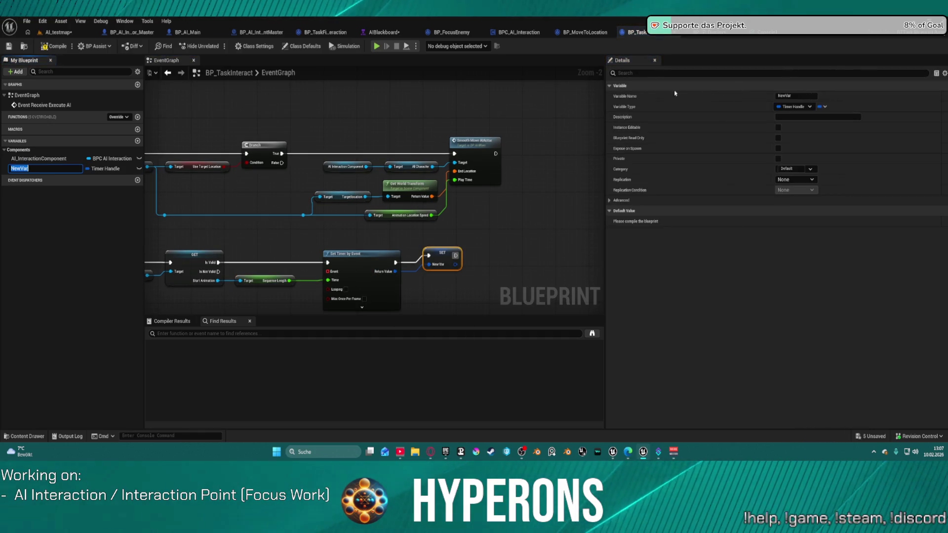
text(T_Stat)
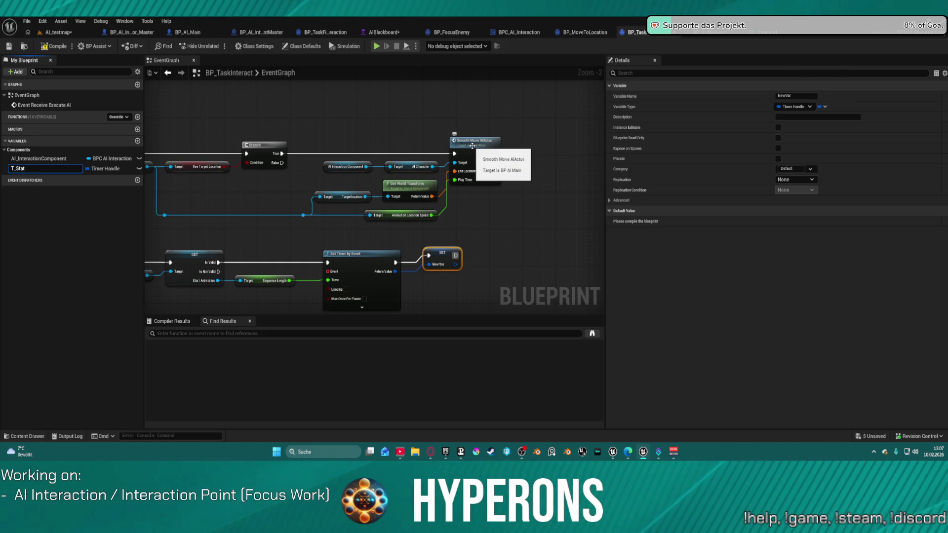
text( Animation)
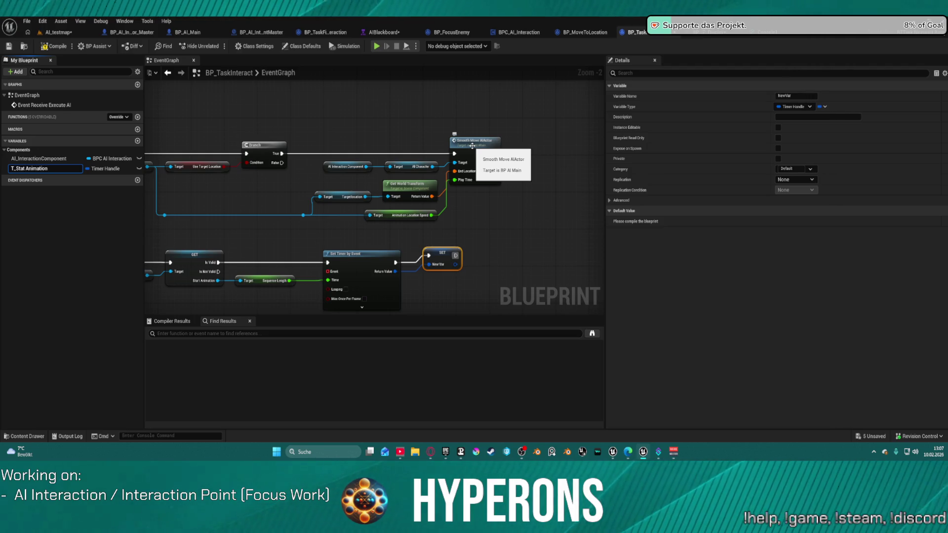
key(Left)
key(Left)
key(Left)
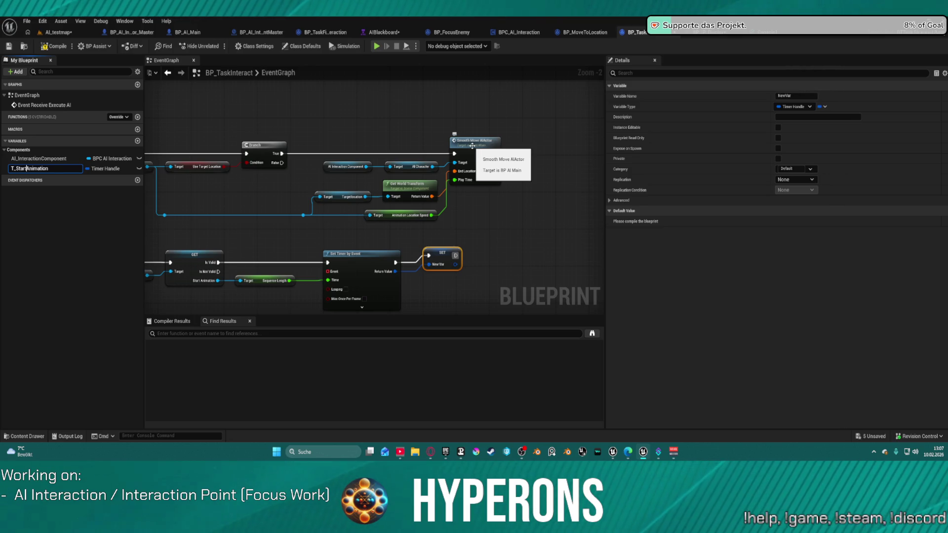
key(Return)
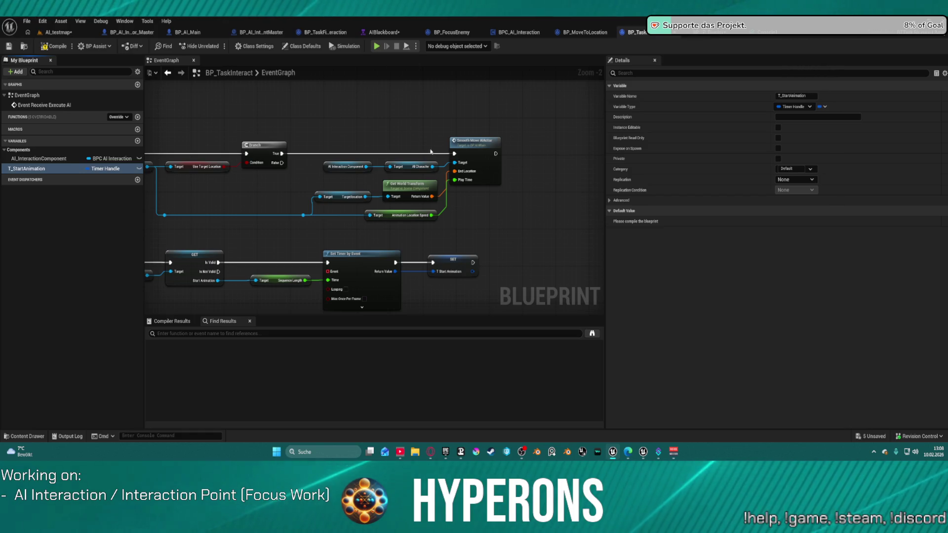
drag(345, 227, 394, 136)
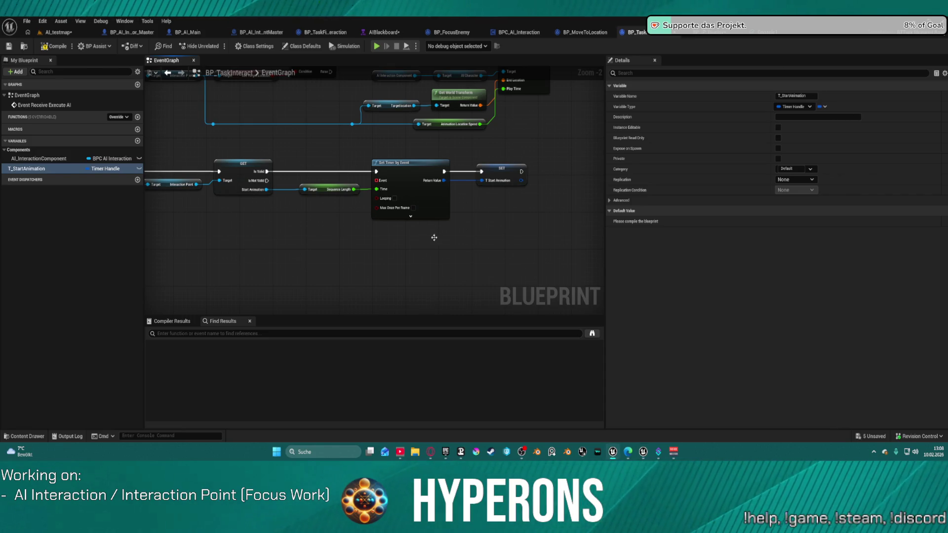
mouse_move(376, 180)
mouse_down()
mouse_move(335, 269)
mouse_move(342, 259)
mouse_up()
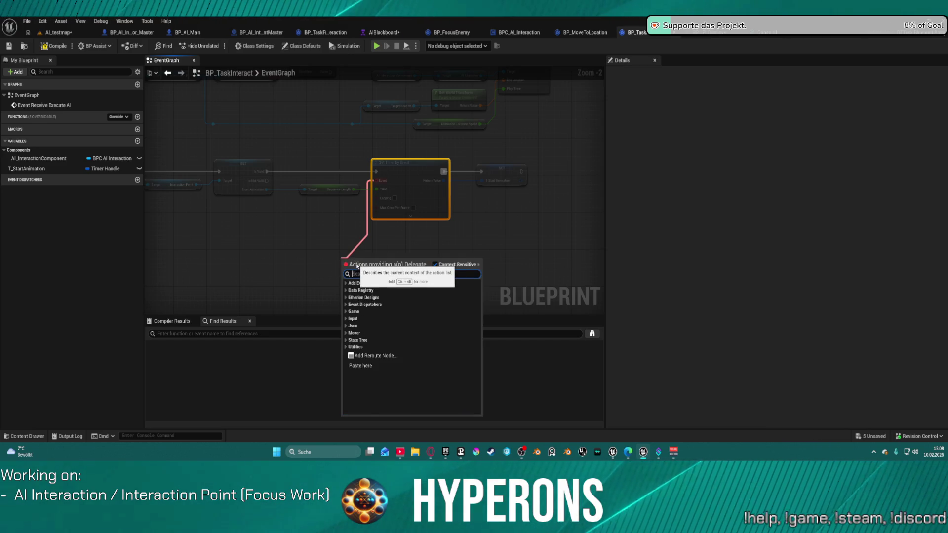
Bind the timer to a new custom event named 'Start Animation End'.
text(cre)
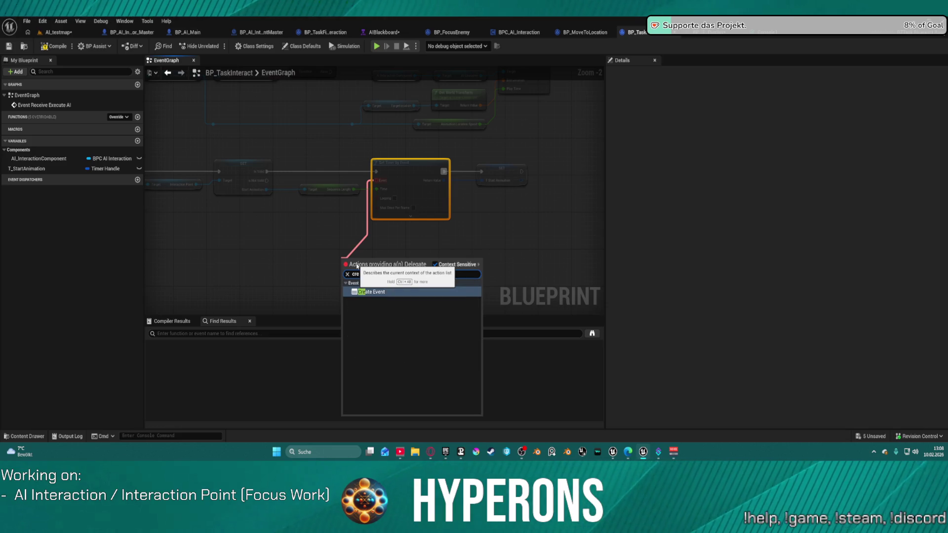
key(Return)
click(329, 211)
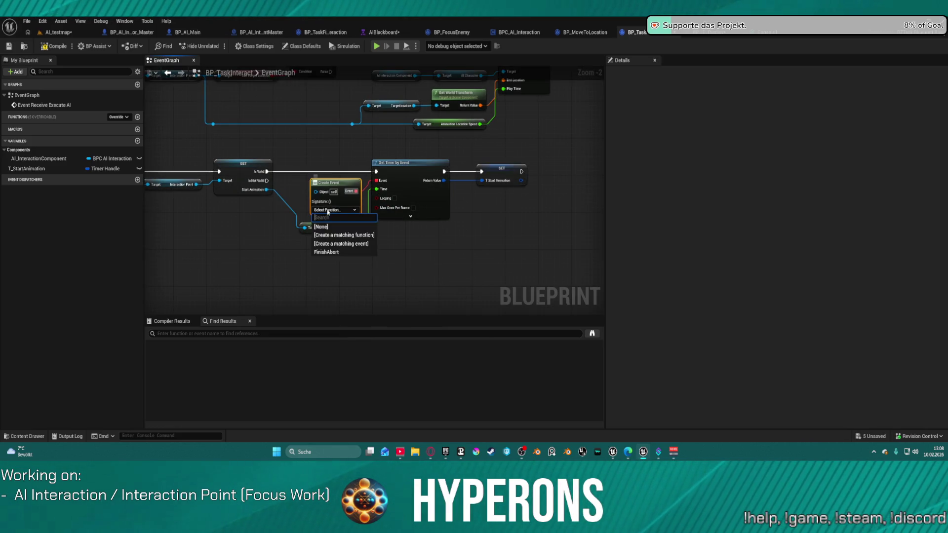
click(351, 244)
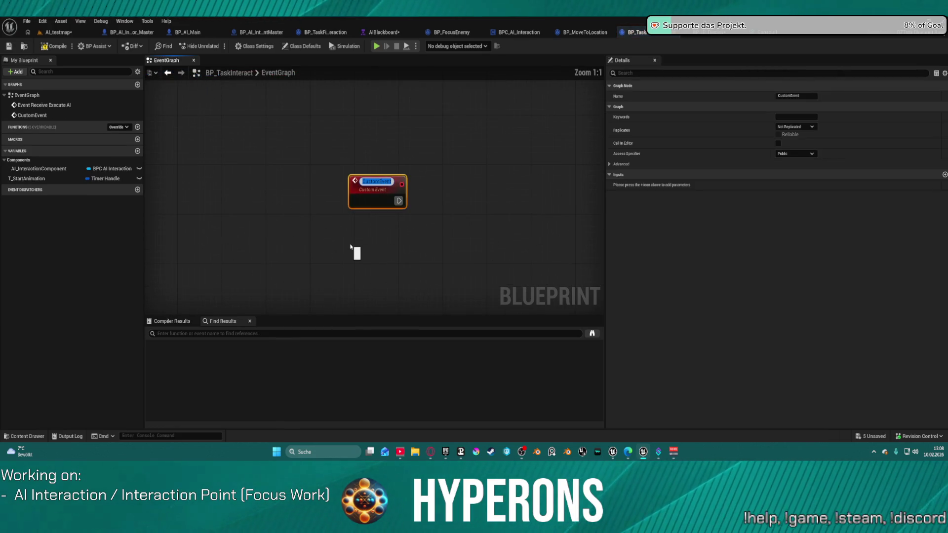
text(Star)
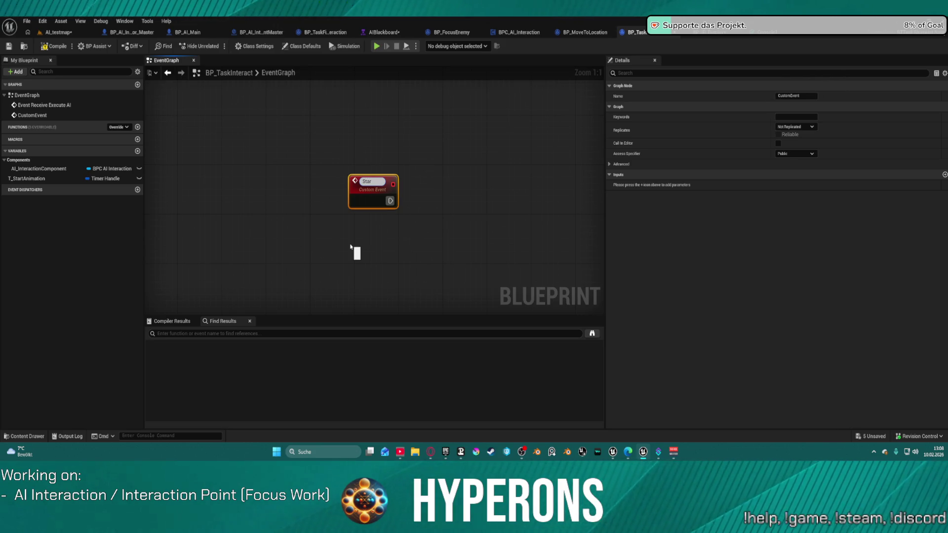
text(t Anima)
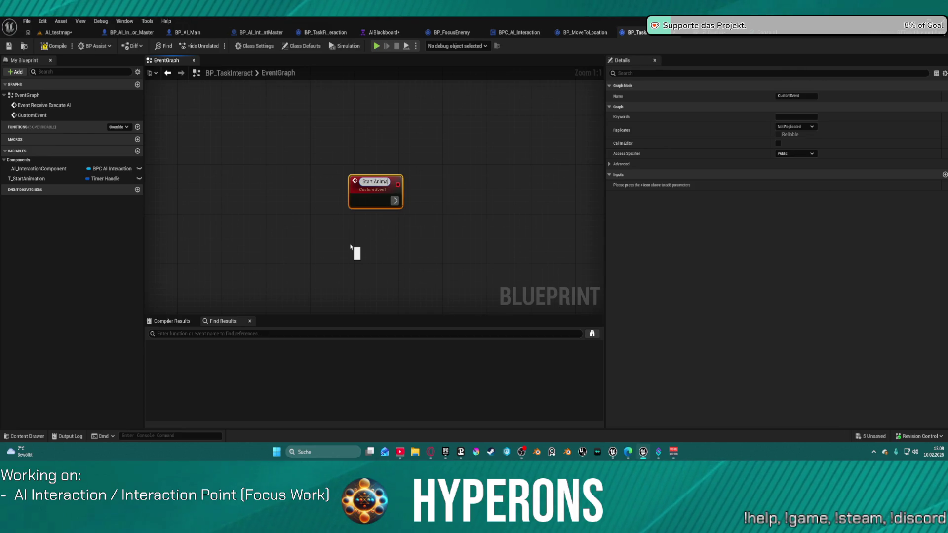
text(tion End)
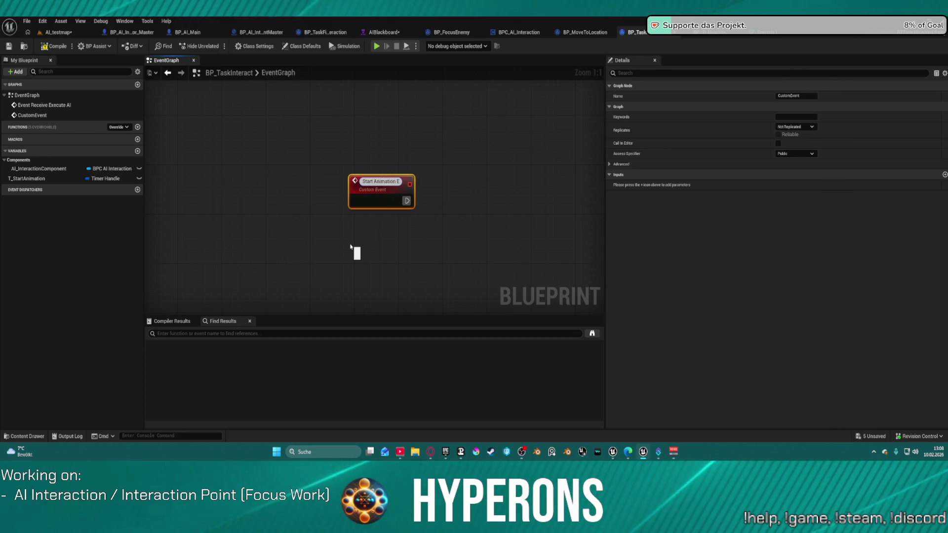
key(Return)
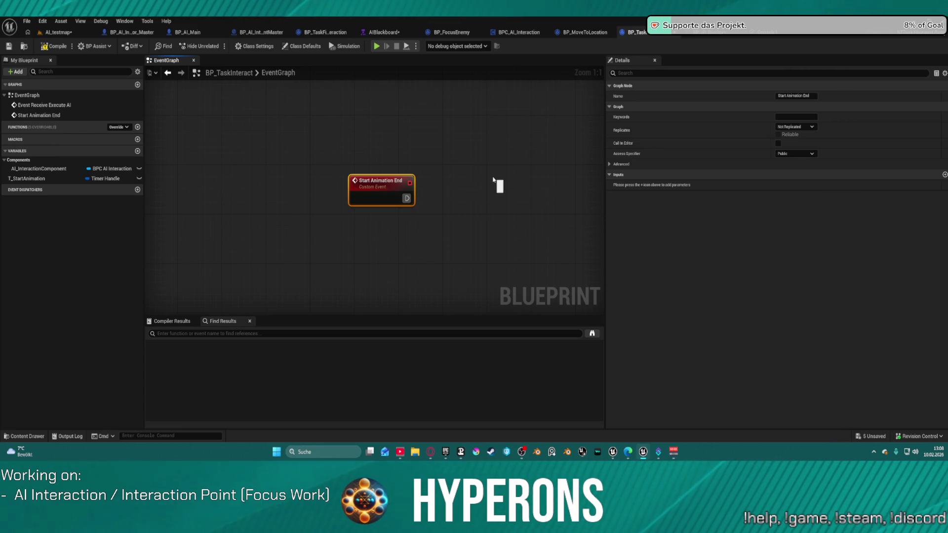
Delete the lower node network and move Start Animation End up near the main graph.
drag(499, 180, 368, 167)
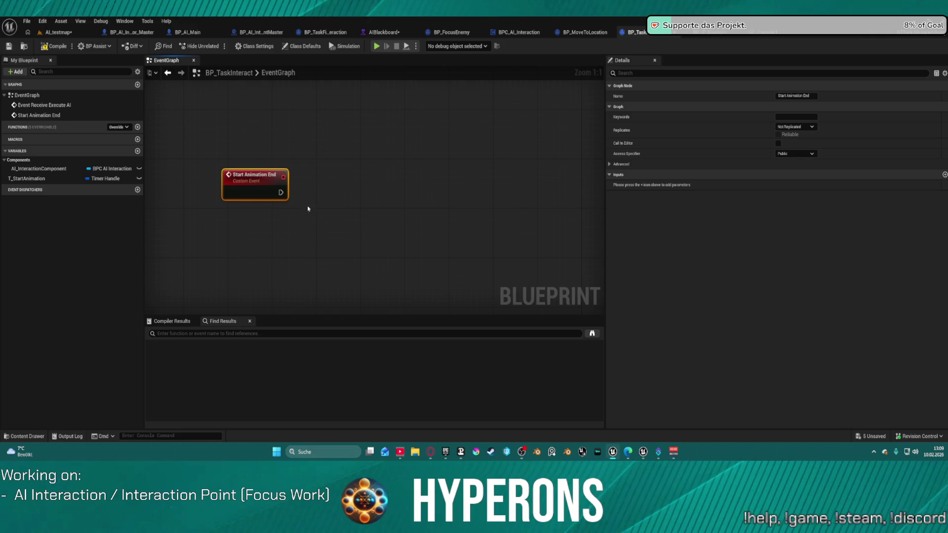
scroll(338, 138, down, 12)
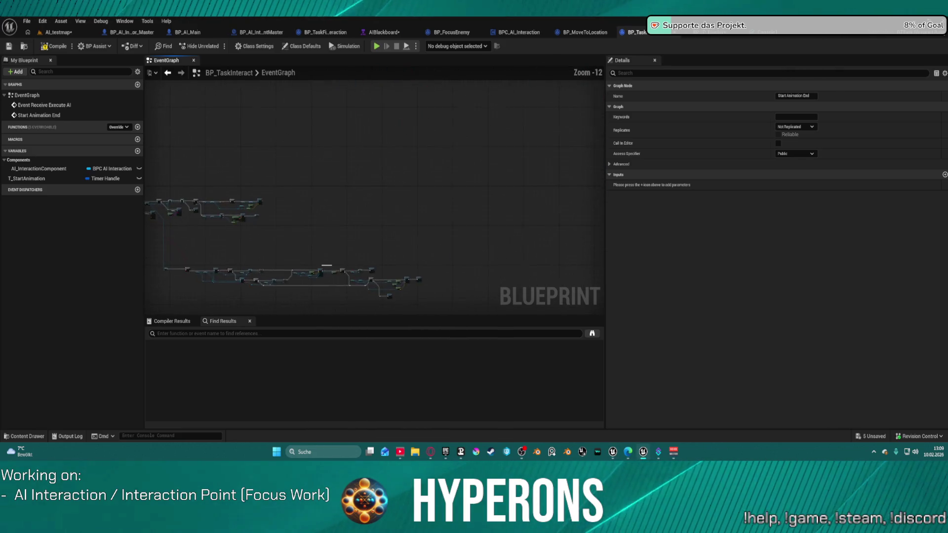
mouse_move(270, 232)
mouse_down()
mouse_move(546, 299)
mouse_move(529, 283)
mouse_up()
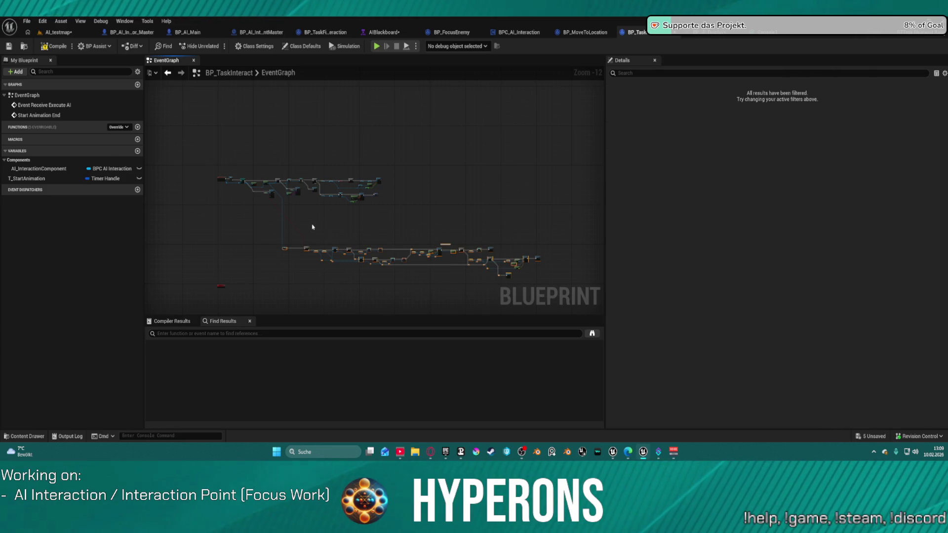
key(Delete)
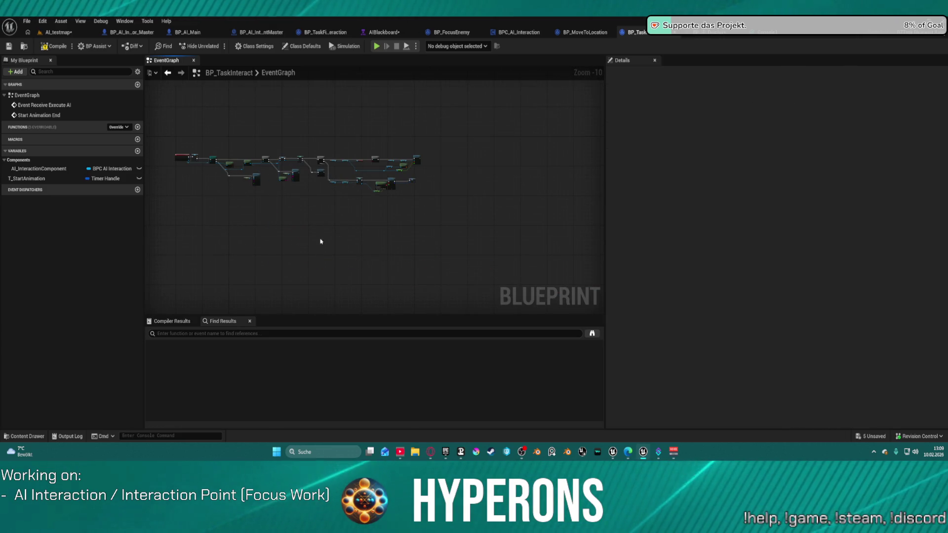
scroll(366, 223, up, 2)
drag(331, 248, 333, 147)
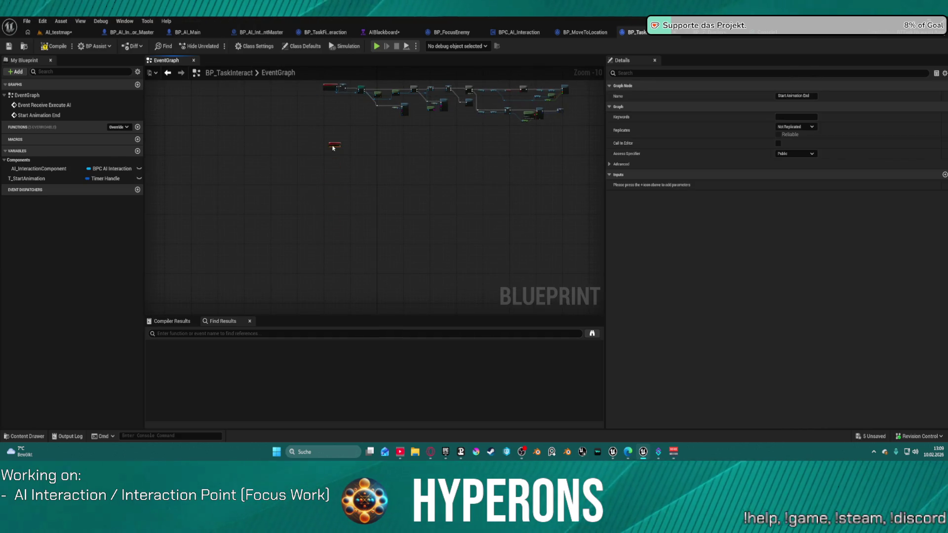
Paste copies of the Interaction Point getter nodes beside SET T Start Animation.
scroll(383, 176, up, 4)
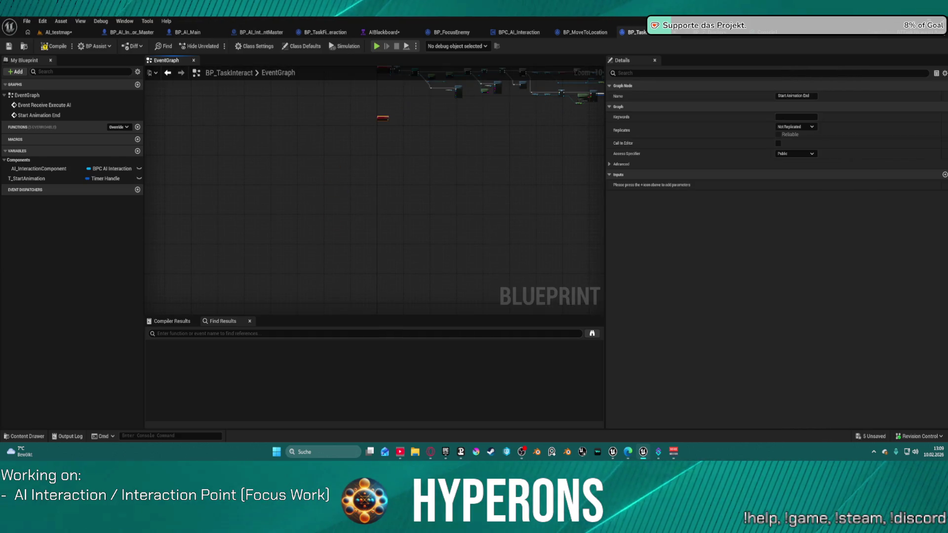
scroll(381, 160, up, 6)
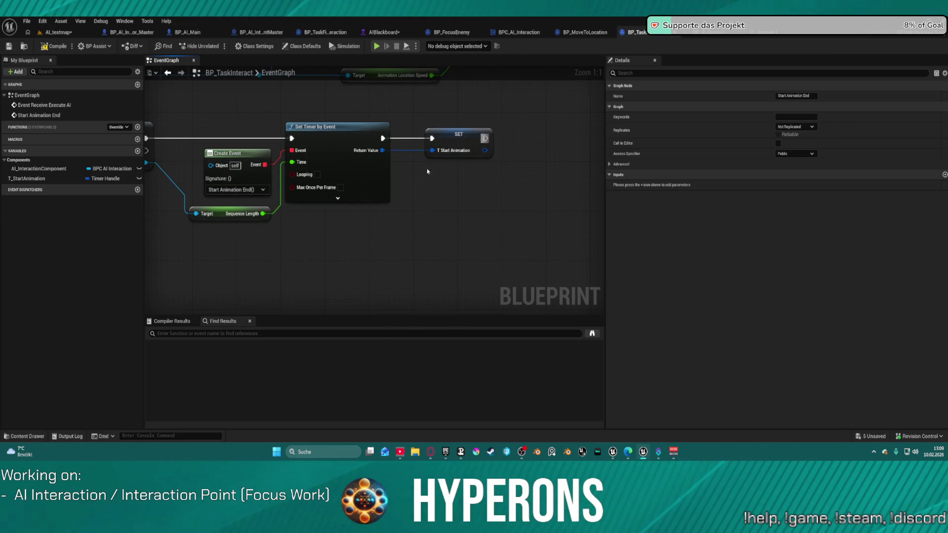
mouse_move(345, 197)
mouse_down()
mouse_move(445, 198)
mouse_move(423, 205)
mouse_up()
drag(247, 178, 281, 182)
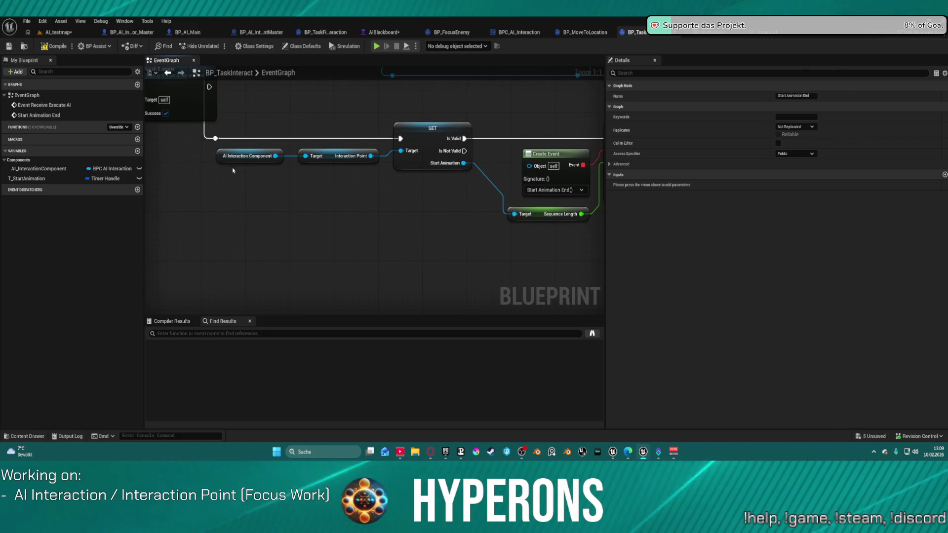
drag(200, 150, 323, 175)
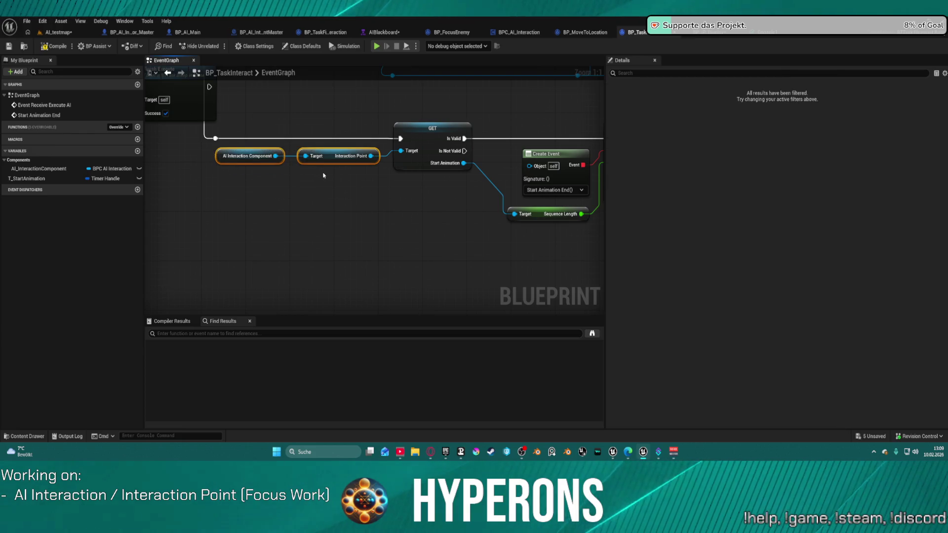
drag(434, 222, 91, 208)
key(ctrl+v)
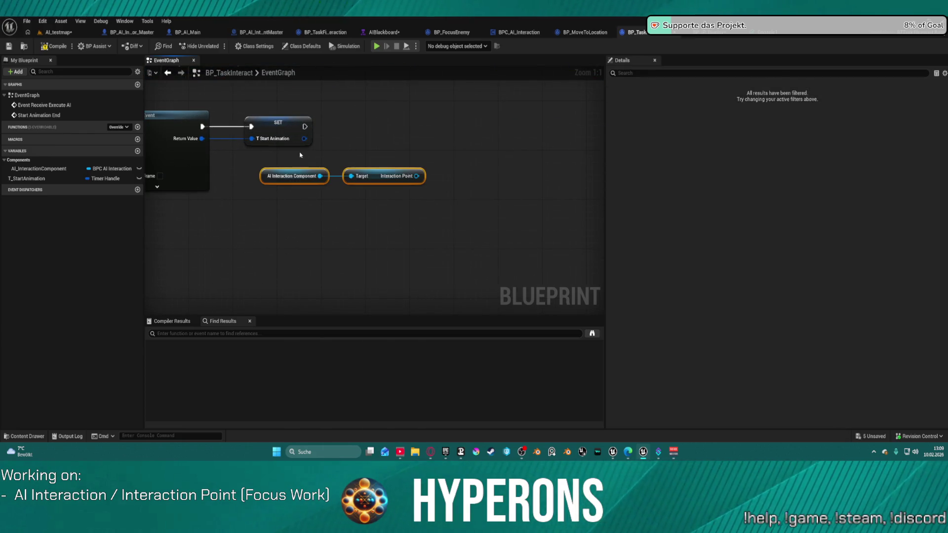
Pull a wire from the SET node, cancel it, and go to BPC_AI_Interaction.
click(305, 126)
drag(307, 125, 404, 130)
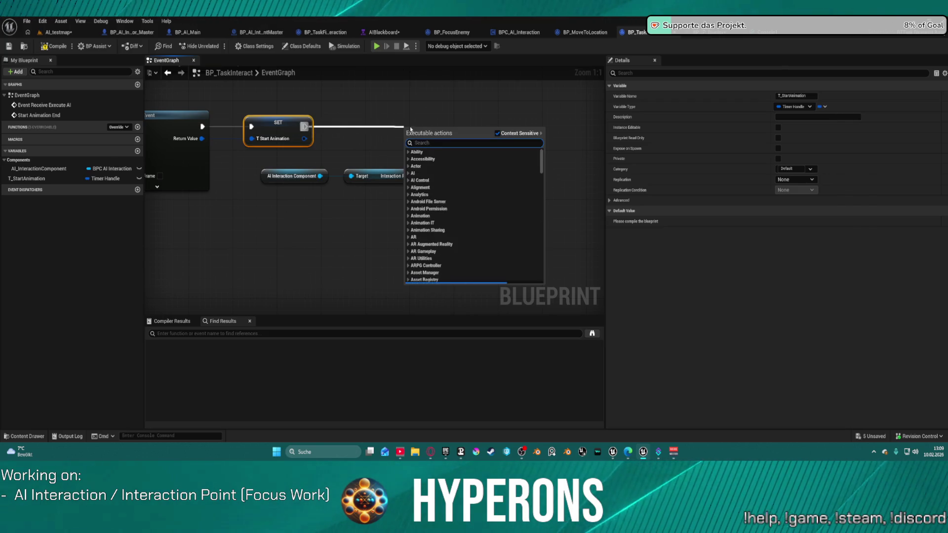
click(401, 121)
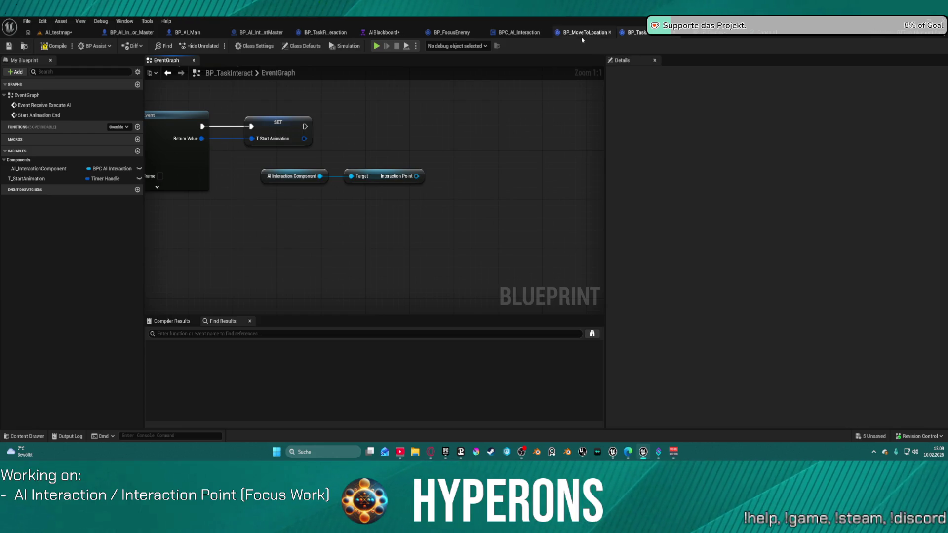
click(520, 33)
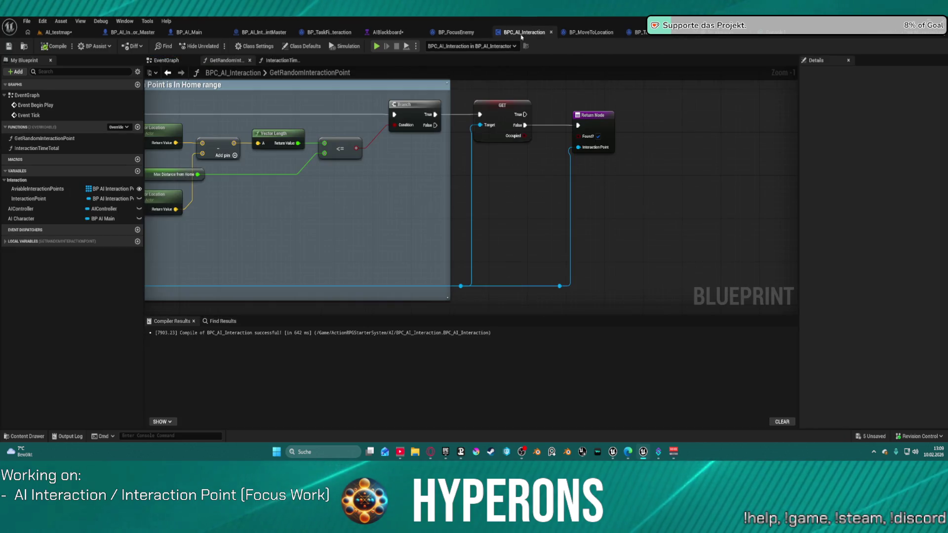
Search the GetRandomInteractionPoint graph's action list for 'Custom event', then pan the graph.
scroll(592, 72, down, 5)
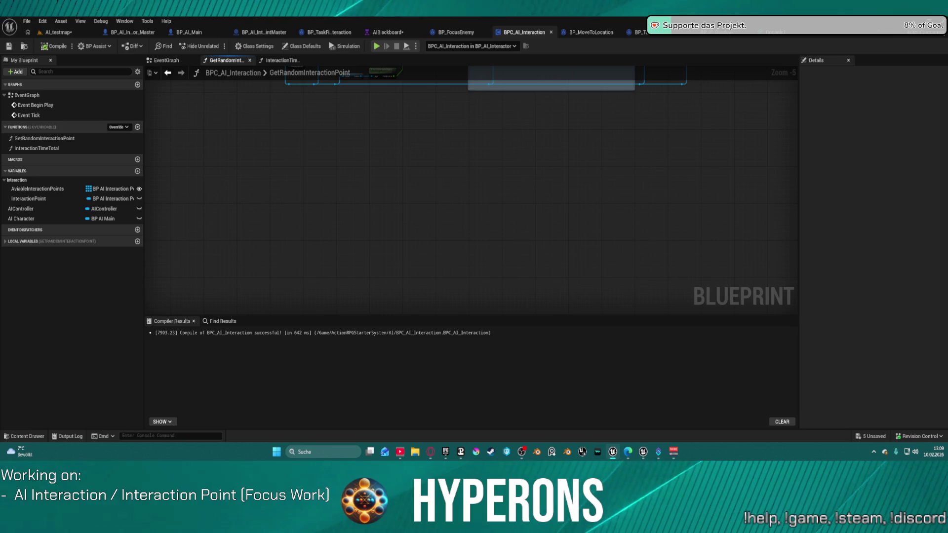
right_click(306, 138)
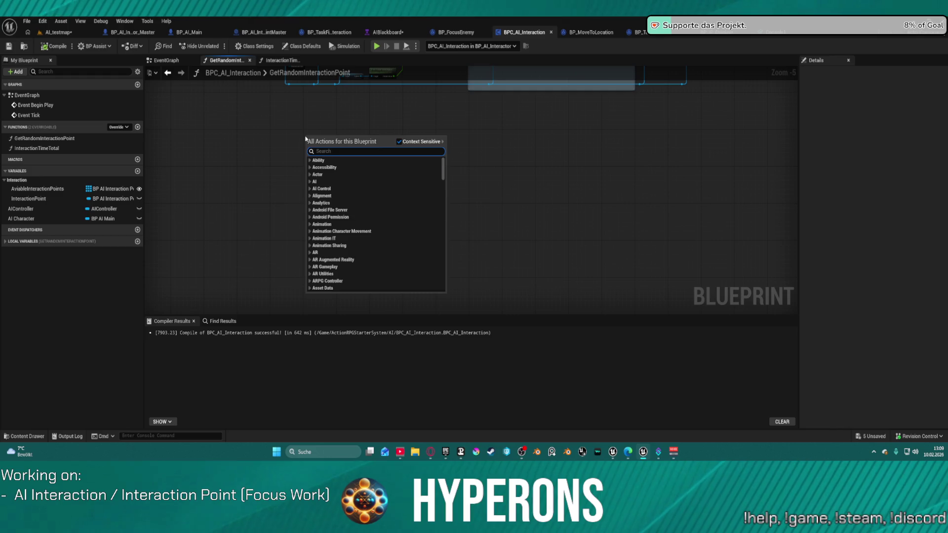
text(Cons)
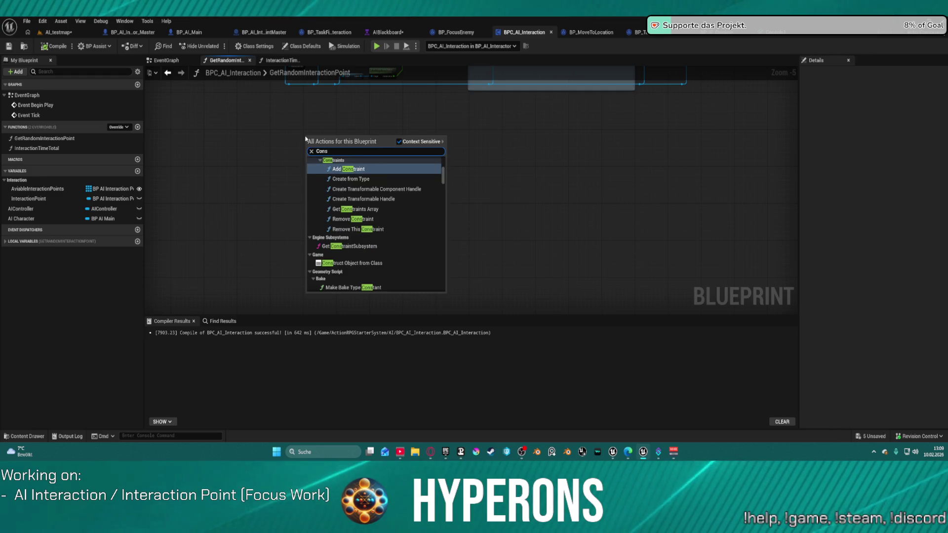
text(tu)
key(BackSpace)
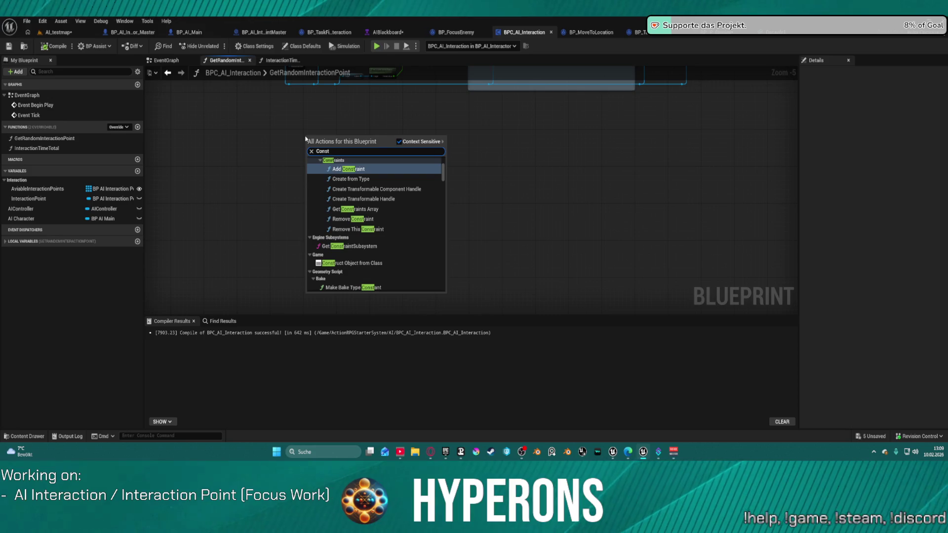
key(BackSpace)
key(BackSpace)
key(BackSpace)
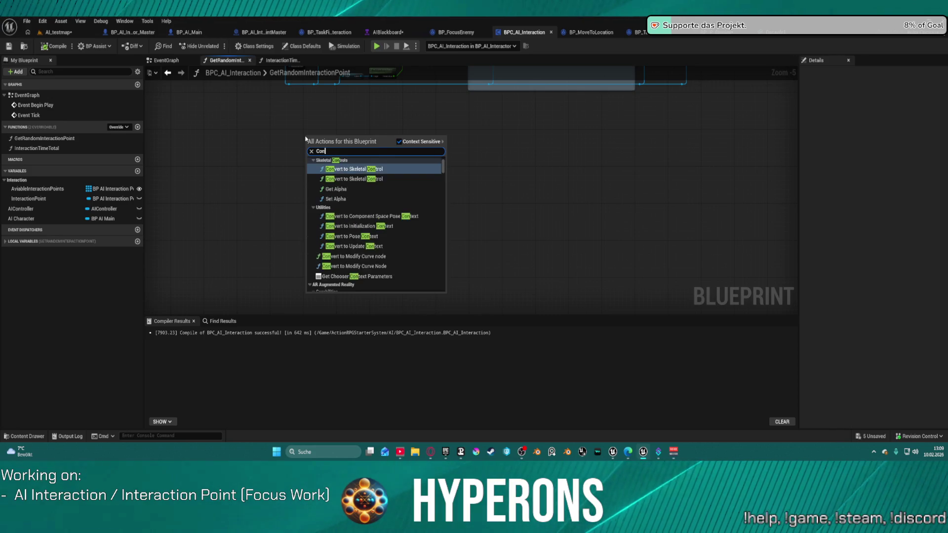
text(us)
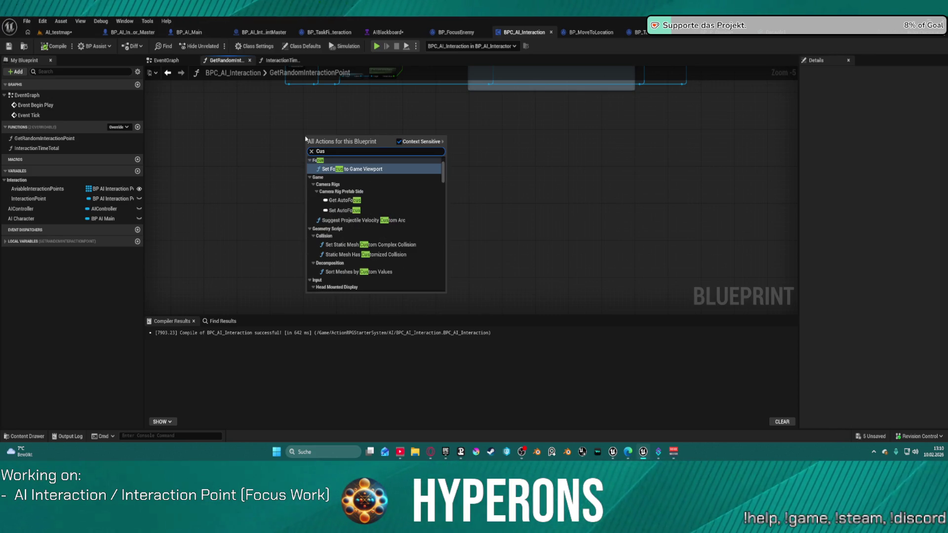
text(t)
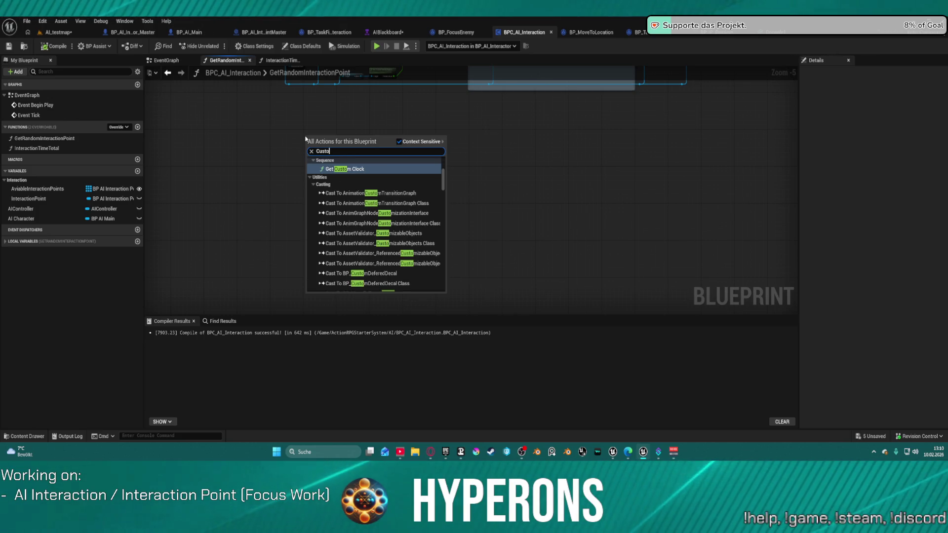
text(o)
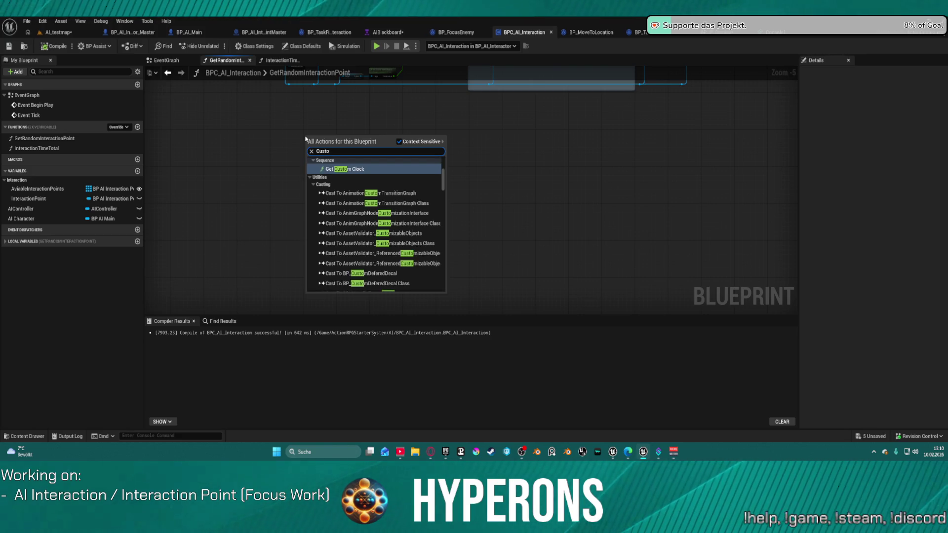
text(m event)
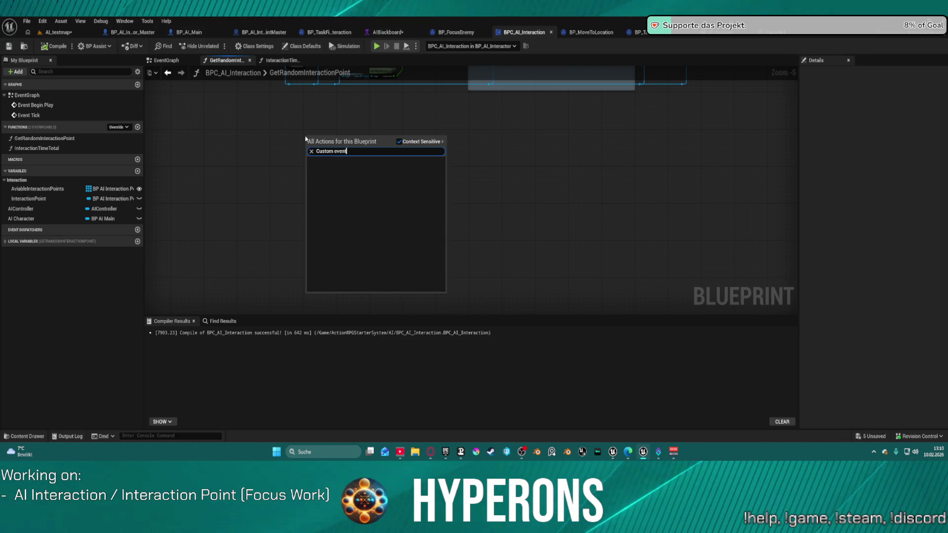
scroll(254, 135, down, 3)
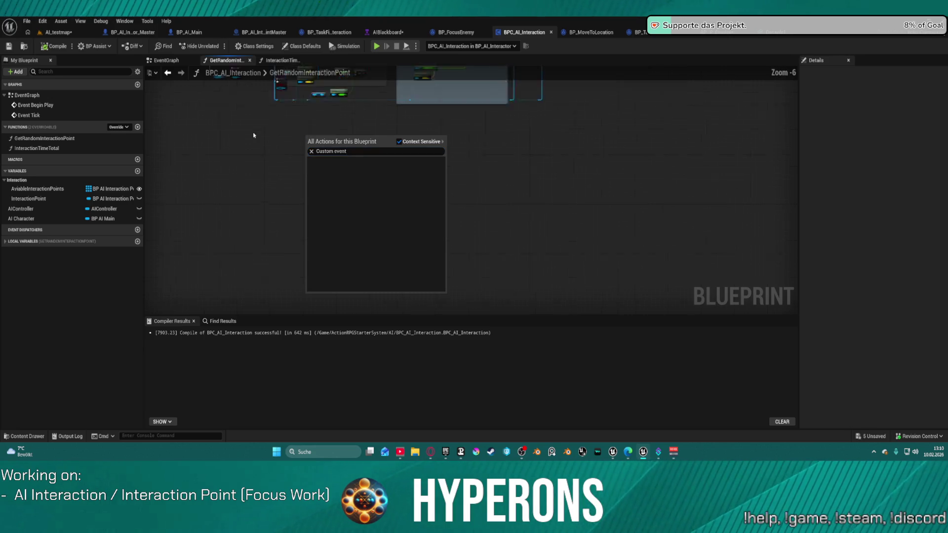
mouse_move(250, 140)
mouse_down()
mouse_move(304, 207)
mouse_move(548, 222)
mouse_up()
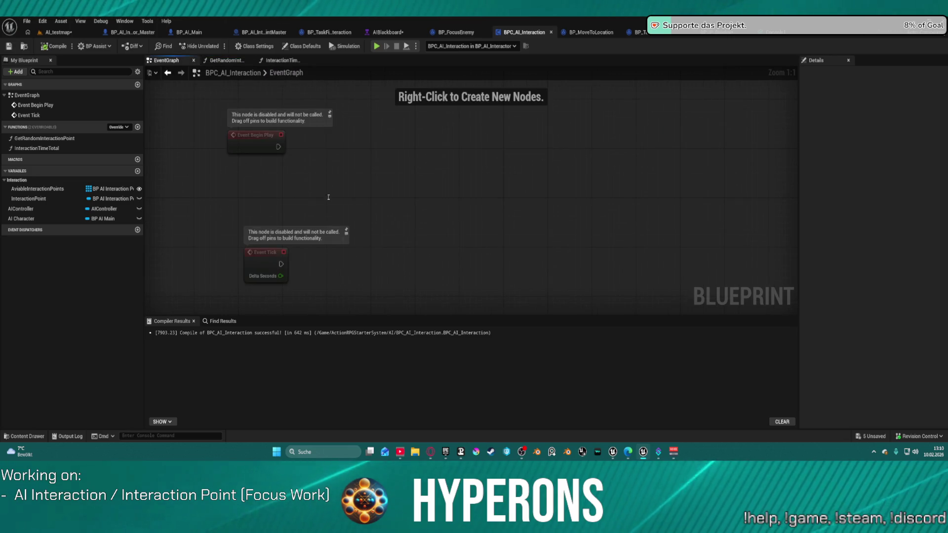
Delete Event Begin Play and add a custom event named MC PlayMontage.
click(256, 135)
key(Delete)
drag(273, 260, 263, 173)
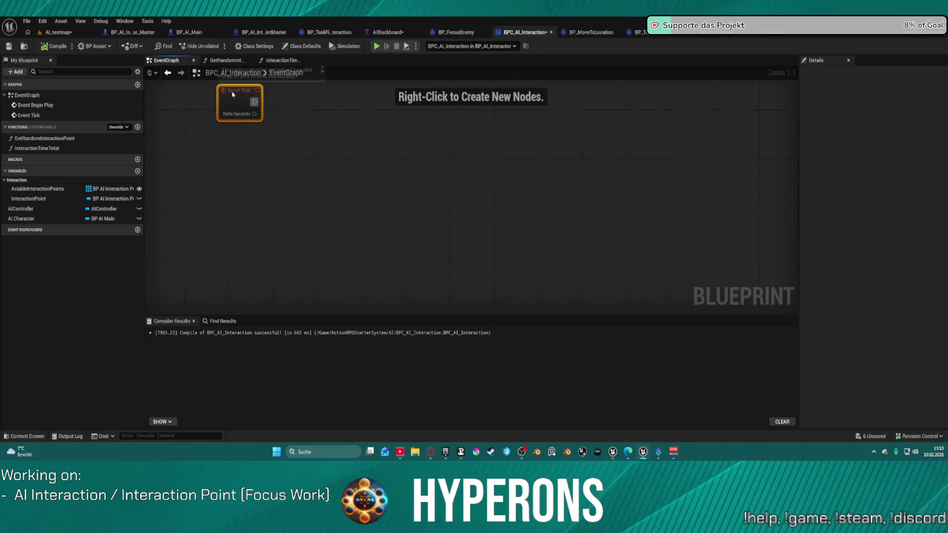
scroll(256, 178, down, 4)
right_click(250, 191)
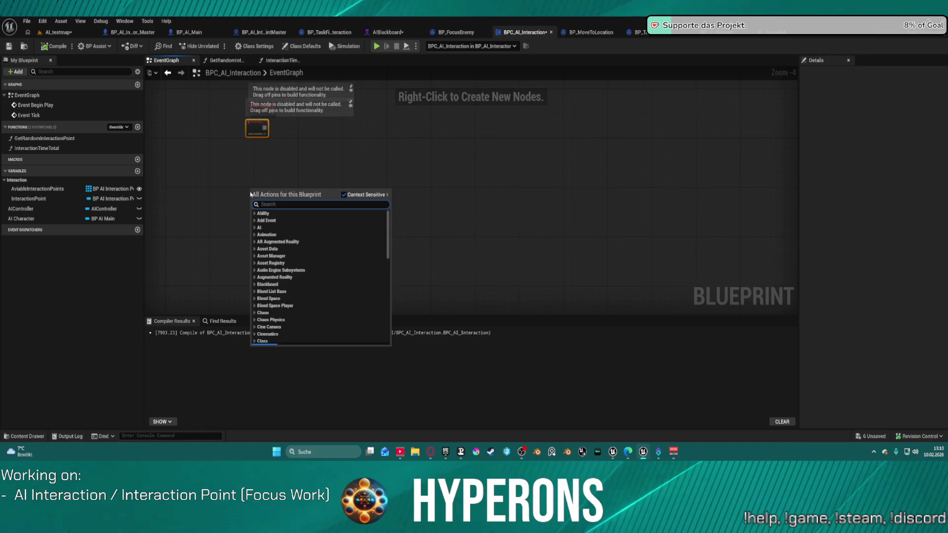
text(Custo)
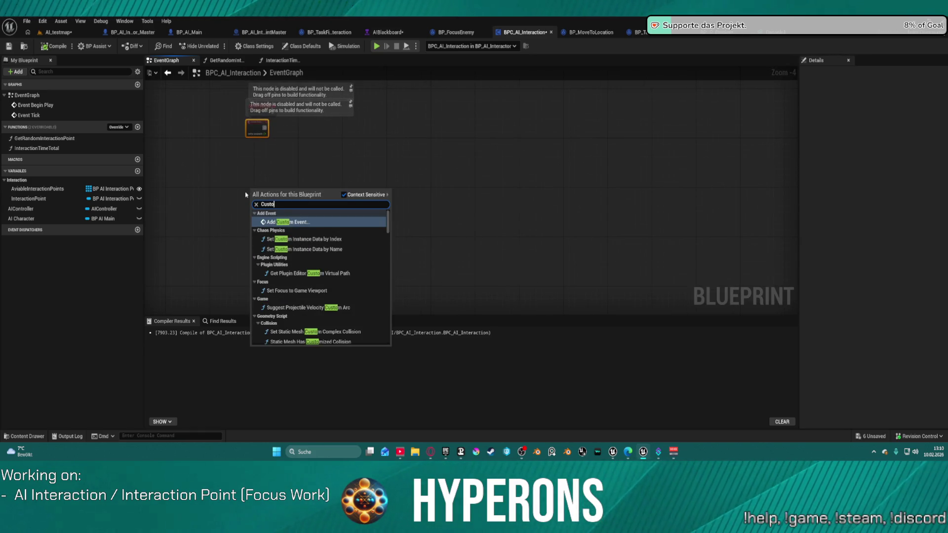
key(Return)
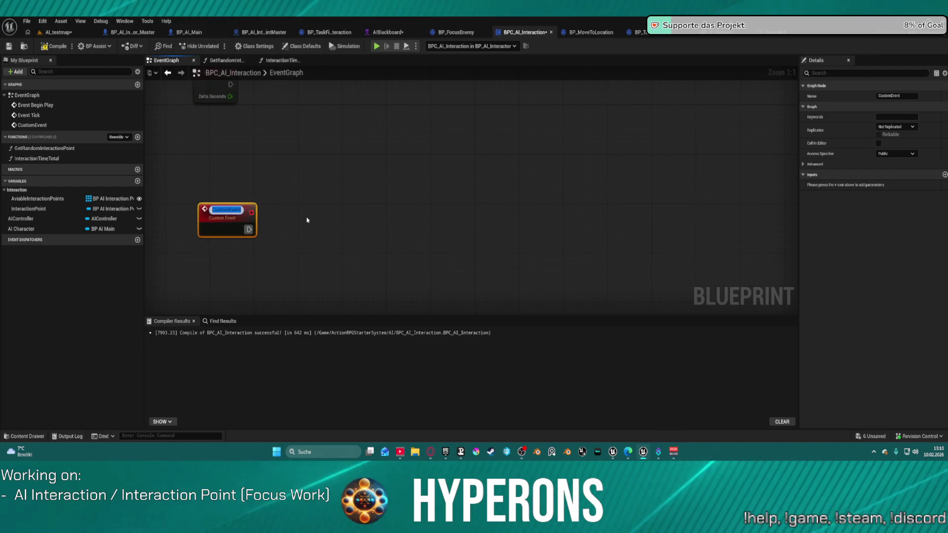
text(Mul)
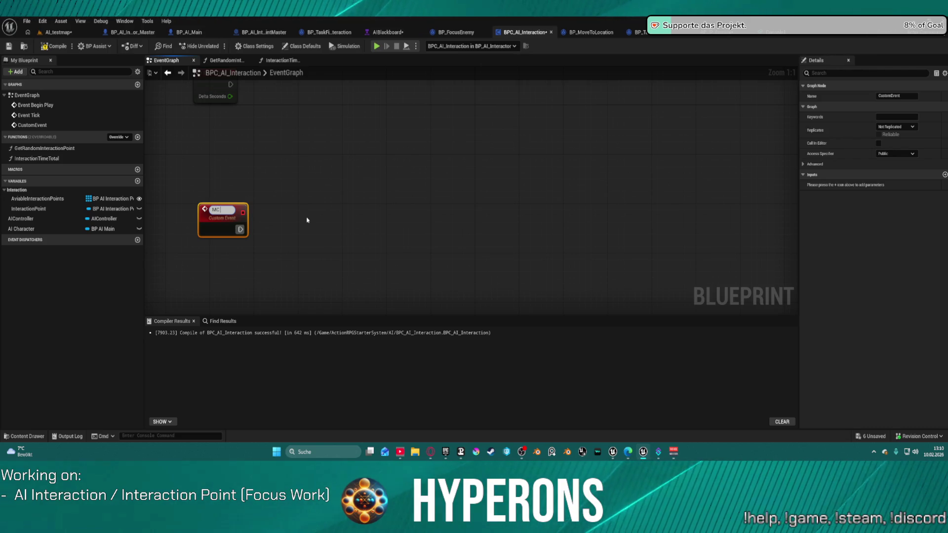
text(ontage)
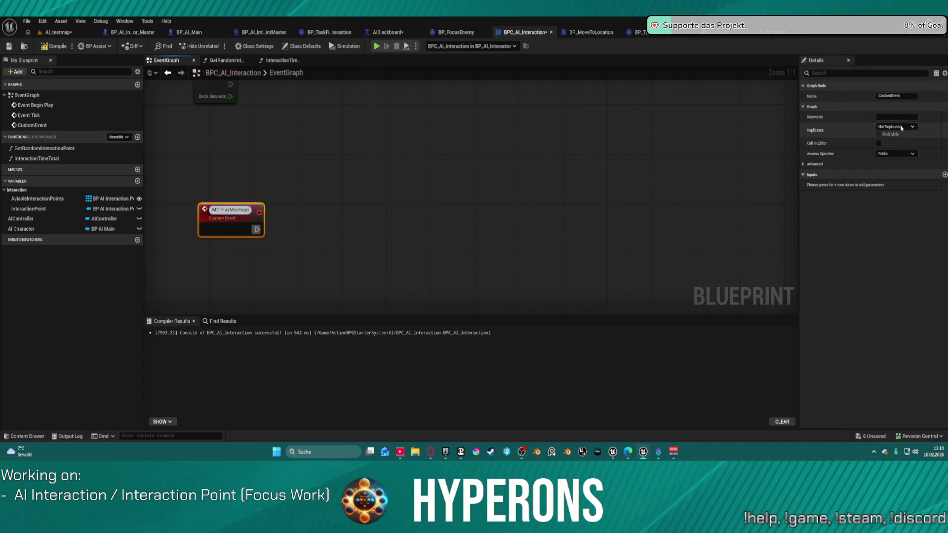
key(Return)
Keep the event Public and set its Replicates option to Multicast.
click(896, 153)
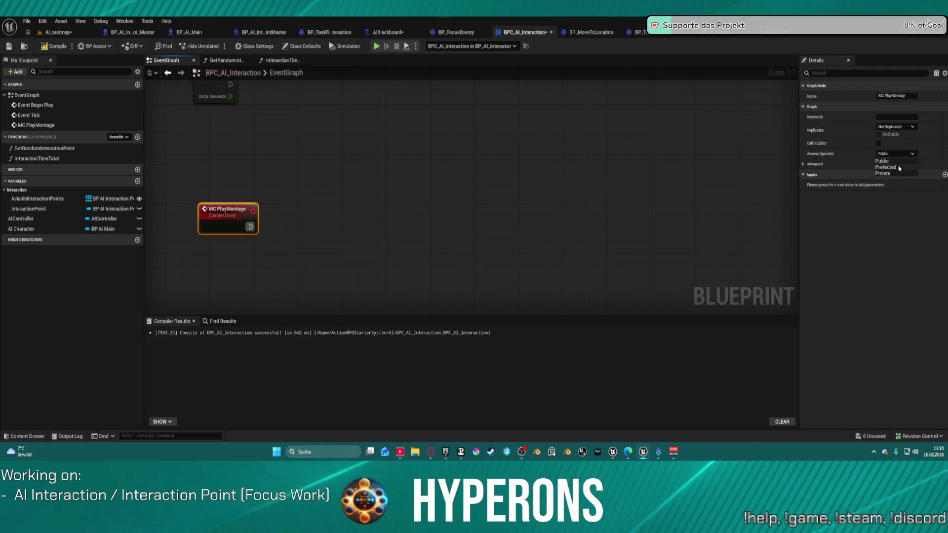
click(882, 160)
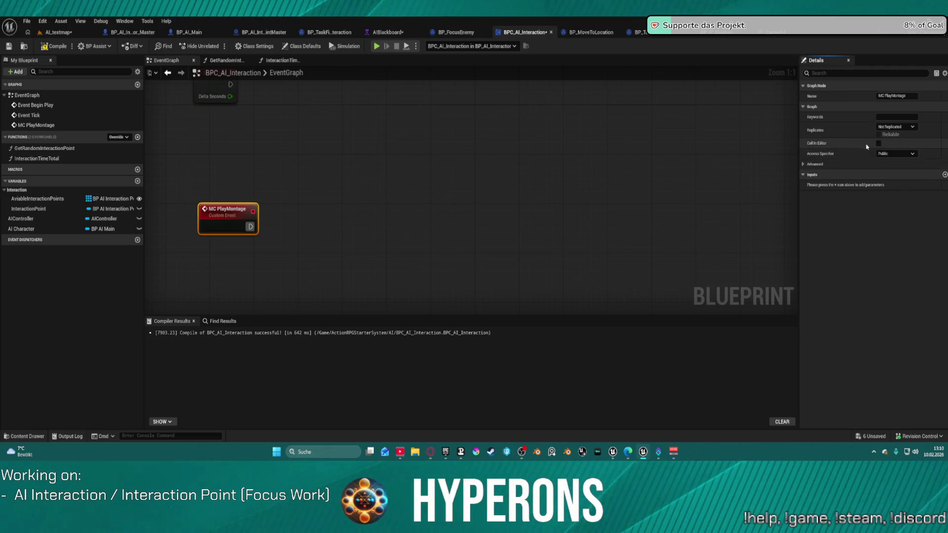
click(902, 128)
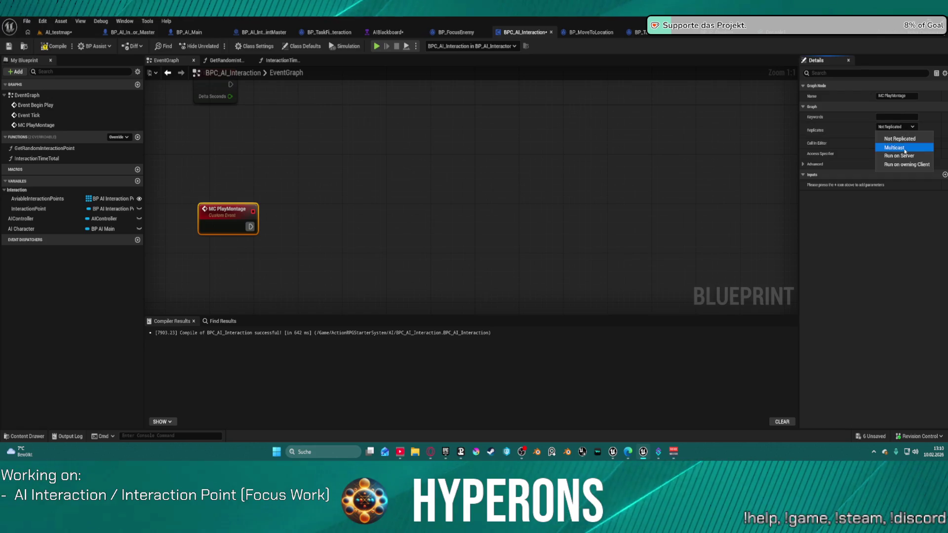
click(894, 147)
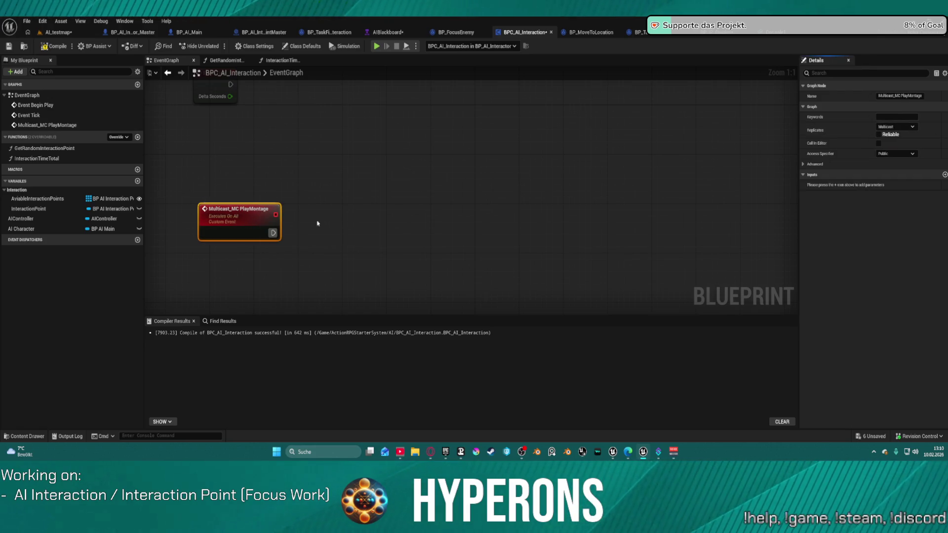
mouse_move(419, 206)
mouse_down()
mouse_move(284, 201)
mouse_move(502, 211)
mouse_up()
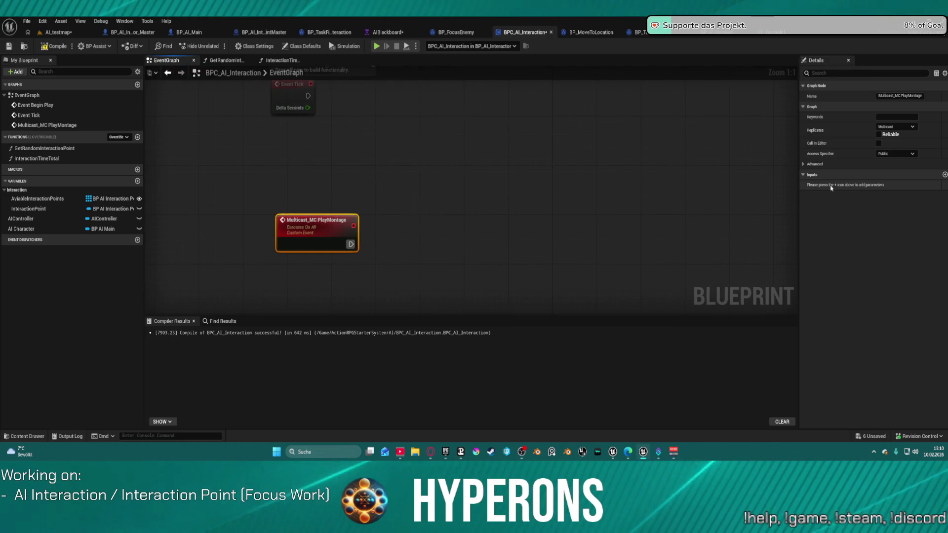
Add an Anim Montage input to the event named AnimMonatge.
click(944, 175)
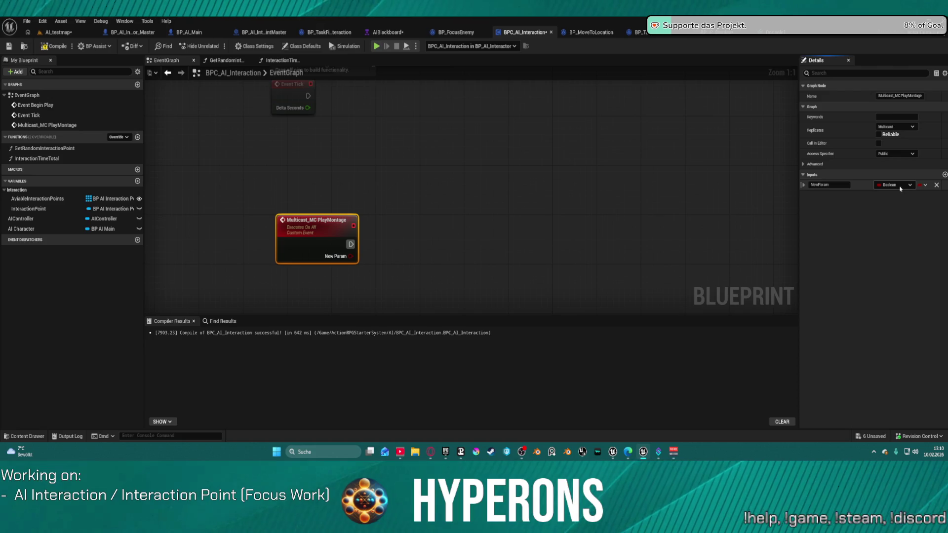
click(899, 186)
text(montage)
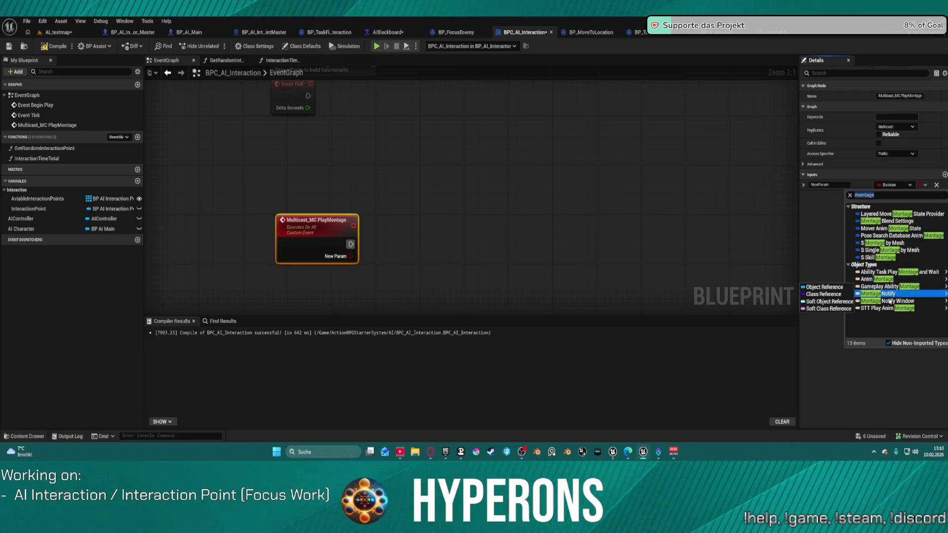
mouse_move(882, 306)
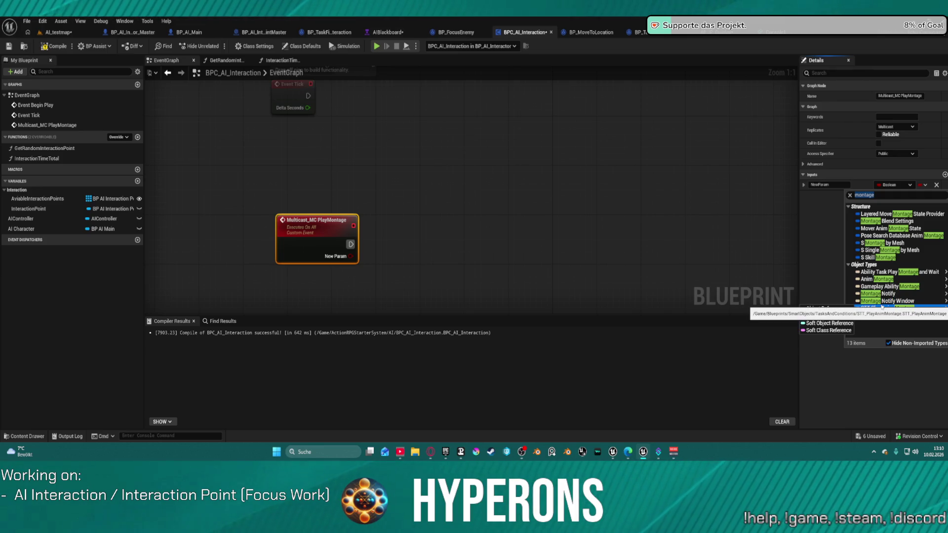
mouse_move(866, 280)
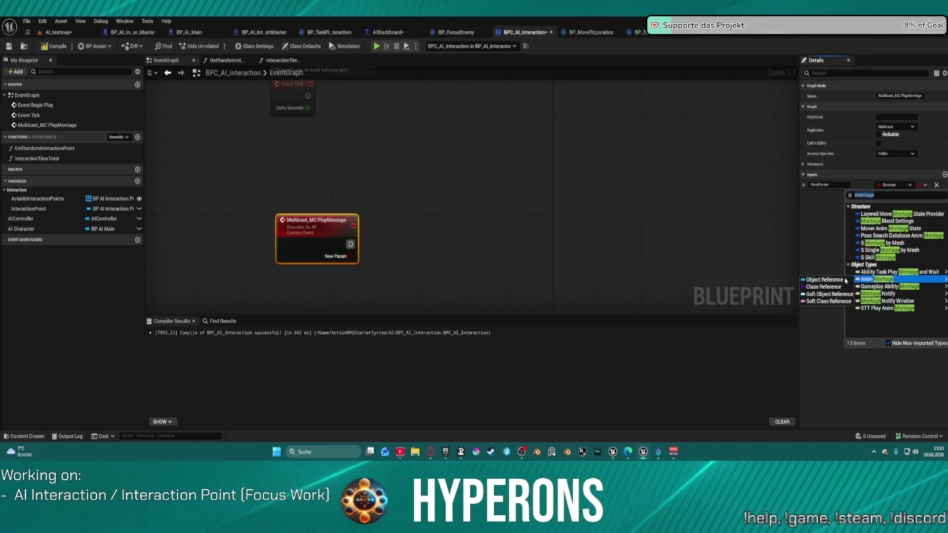
click(824, 294)
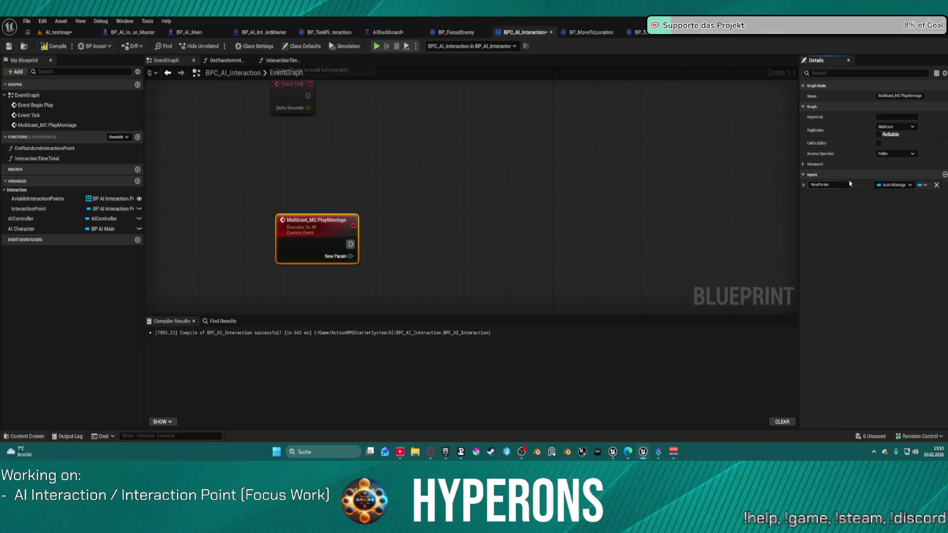
click(834, 185)
text(Monatge)
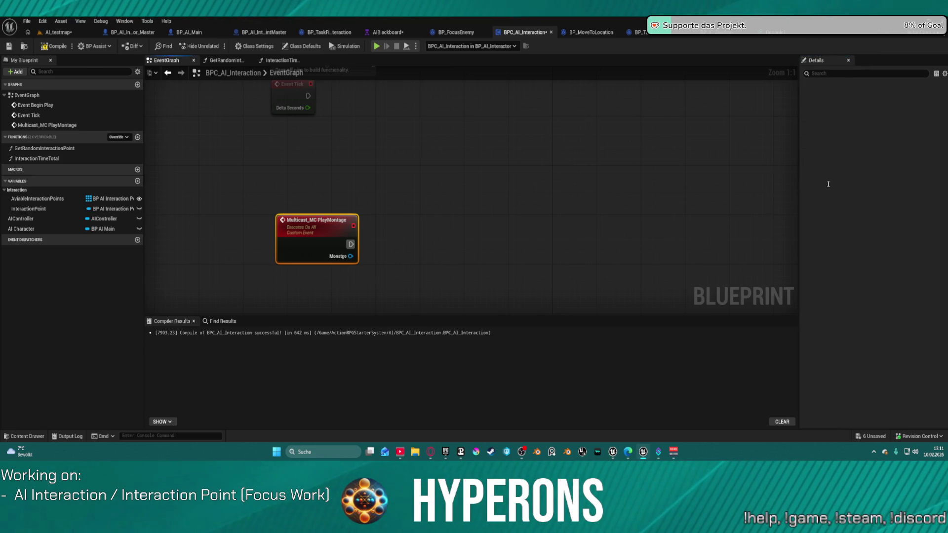
click(828, 184)
key(Home)
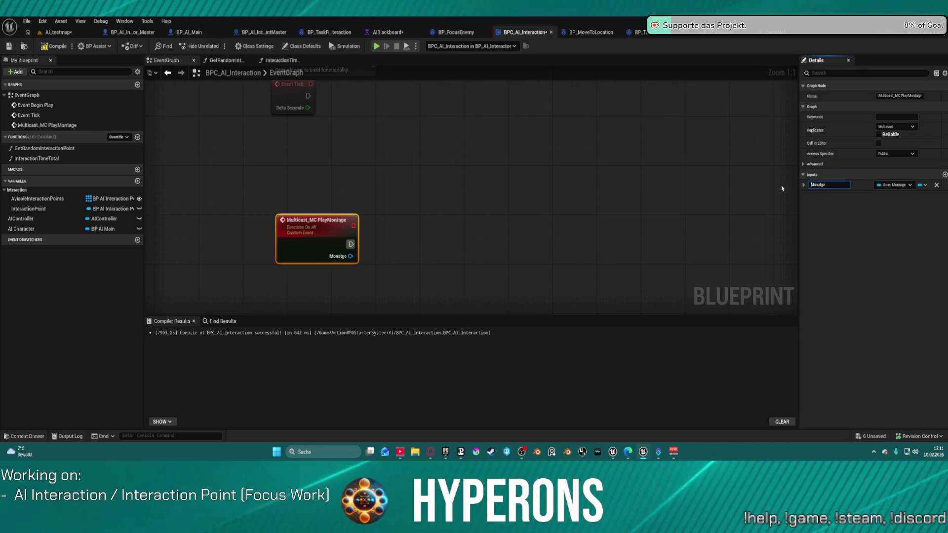
text(Anim)
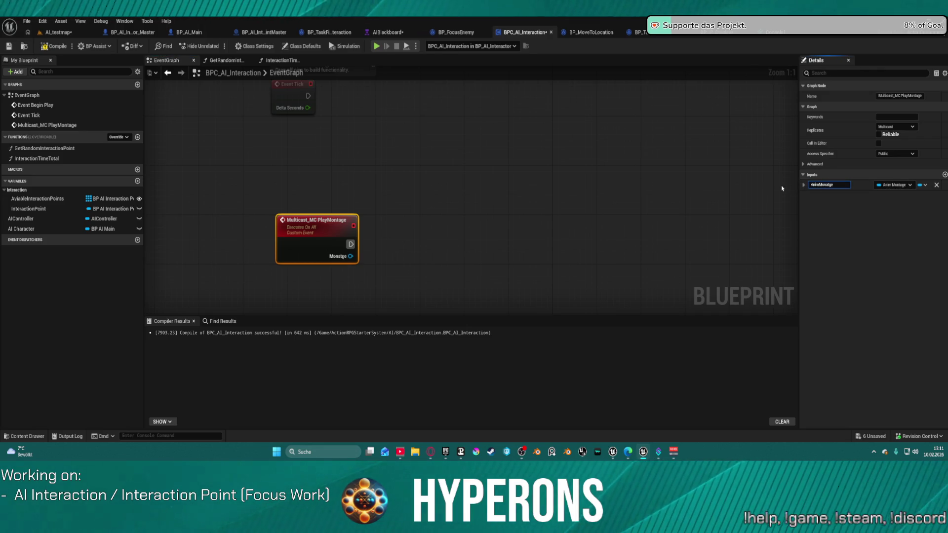
key(Return)
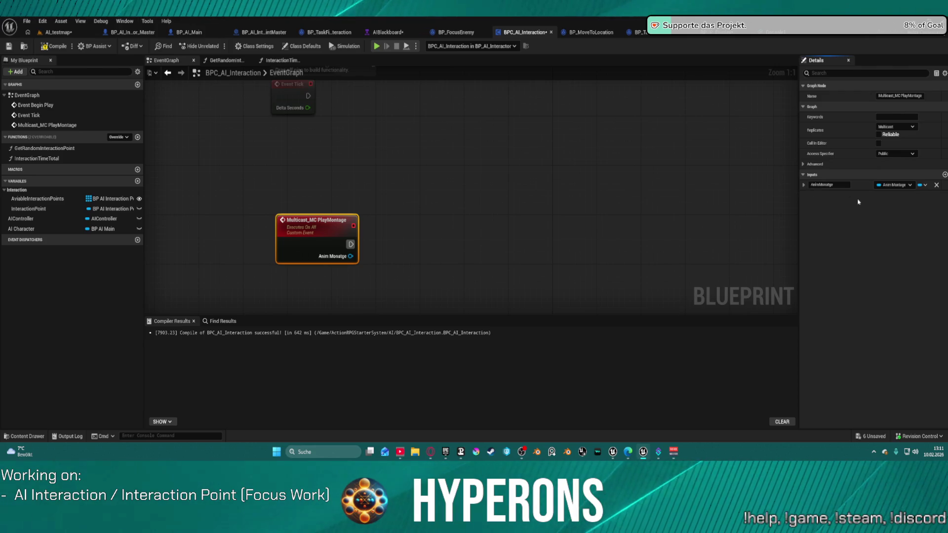
Add a Float input Playrate and a Name input StartName.
click(945, 174)
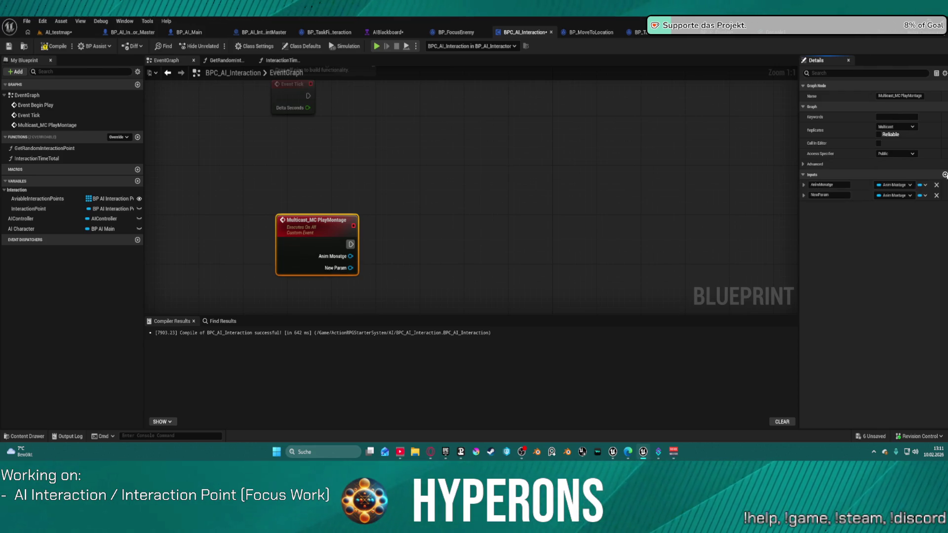
click(840, 194)
text(layrate)
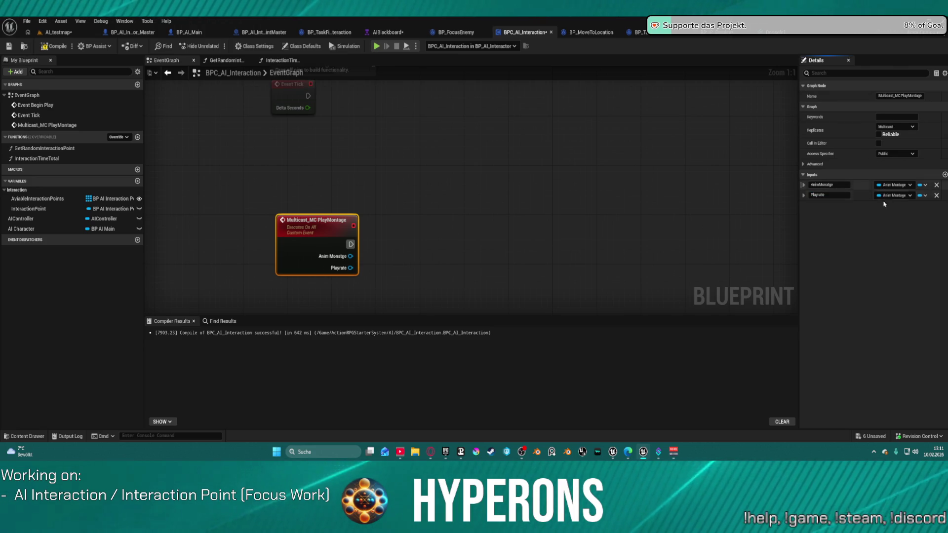
click(944, 176)
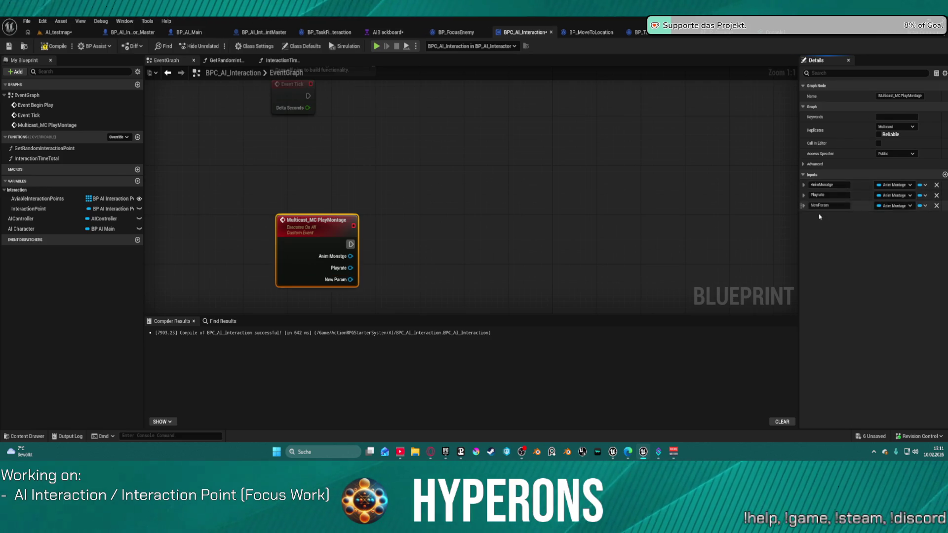
click(819, 205)
text(StartName)
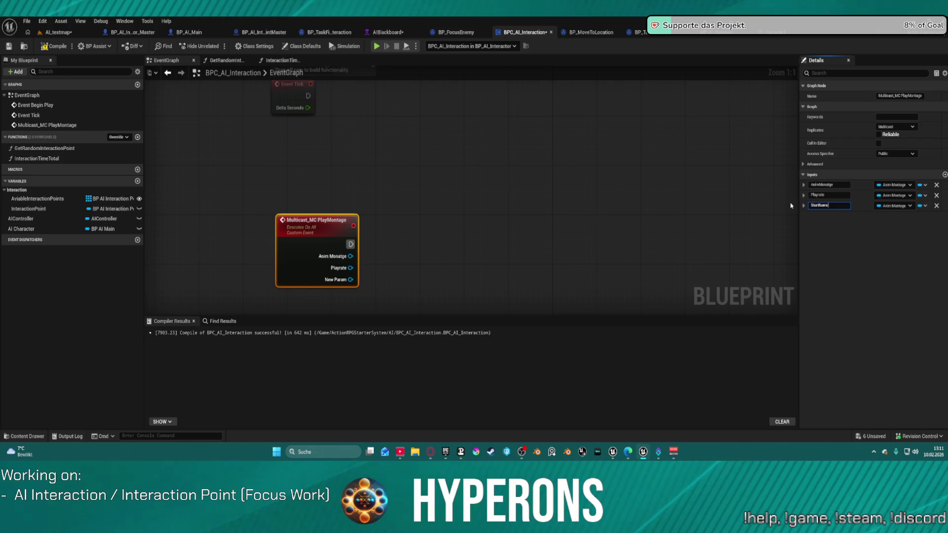
key(Return)
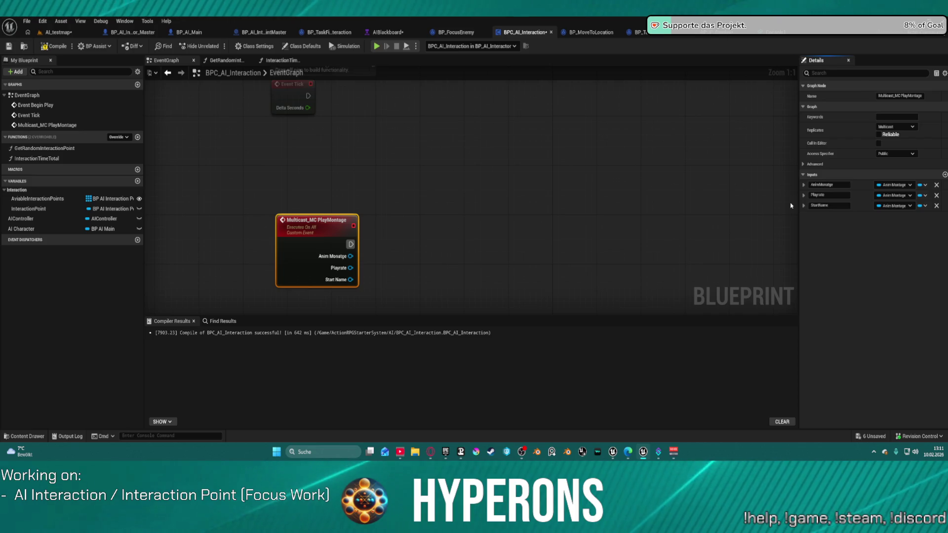
click(894, 206)
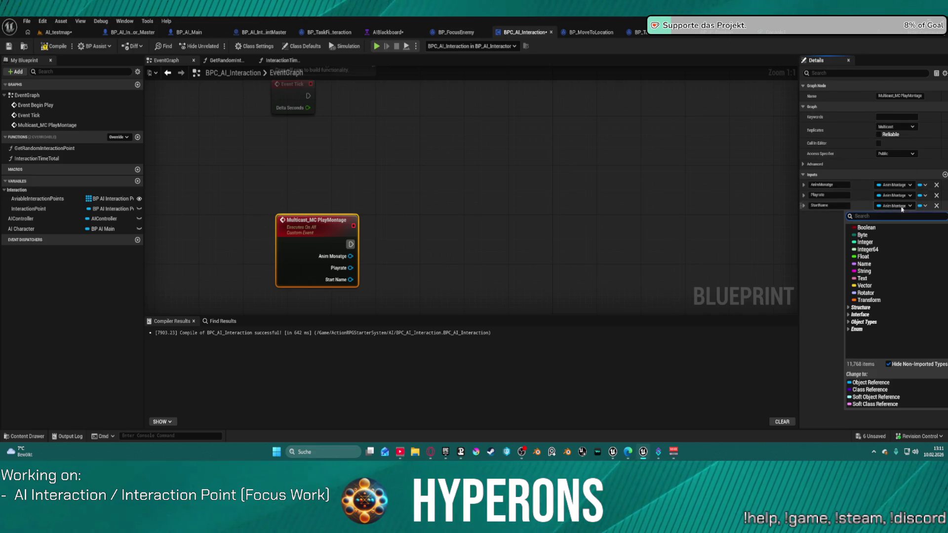
click(864, 264)
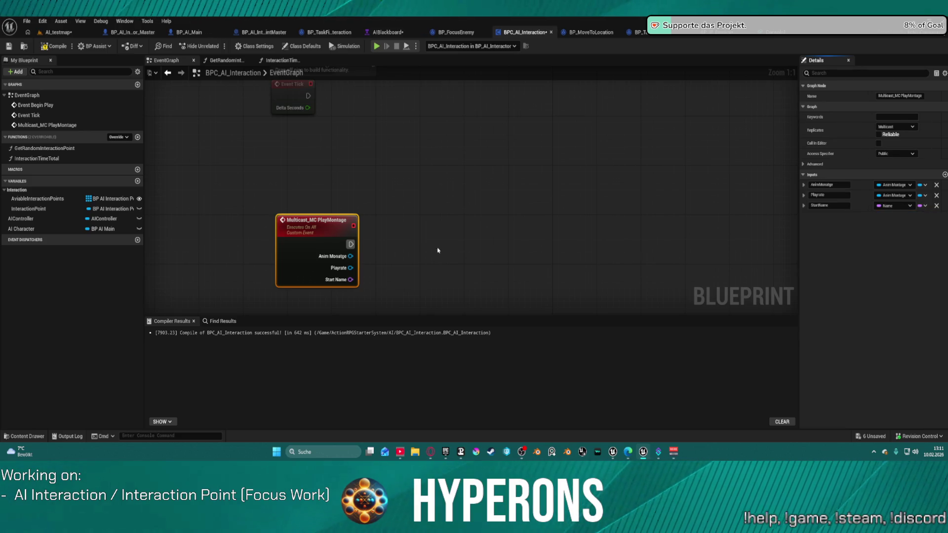
click(893, 195)
key(Escape)
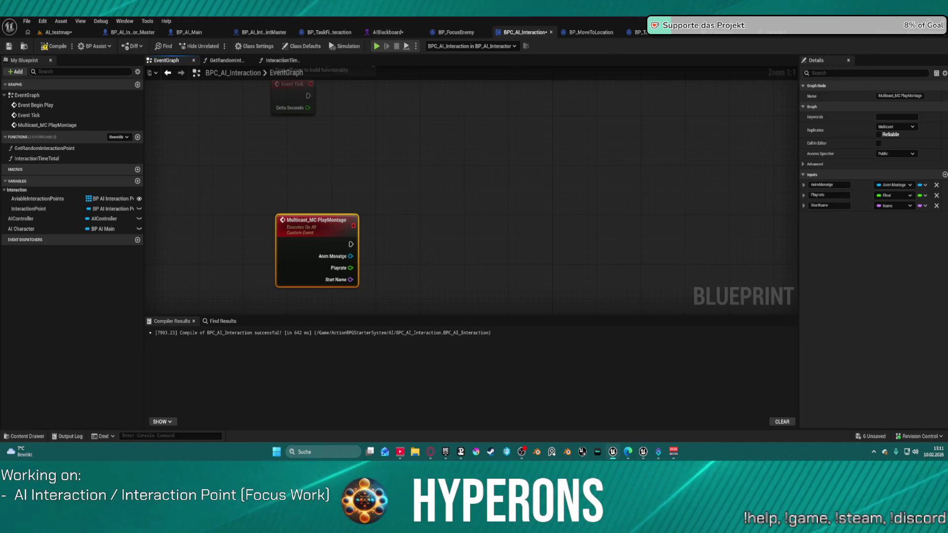
Check Anim Montage with Is Valid, then feed it into a Play Montage node's Montage to Play.
drag(350, 256, 411, 257)
text(is va)
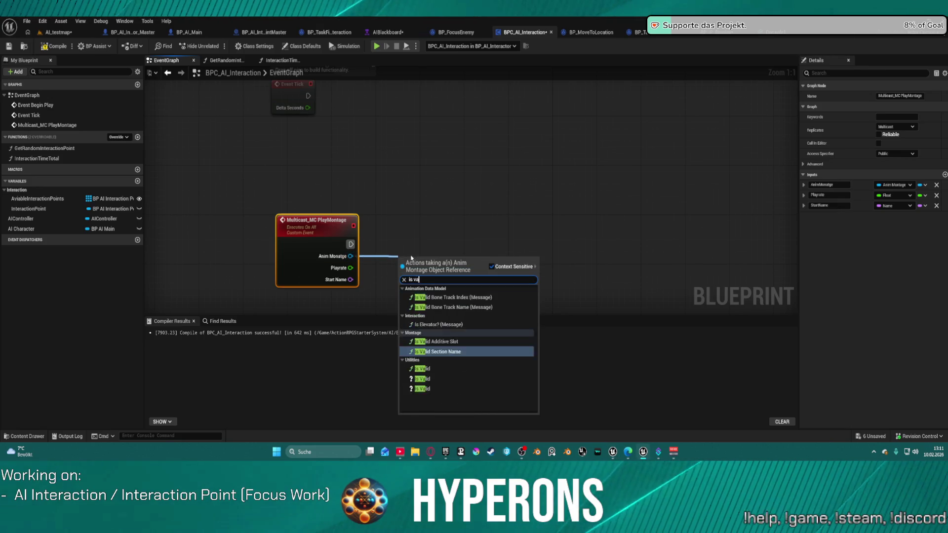
text(l)
click(422, 361)
mouse_move(428, 255)
mouse_down()
mouse_move(428, 232)
mouse_move(492, 248)
mouse_move(545, 246)
mouse_up()
text(play)
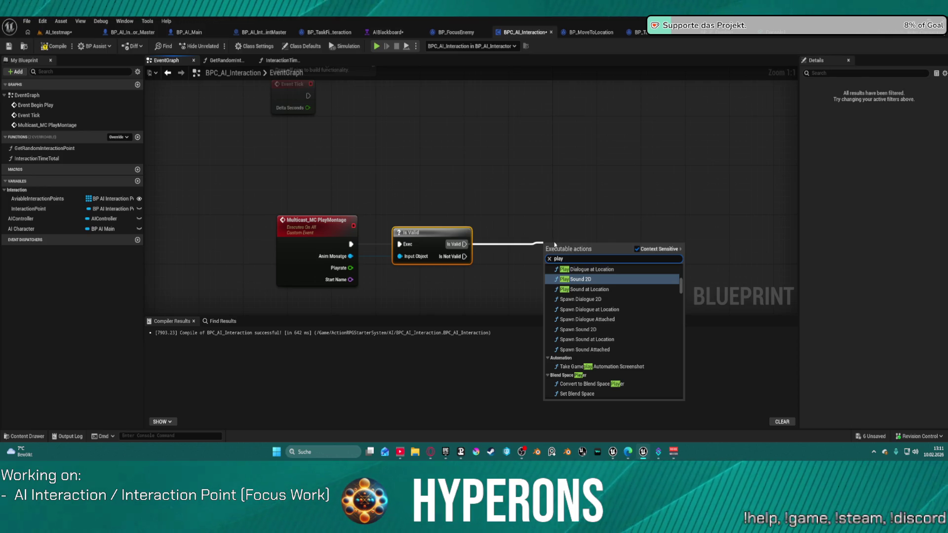
text( montag)
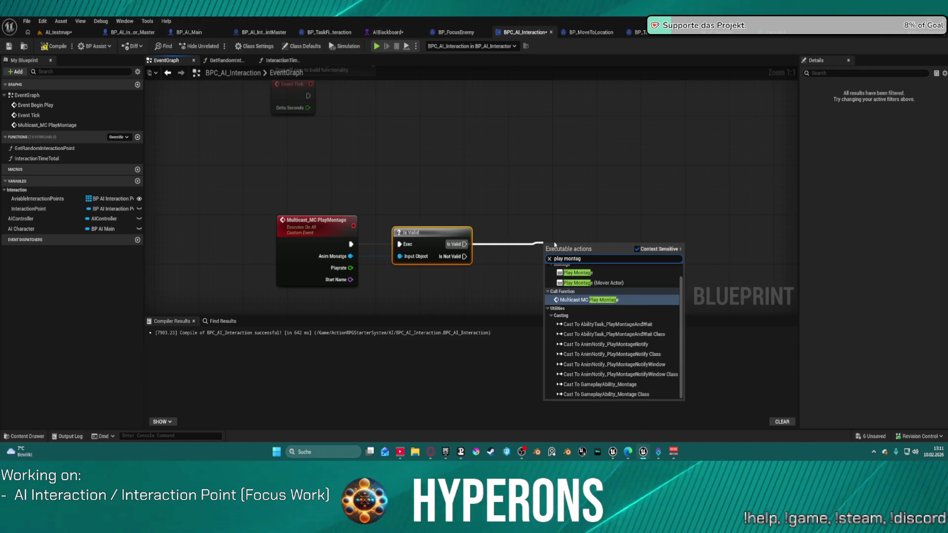
key(Return)
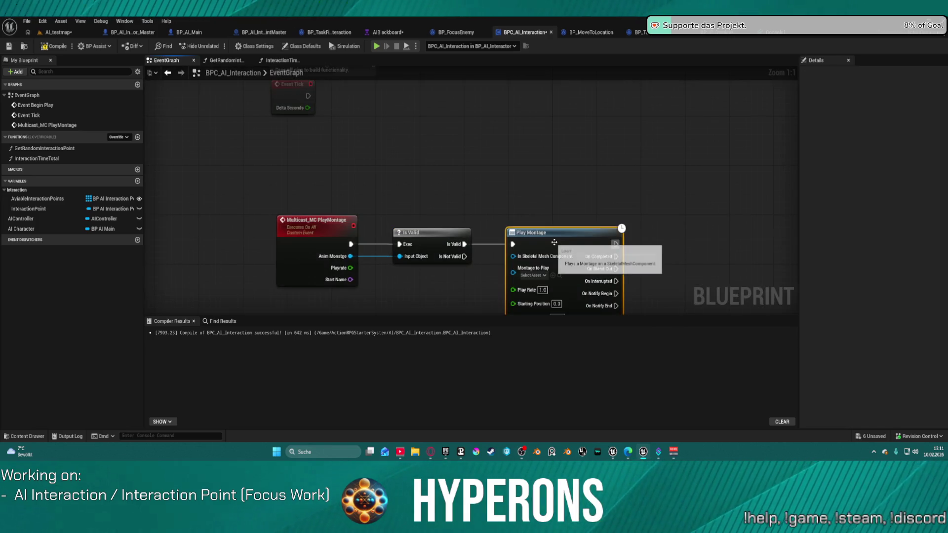
drag(512, 281, 350, 256)
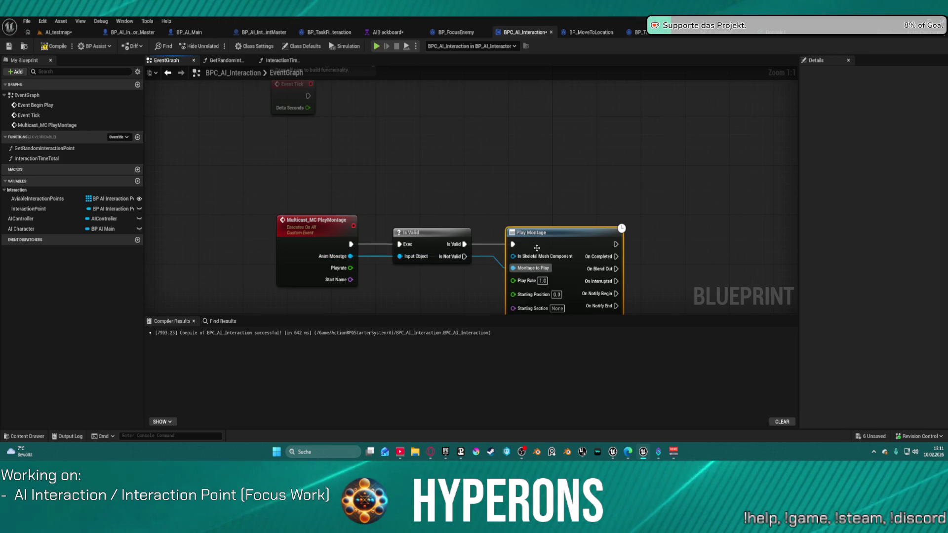
Place an AI Character getter beside the Play Montage node.
drag(516, 256, 596, 181)
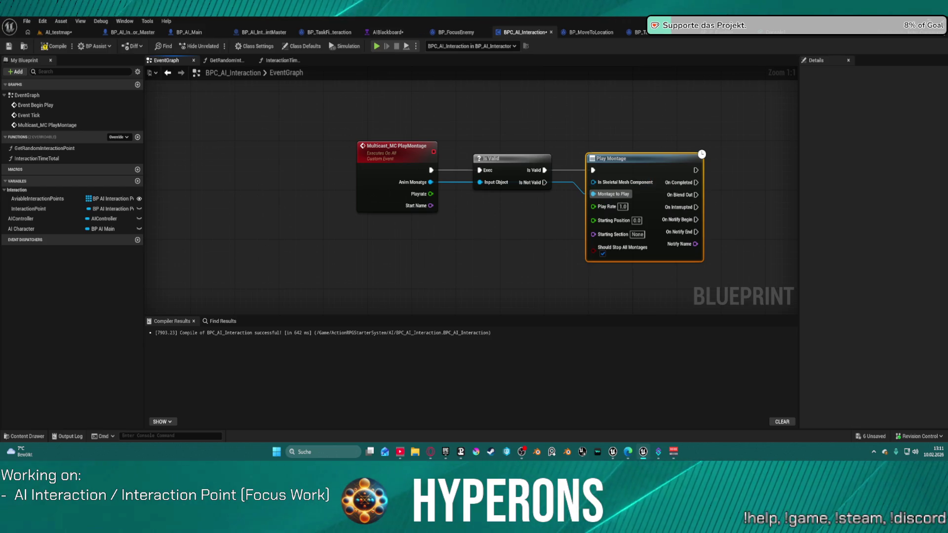
drag(25, 229, 516, 234)
click(492, 239)
Wire AI Character's Mesh and Start Name into Play Montage, then compile with F7.
text(mesh)
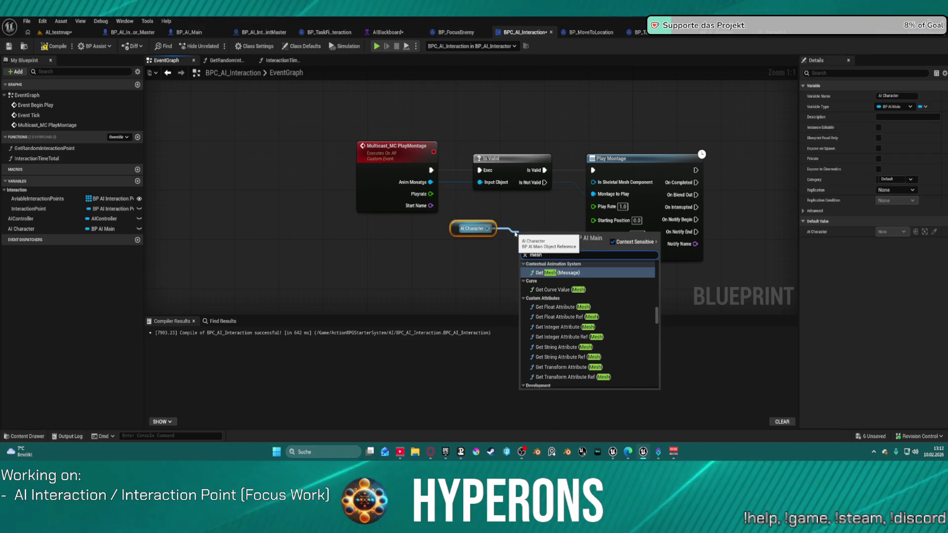
scroll(653, 317, down, 5)
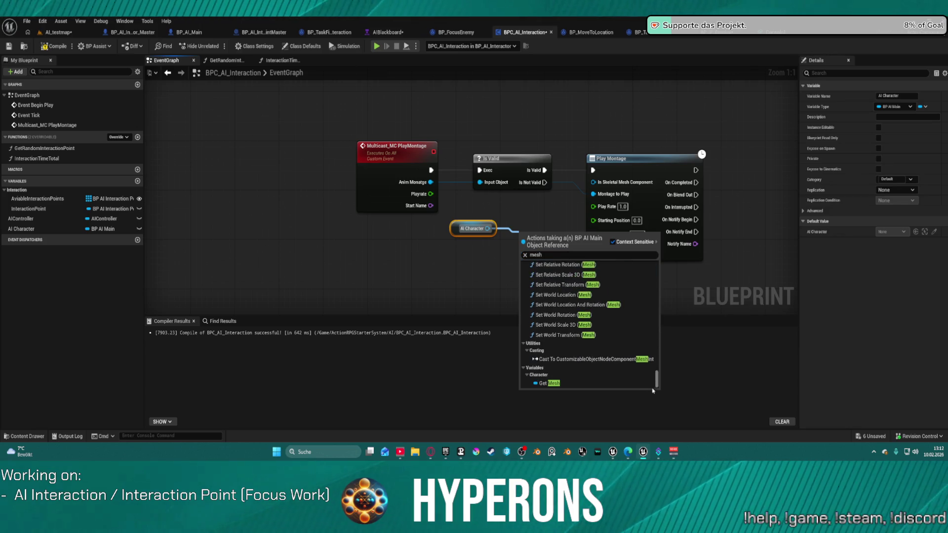
click(553, 377)
drag(568, 235, 593, 182)
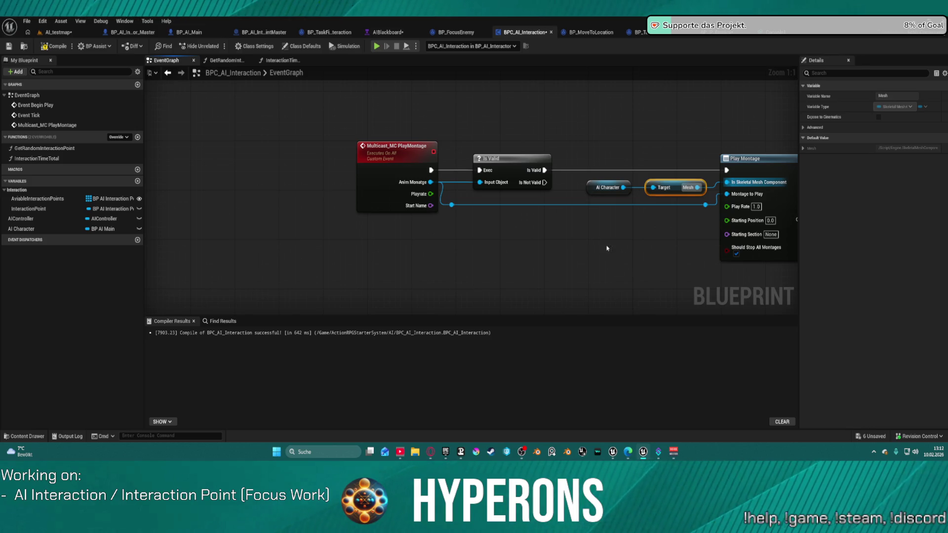
mouse_move(727, 234)
mouse_down()
mouse_move(677, 237)
mouse_move(432, 206)
mouse_up()
mouse_move(630, 269)
mouse_down()
mouse_move(377, 272)
mouse_move(498, 278)
mouse_up()
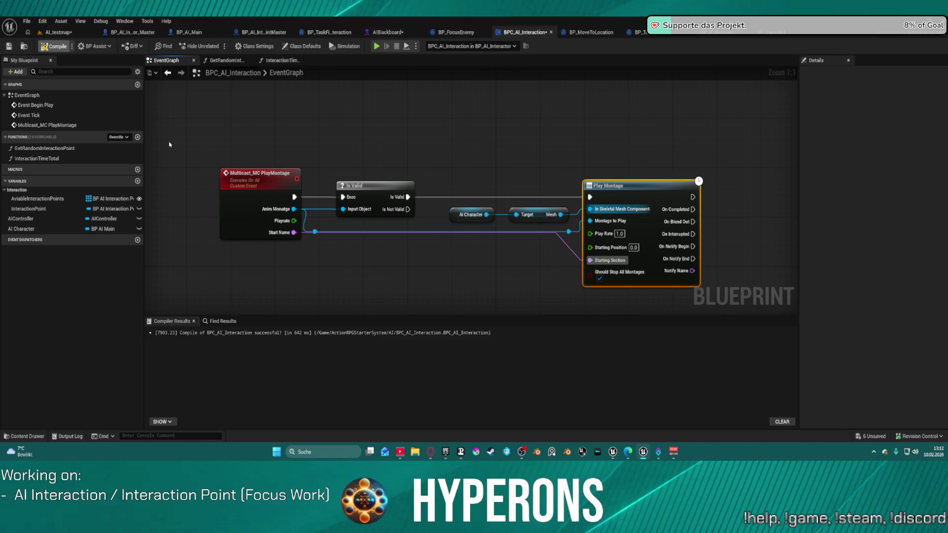
key(F7)
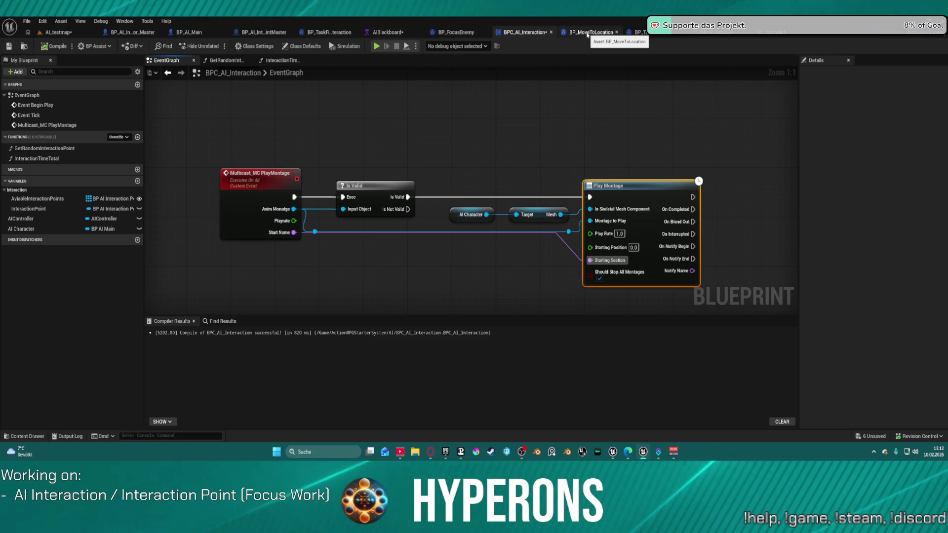
In BP_TaskInteract, call Multicast MC Play Montage on AI Interaction Component after the SET node.
click(639, 32)
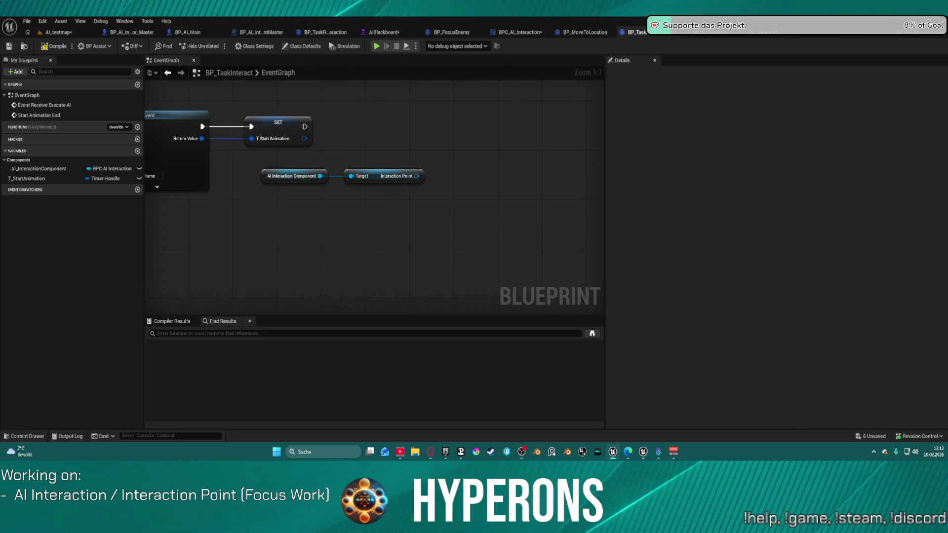
drag(417, 176, 416, 153)
mouse_move(320, 176)
mouse_down()
mouse_move(312, 150)
mouse_move(339, 135)
mouse_up()
text(a)
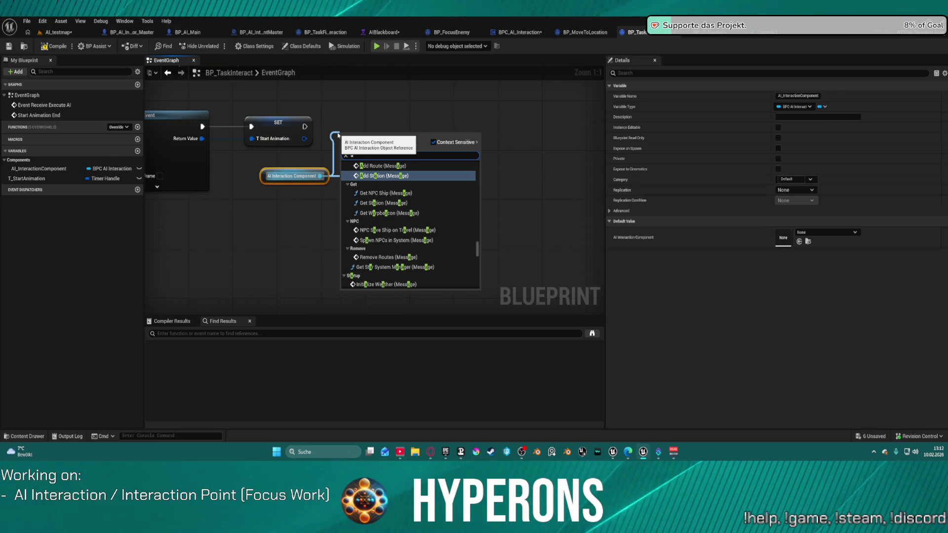
key(BackSpace)
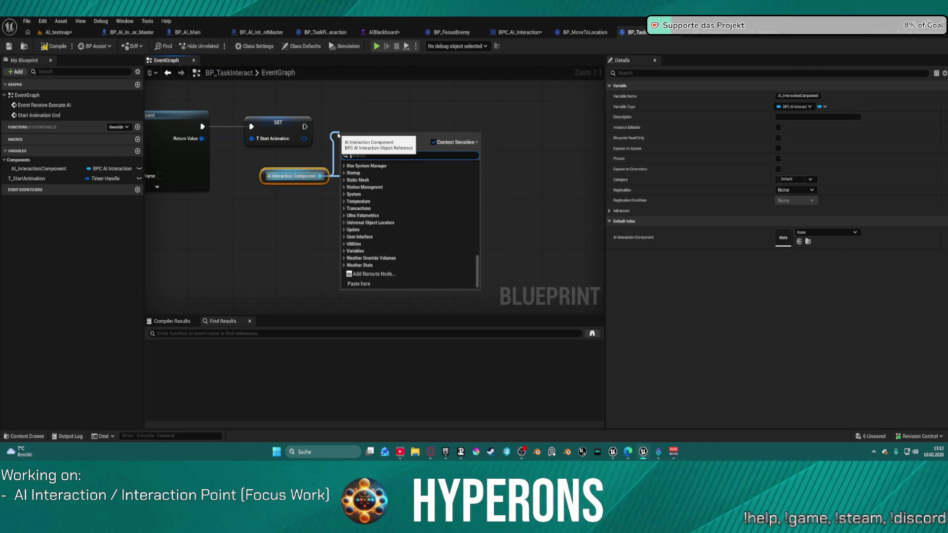
text(playmo)
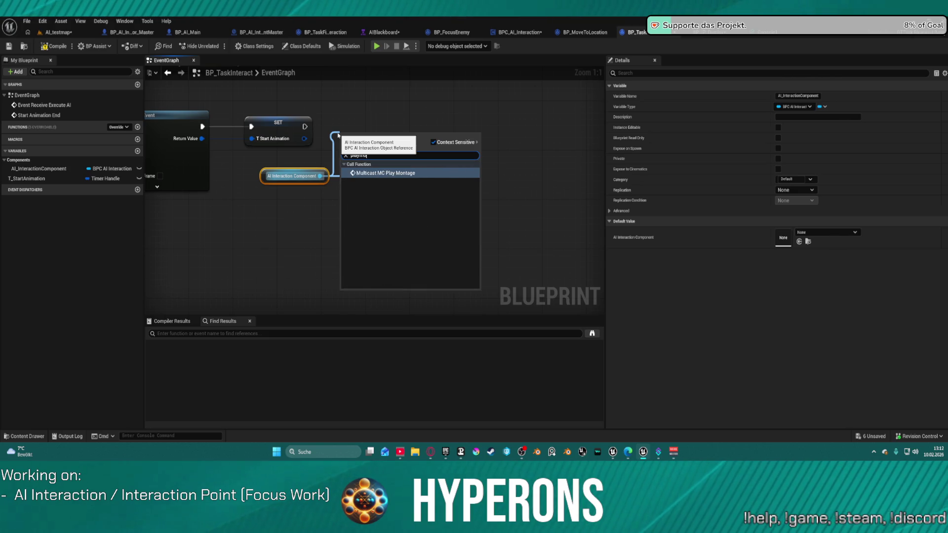
key(Return)
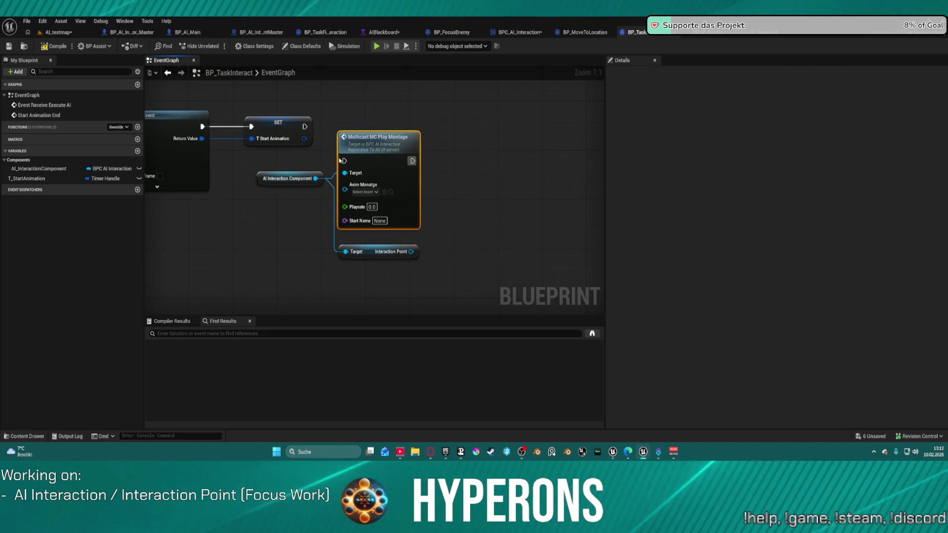
mouse_move(304, 126)
mouse_down()
mouse_move(342, 146)
mouse_move(397, 117)
mouse_up()
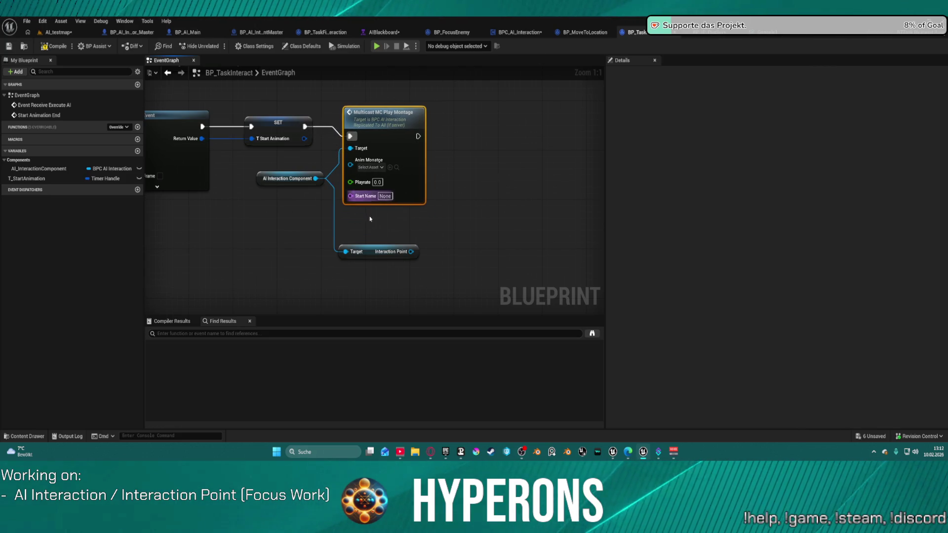
drag(411, 252, 458, 255)
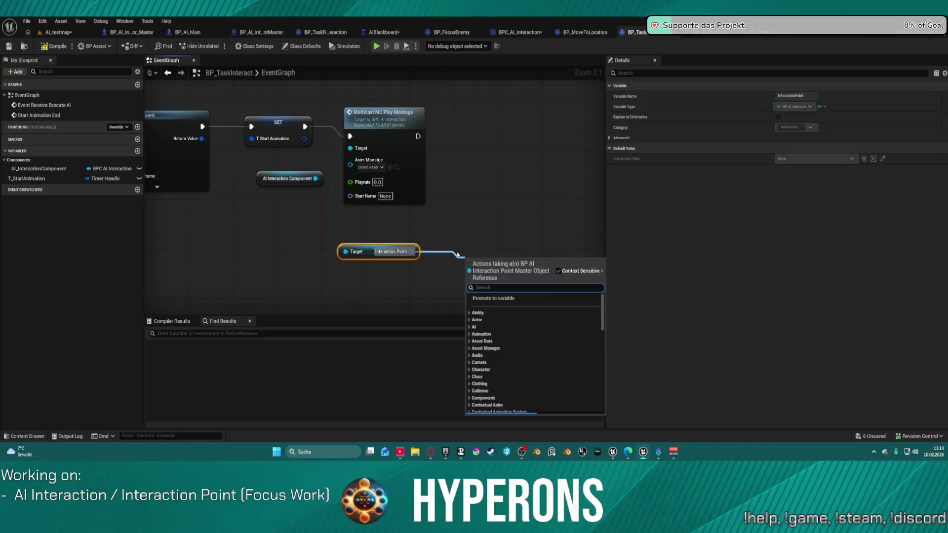
Add a Get Start Animation node from Interaction Point and wire it into the montage call's Anim Montage.
text(sta)
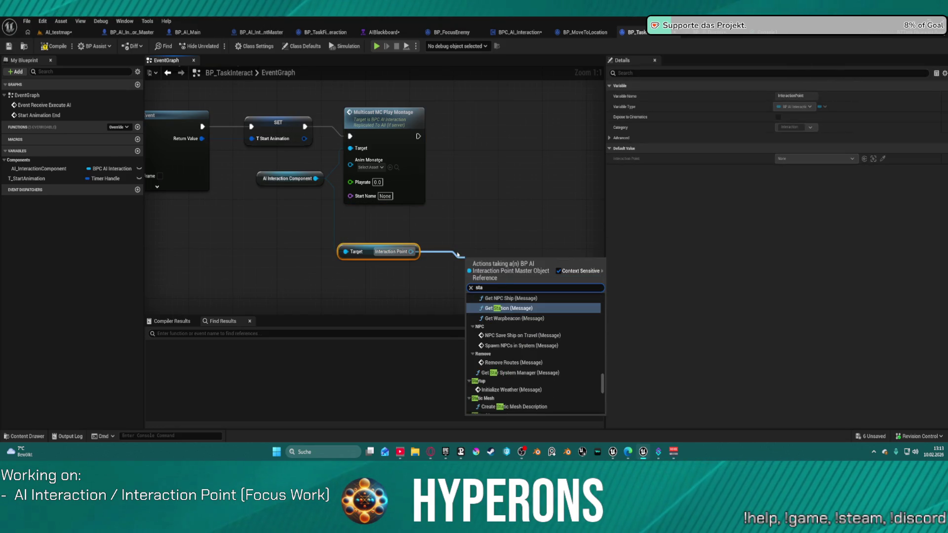
text(t)
key(BackSpace)
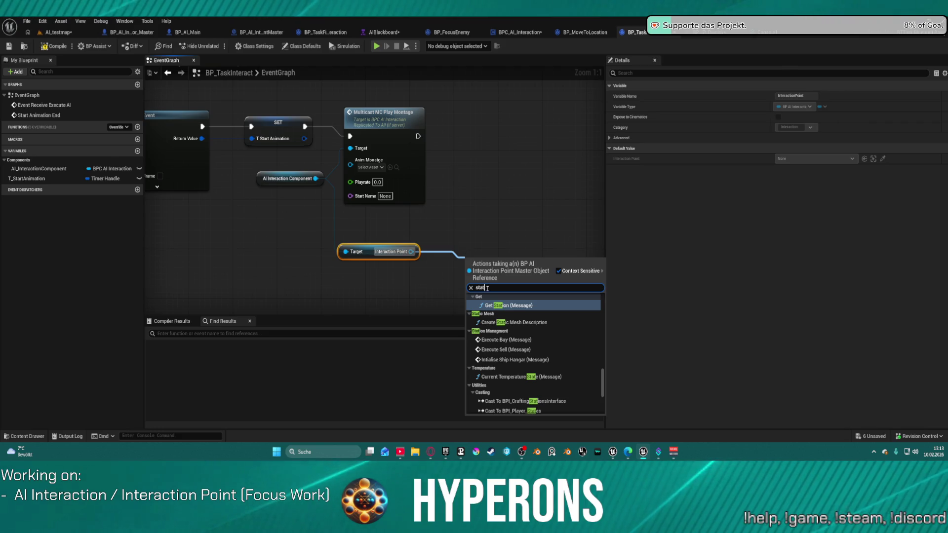
text(r animat)
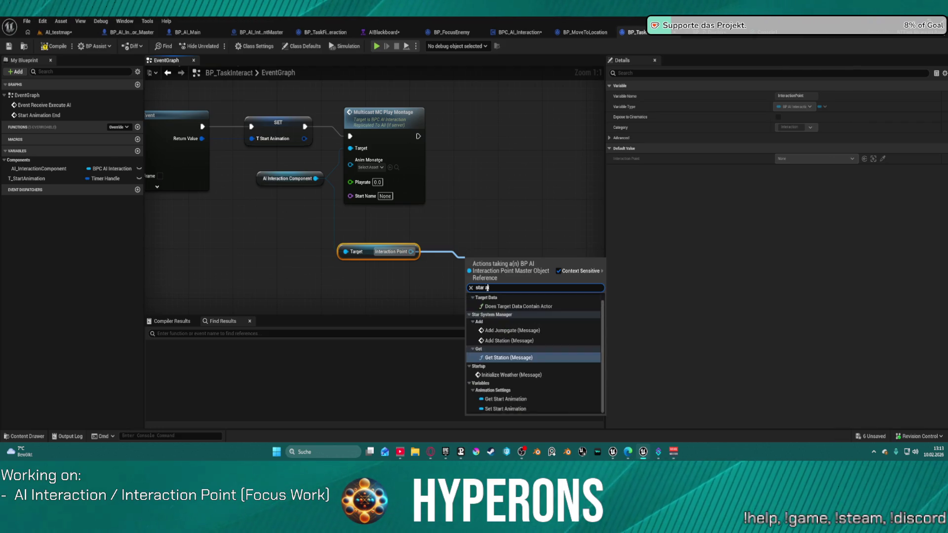
key(Return)
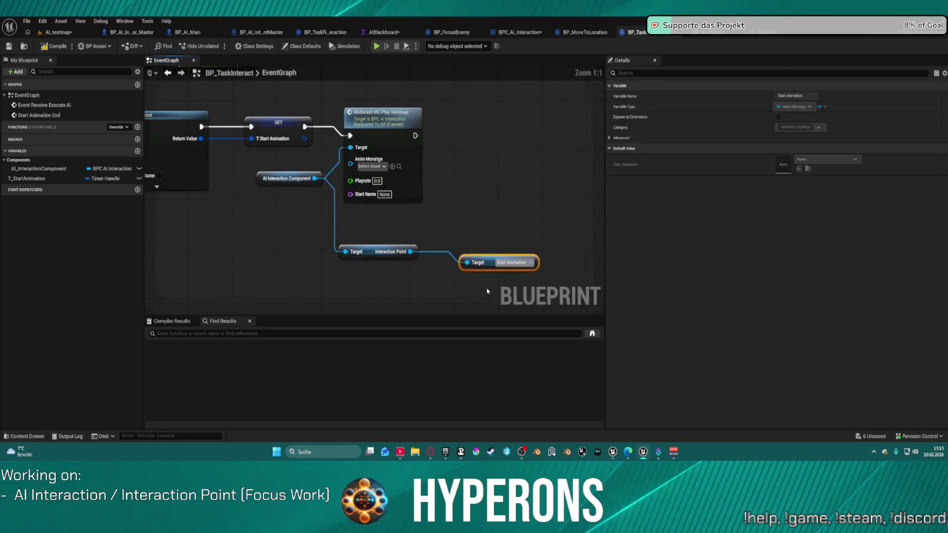
mouse_move(596, 218)
mouse_down()
mouse_move(553, 193)
mouse_move(494, 191)
mouse_move(439, 157)
mouse_up()
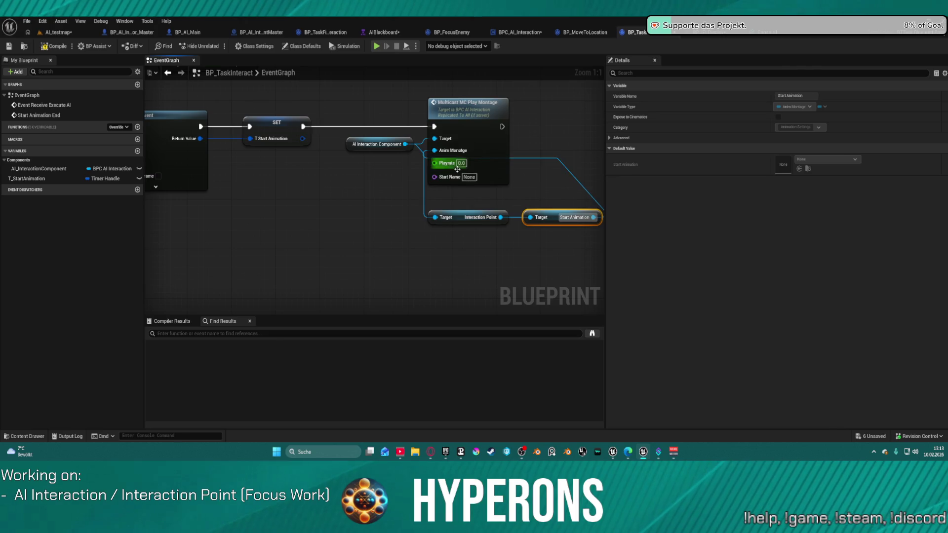
click(469, 168)
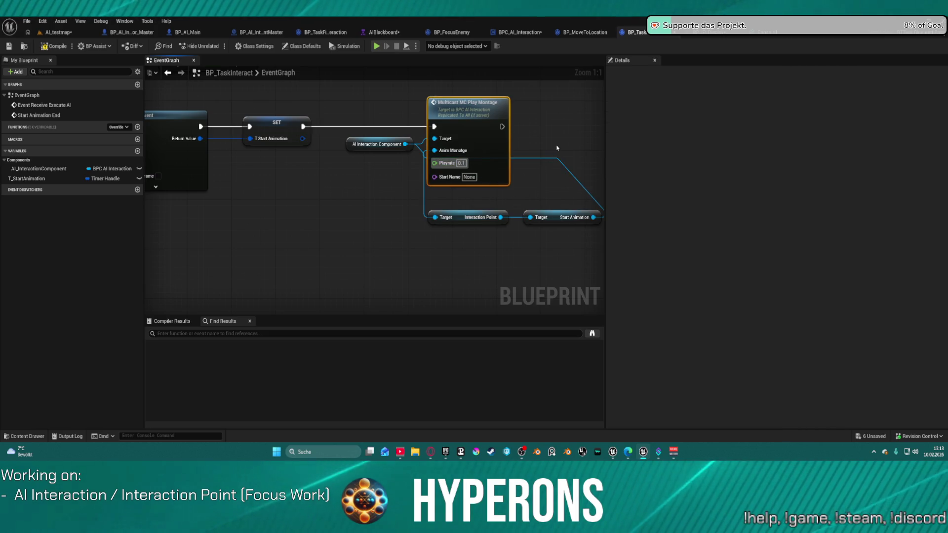
Set the montage call's Playrate to 1.0 and compile BP_TaskInteract.
drag(487, 218, 368, 219)
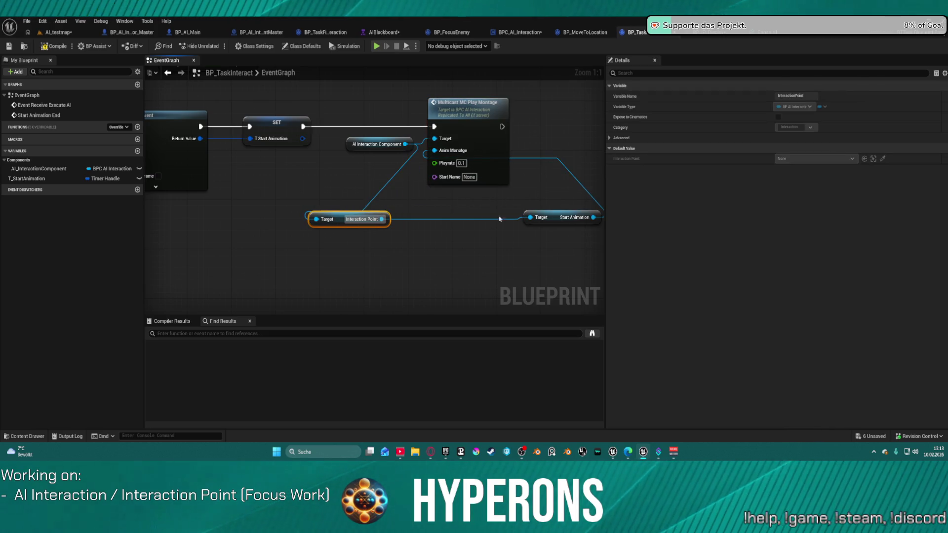
click(547, 214)
key(ctrl+z)
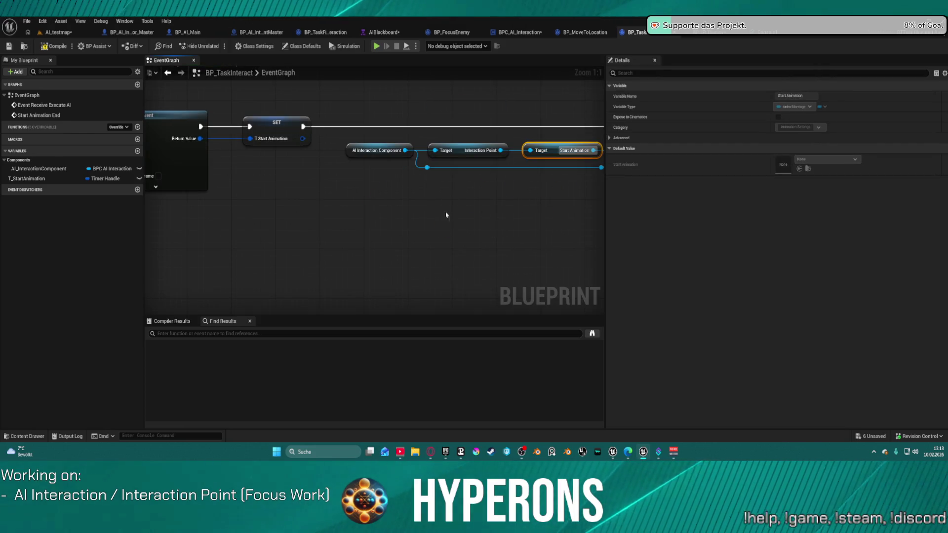
drag(446, 215, 353, 216)
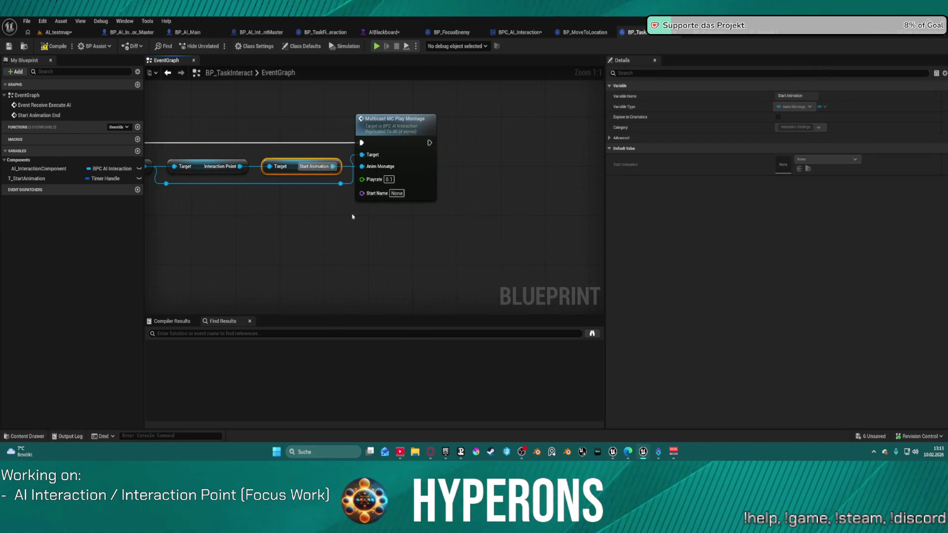
click(53, 48)
click(390, 180)
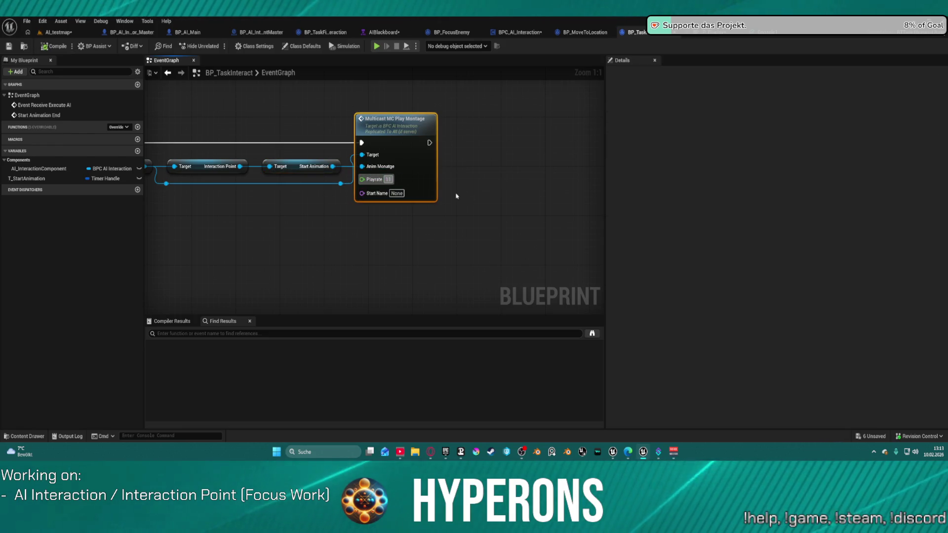
key(Escape)
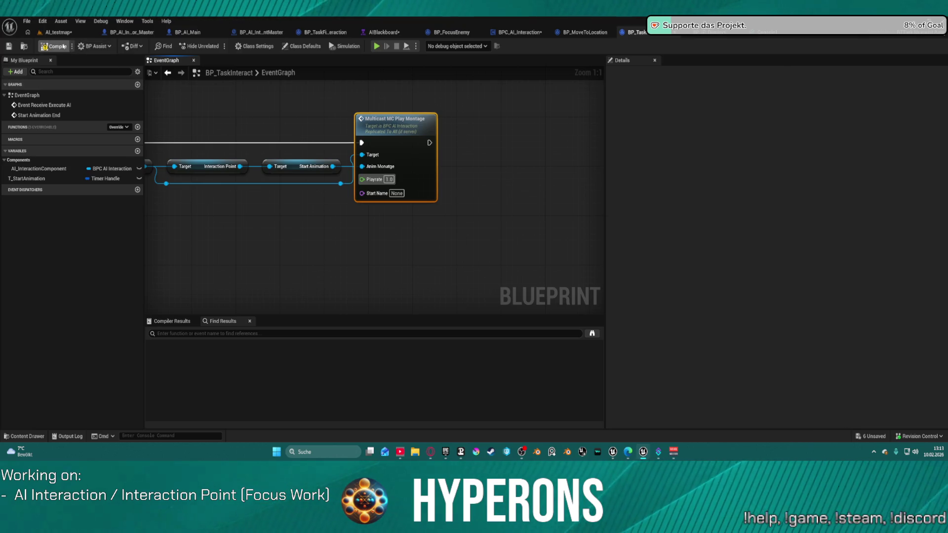
click(64, 46)
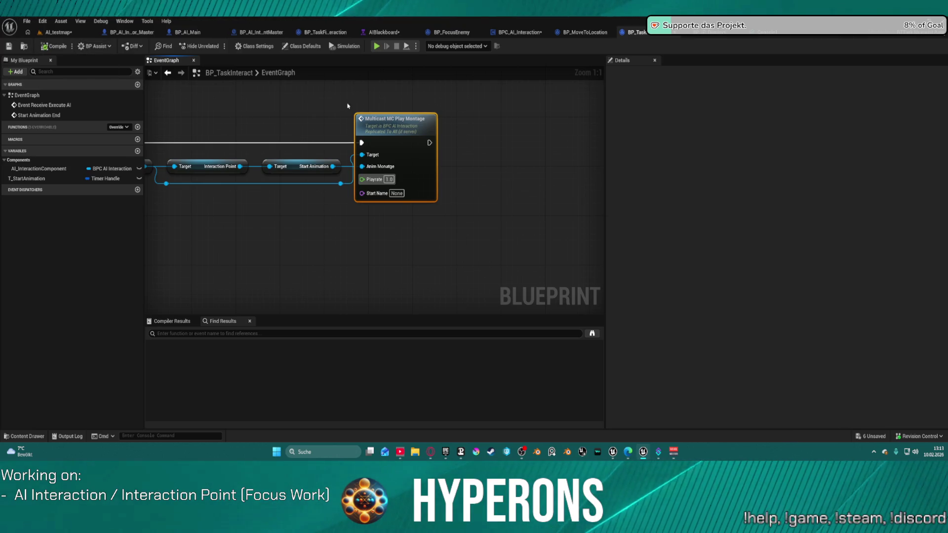
scroll(543, 106, down, 4)
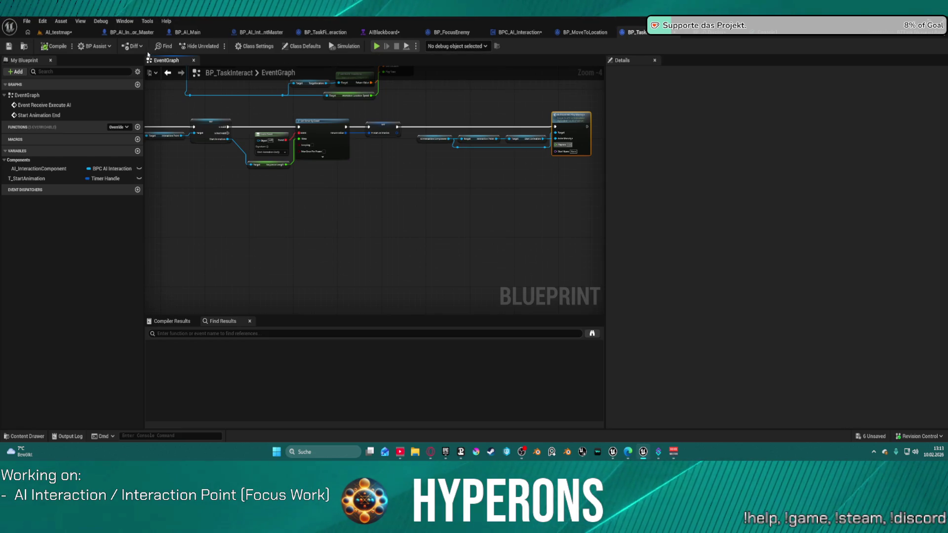
scroll(319, 123, up, 4)
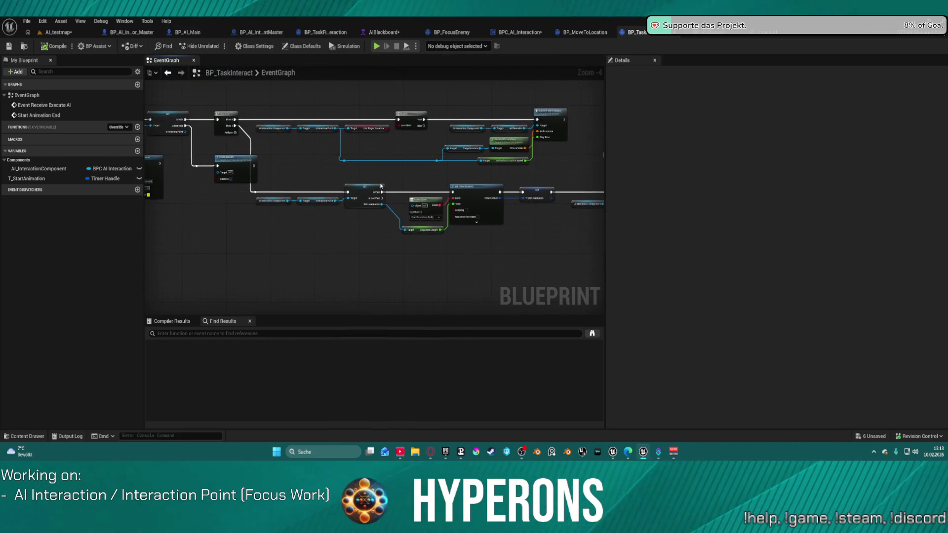
drag(326, 218, 167, 129)
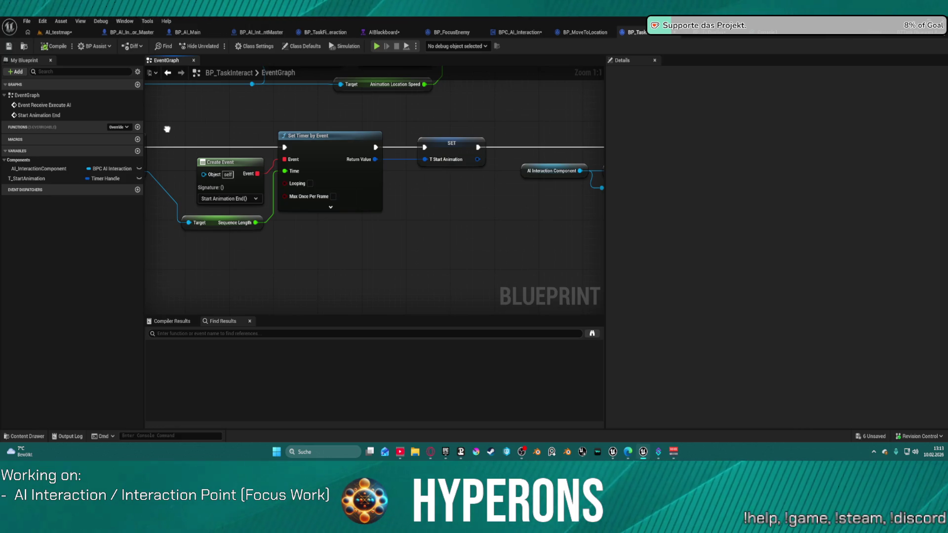
mouse_move(167, 129)
mouse_down()
mouse_move(95, 129)
mouse_move(213, 137)
mouse_up()
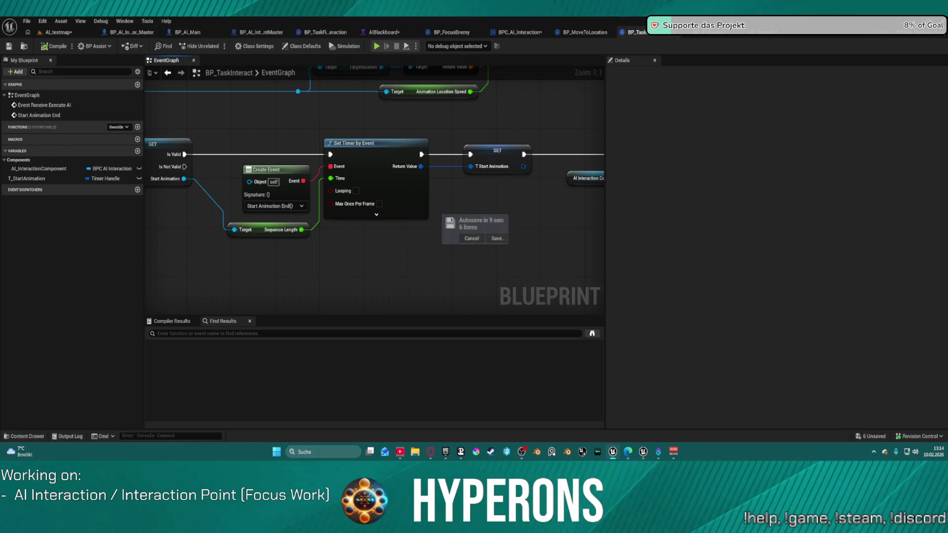
scroll(314, 166, down, 5)
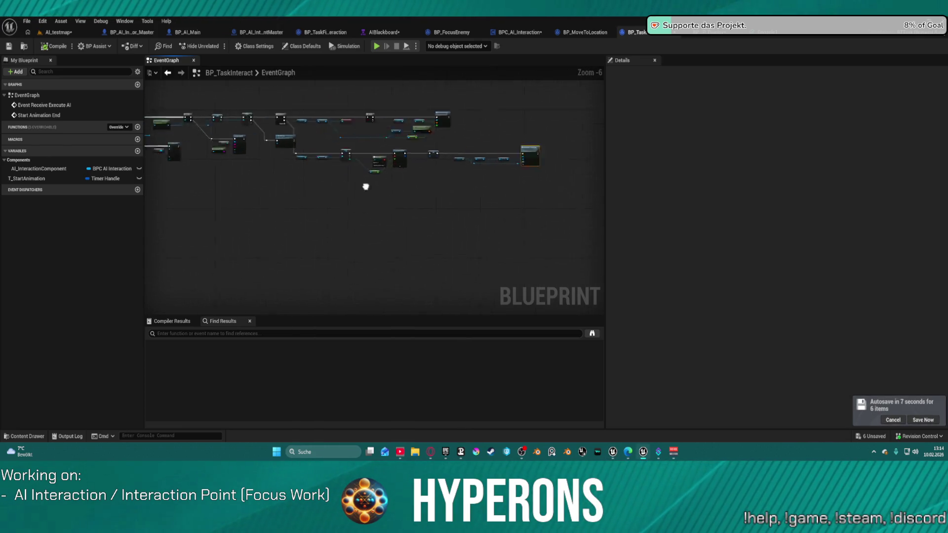
Add a Set Timer by Event node after the Start Animation End event.
scroll(376, 146, up, 5)
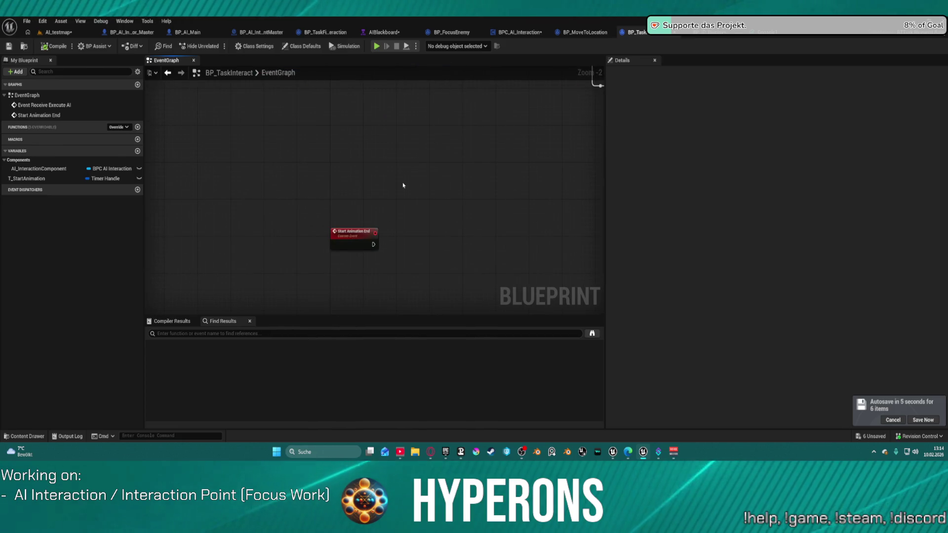
mouse_move(357, 256)
mouse_down()
mouse_move(489, 266)
mouse_move(484, 258)
mouse_up()
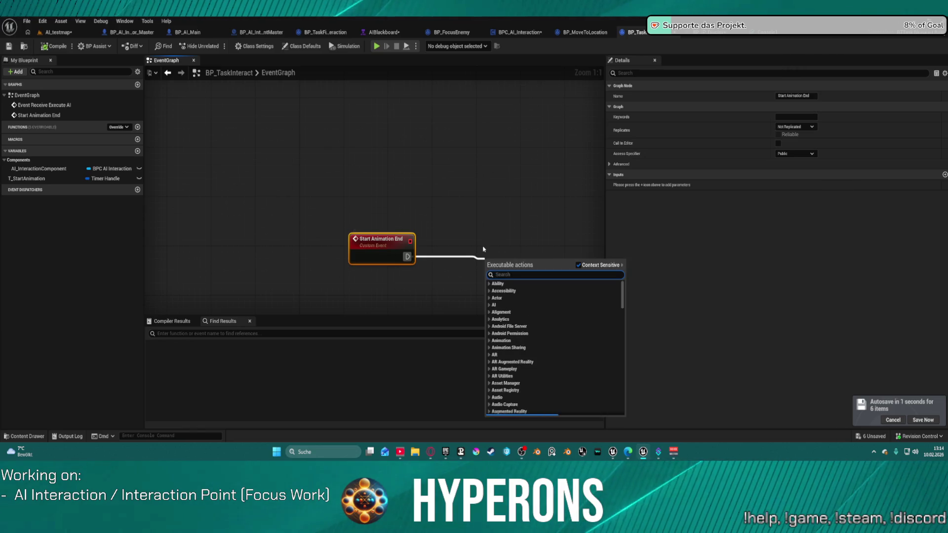
text(set end)
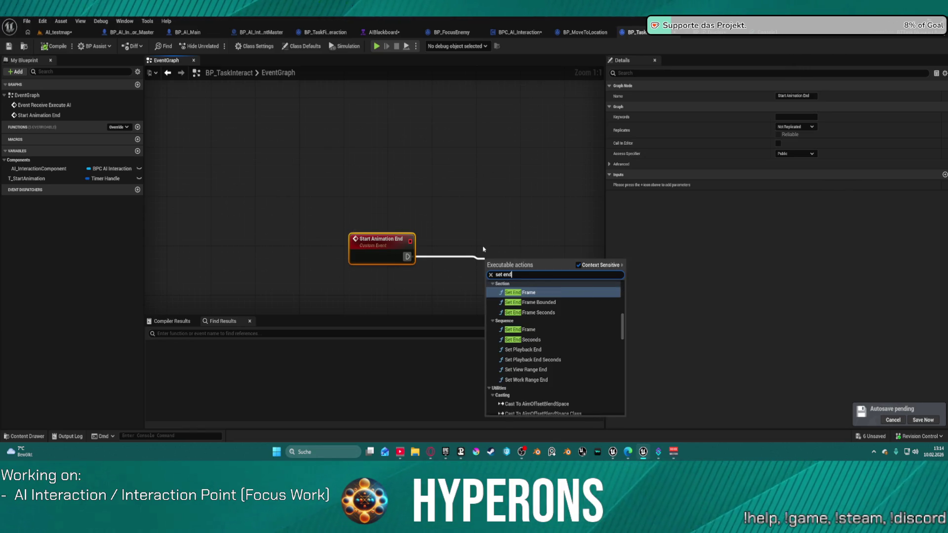
key(BackSpace)
key(BackSpace)
key(BackSpace)
text(timer)
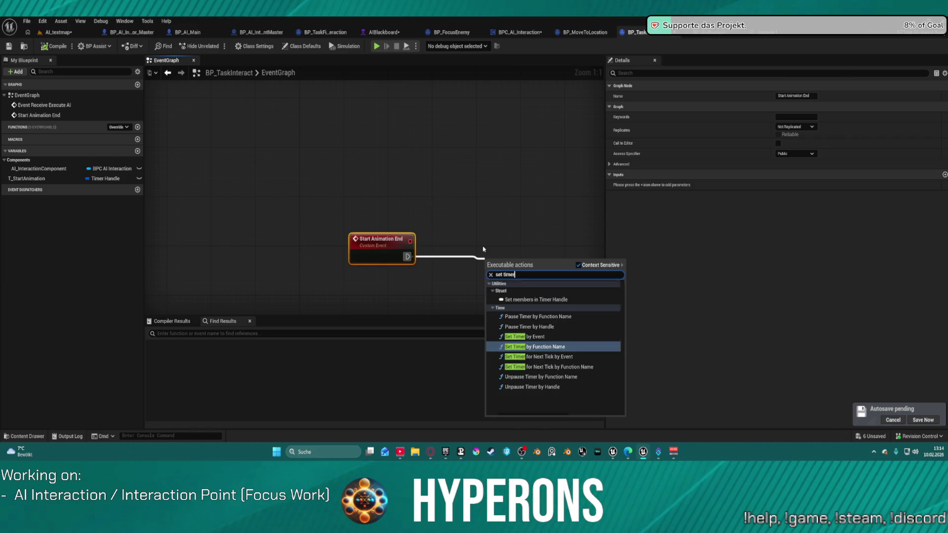
click(524, 336)
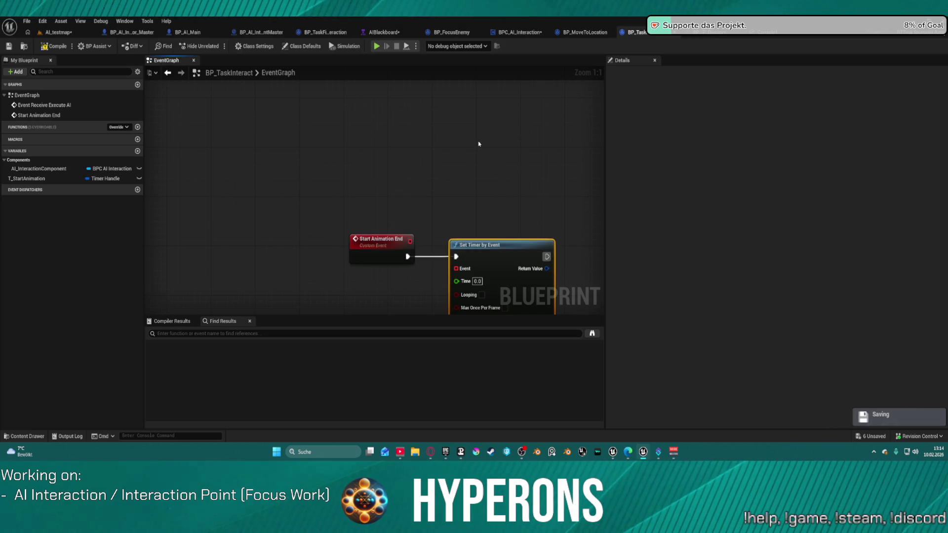
drag(478, 144, 472, 93)
Bind the timer's Event through Create Event to a new matching custom event named End Interact.
mouse_move(467, 148)
mouse_down()
mouse_move(429, 173)
mouse_move(423, 163)
mouse_up()
text(create event)
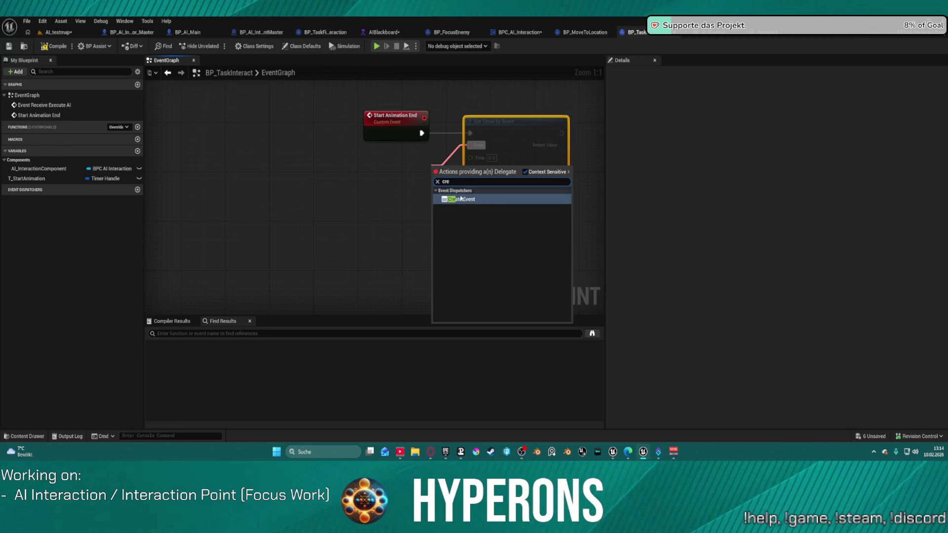
key(Return)
click(494, 184)
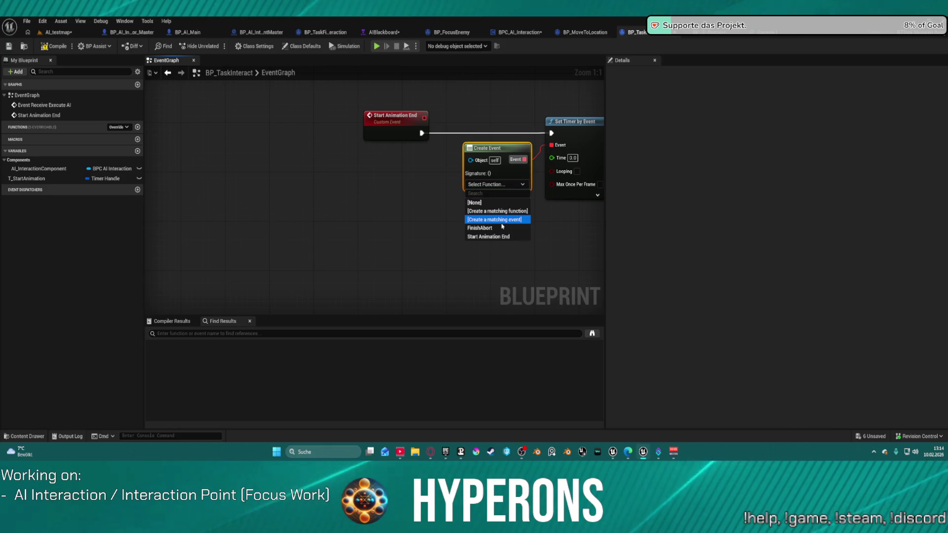
click(501, 221)
text(E)
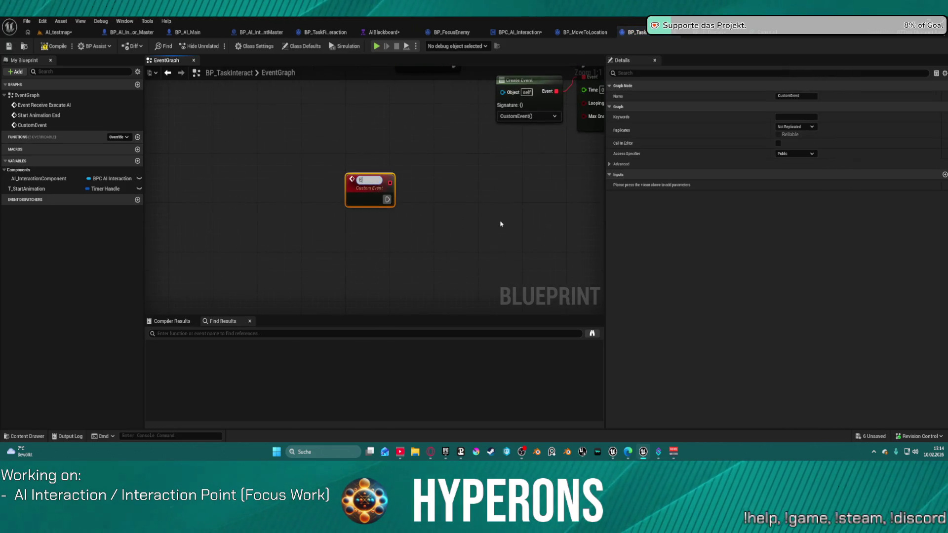
text(Intera)
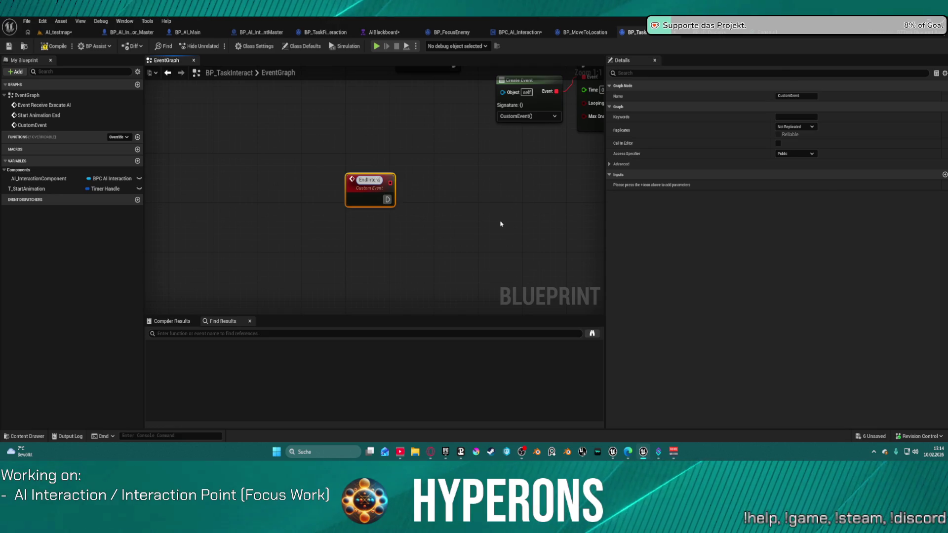
text(ct)
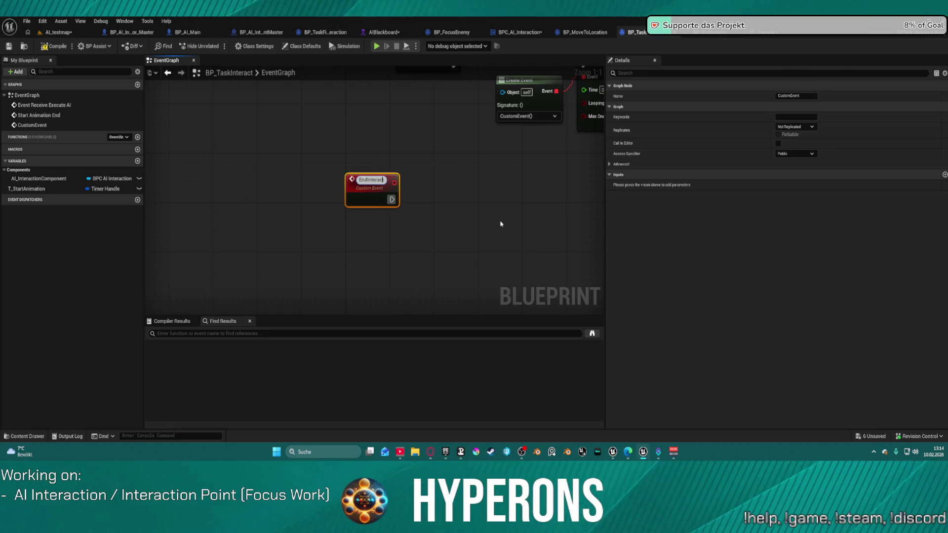
key(Return)
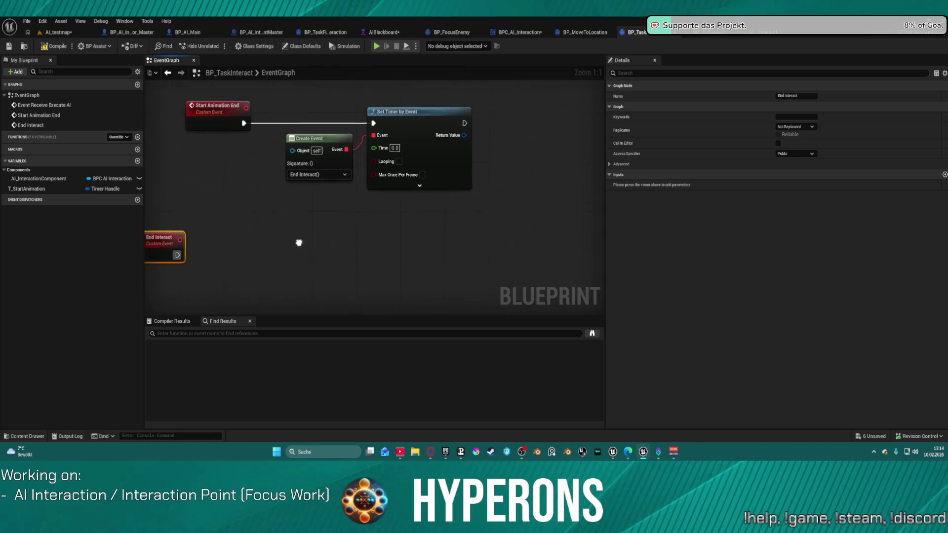
Promote Set Timer by Event's Return Value to a Timer Handle variable named Timer_EndInteraction.
right_click(468, 162)
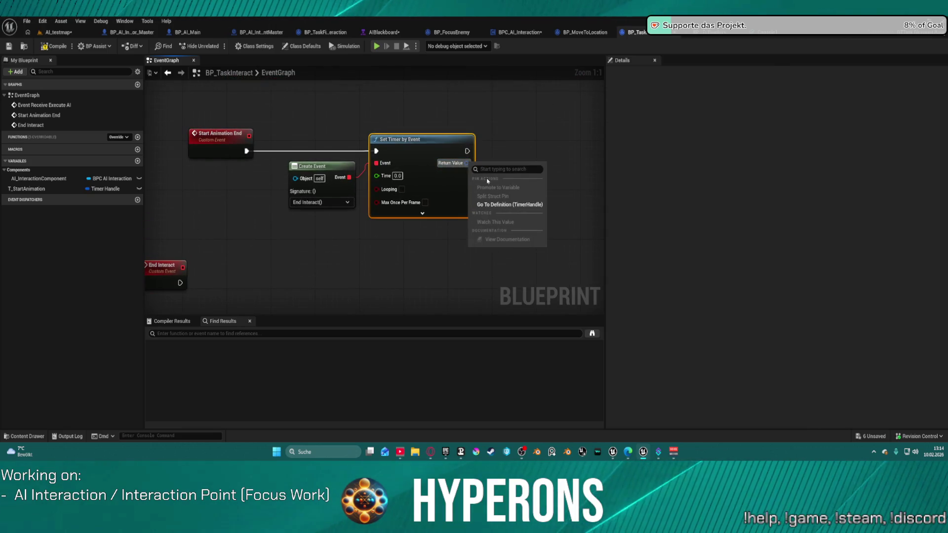
key(Escape)
drag(469, 162, 509, 161)
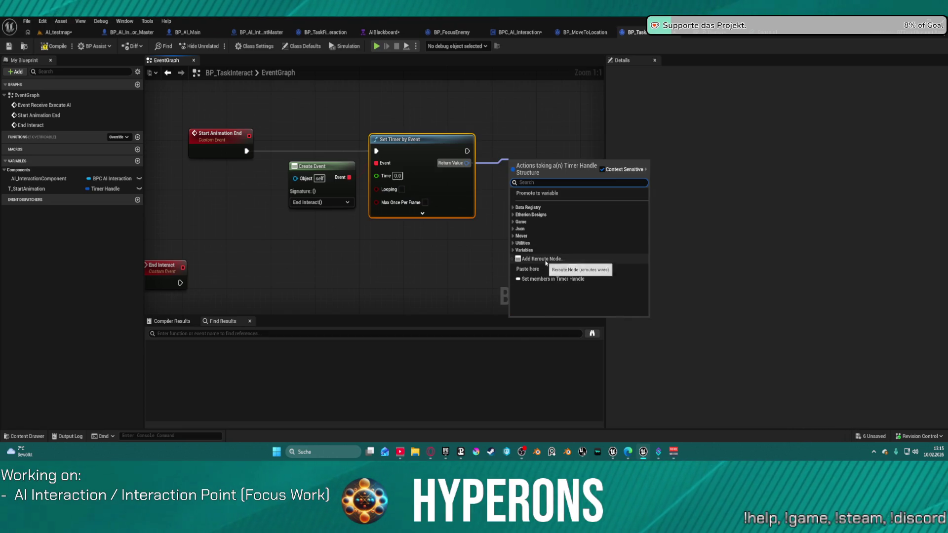
click(539, 194)
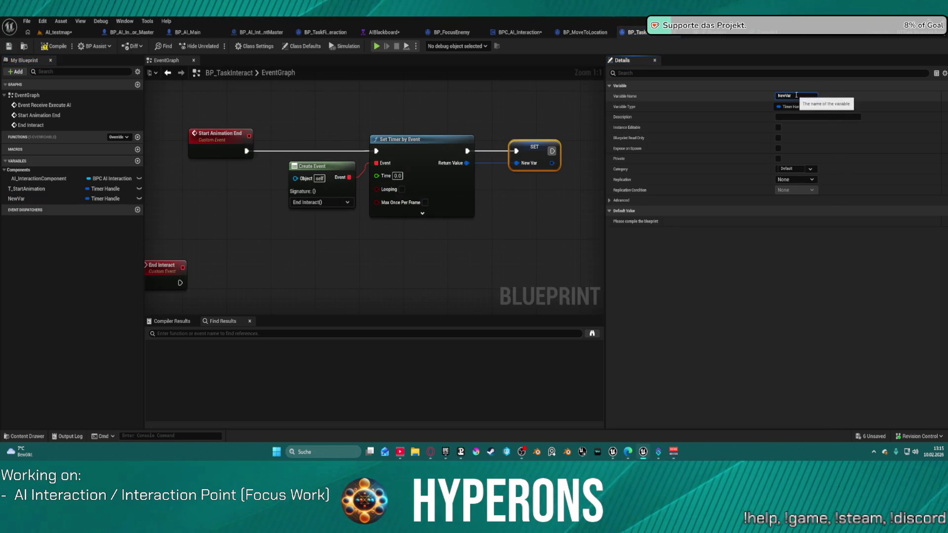
text(Timer_E)
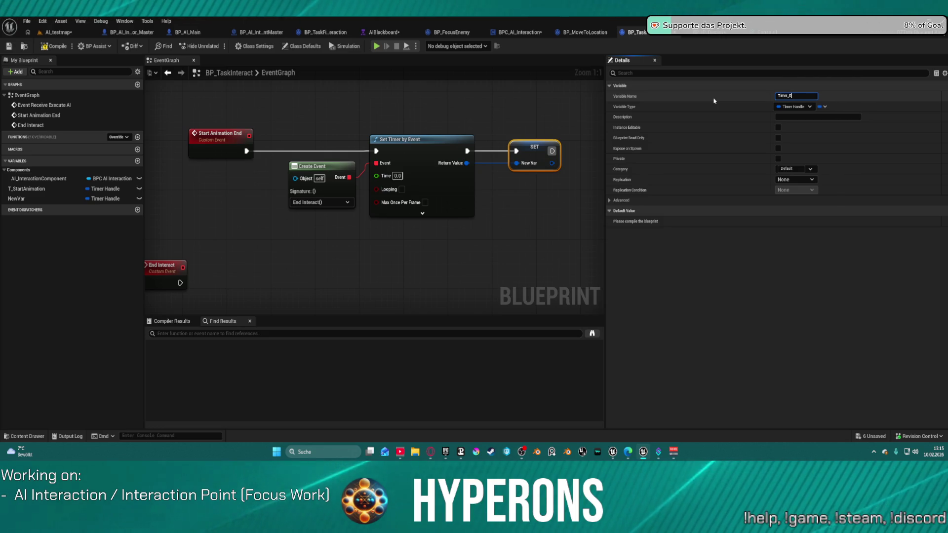
text(ndInter)
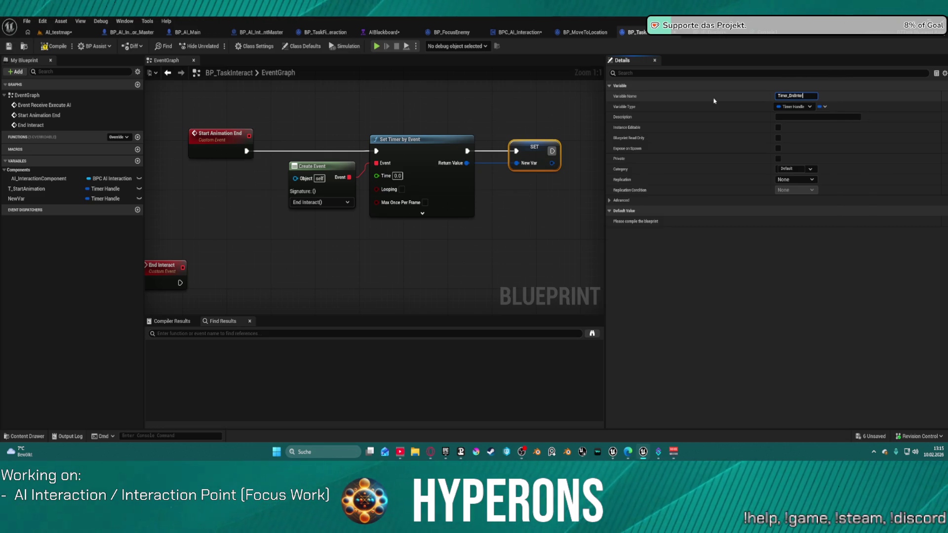
text(action)
key(Return)
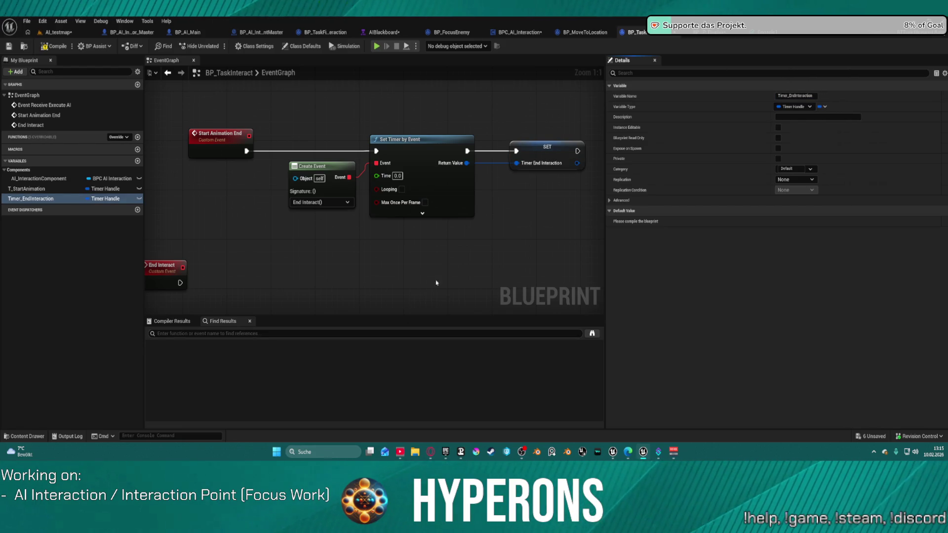
drag(540, 230, 405, 232)
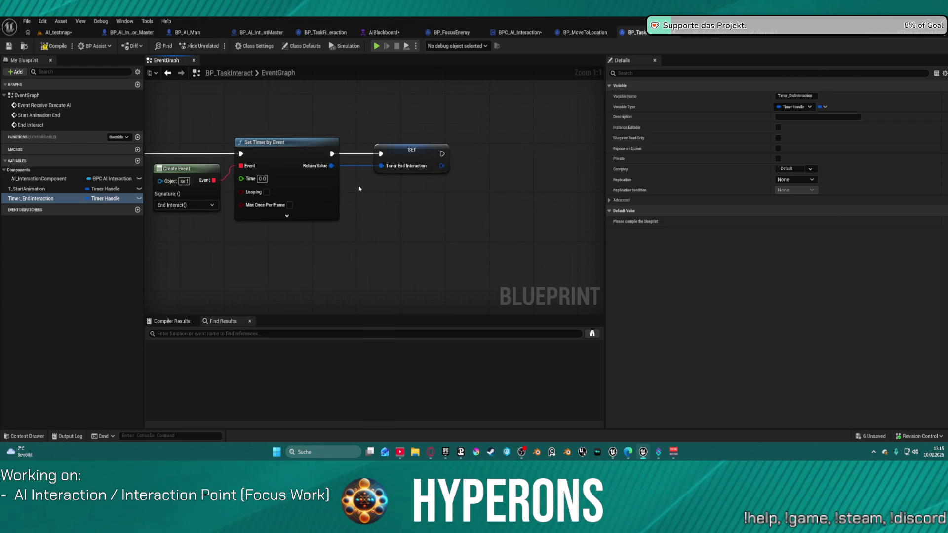
Paste an AI Interaction Component reference and place the Interaction Point getter beside it.
drag(359, 188, 509, 161)
drag(151, 209, 288, 207)
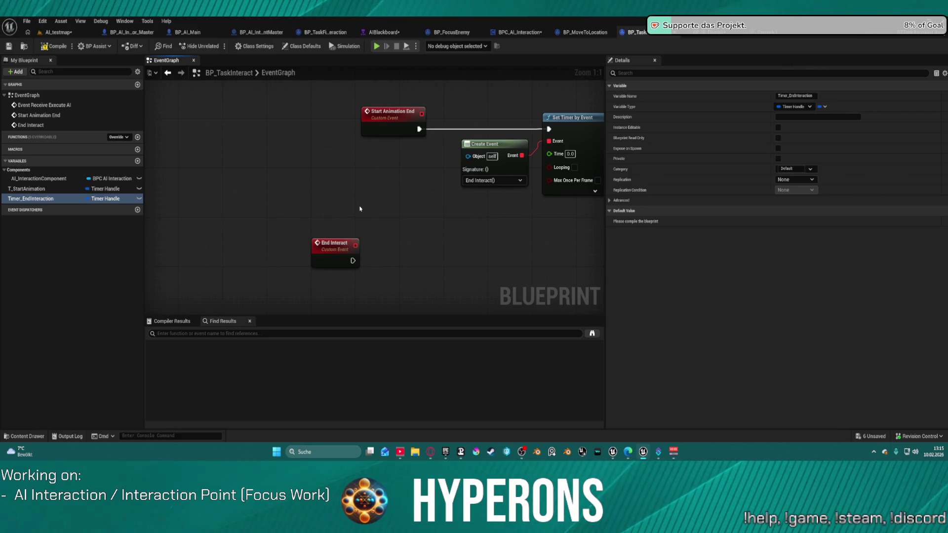
key(ctrl+v)
click(430, 212)
key(Delete)
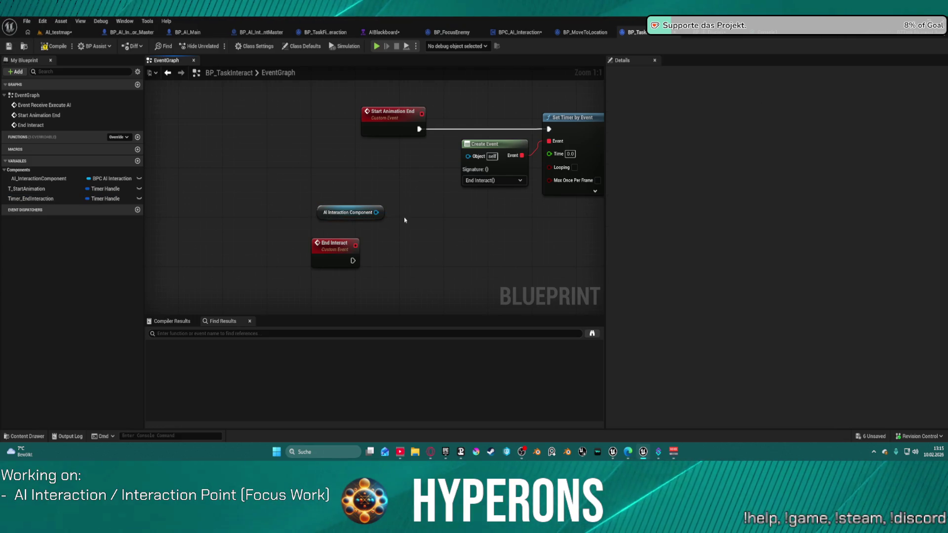
key(ctrl+z)
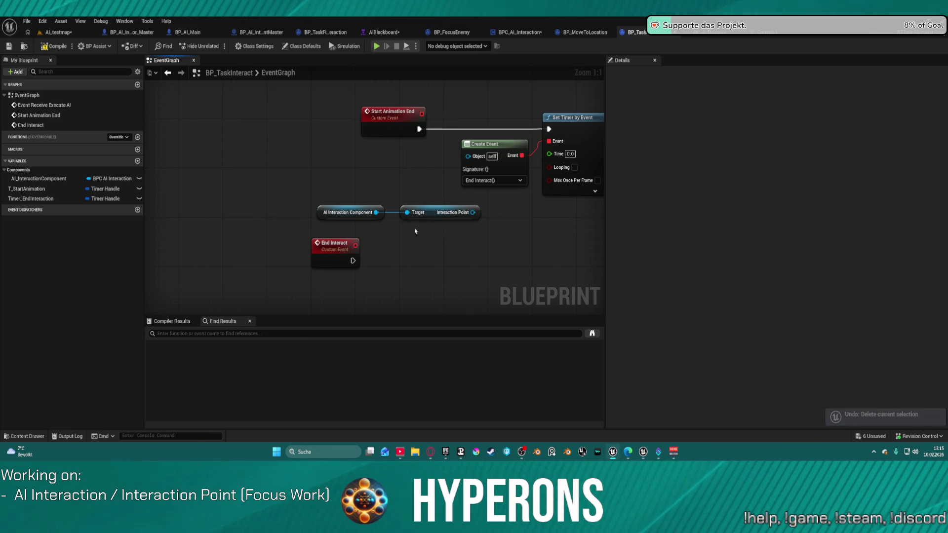
drag(471, 204, 325, 202)
mouse_move(196, 186)
mouse_down()
mouse_move(341, 222)
mouse_move(228, 204)
mouse_move(235, 206)
mouse_up()
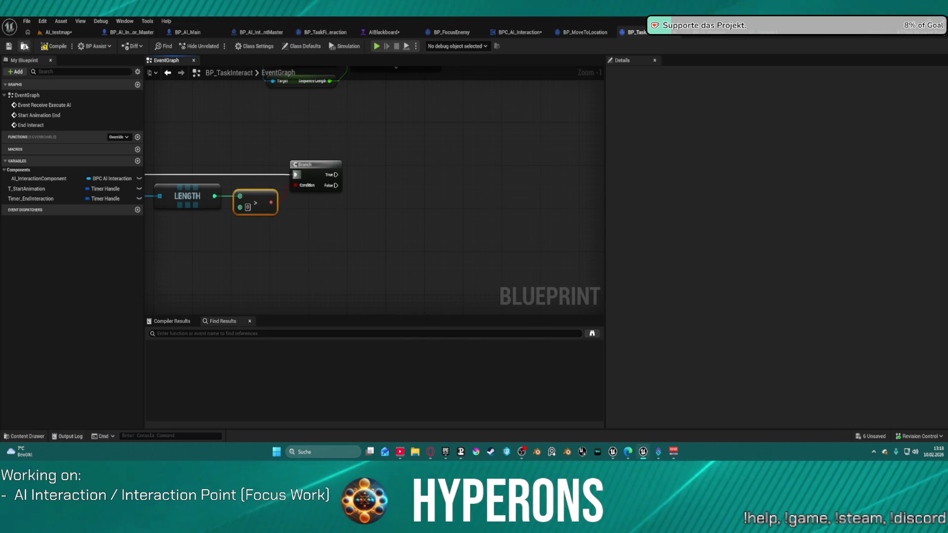
Browse the Content Browser into the Core folder and its Data subfolder.
click(24, 46)
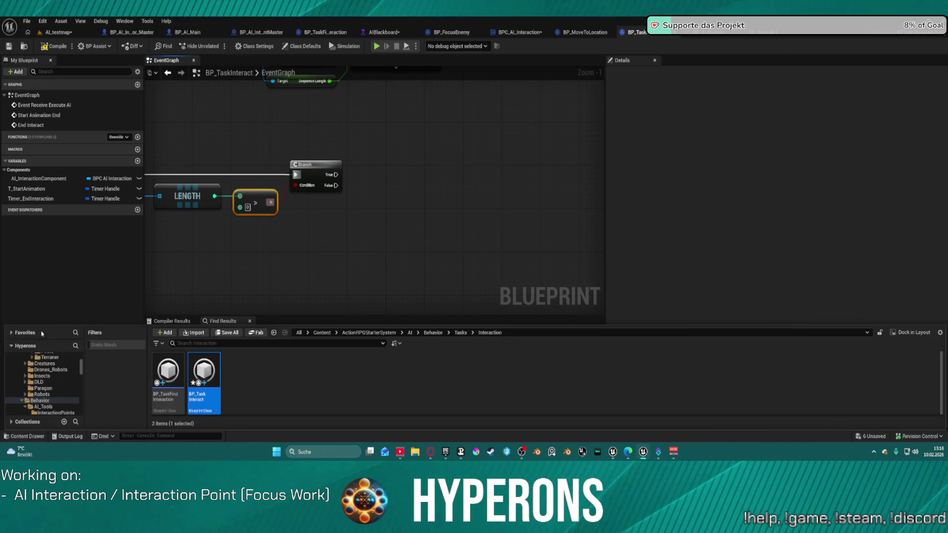
scroll(46, 370, up, 5)
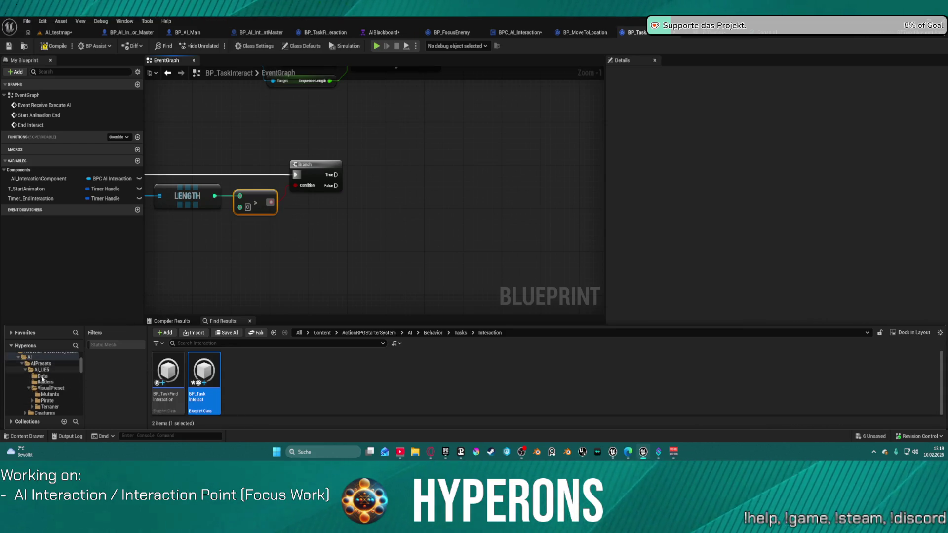
scroll(50, 368, up, 10)
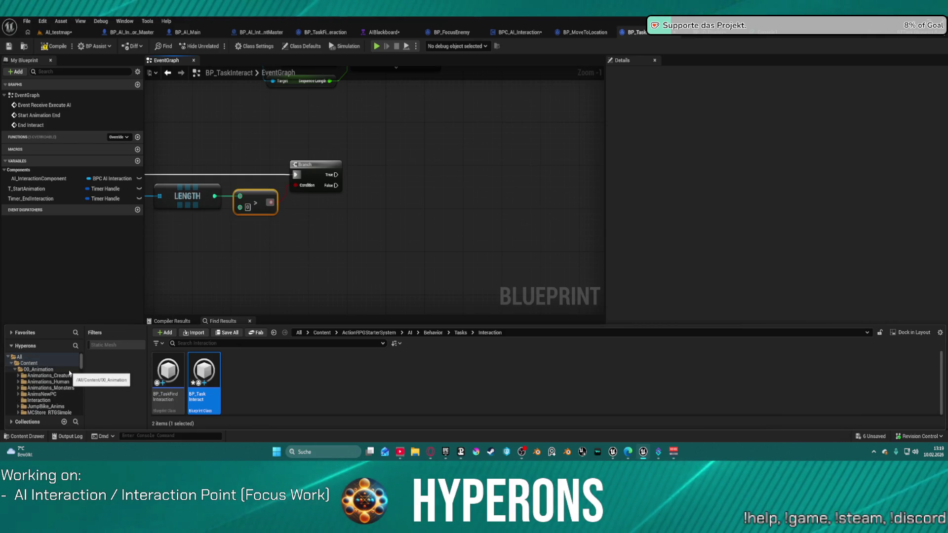
click(16, 370)
scroll(25, 374, down, 10)
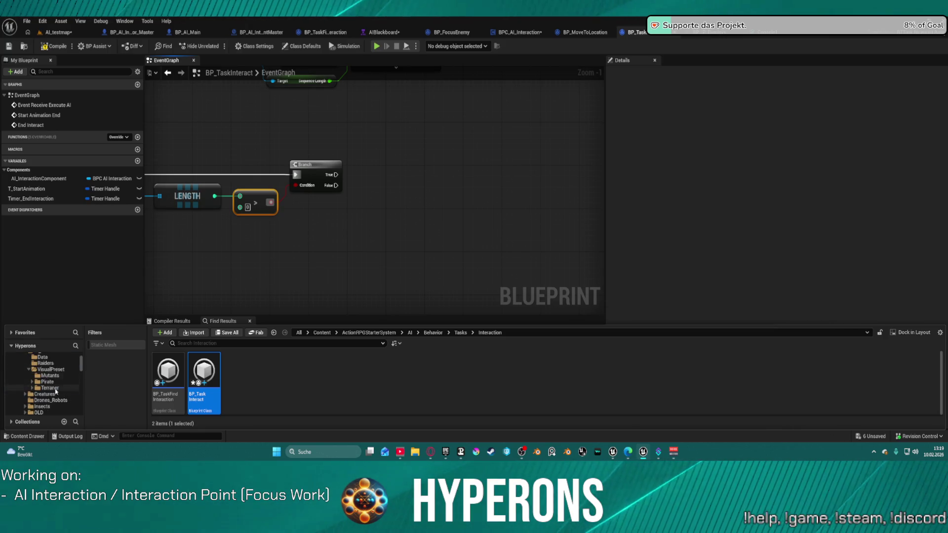
scroll(55, 393, down, 6)
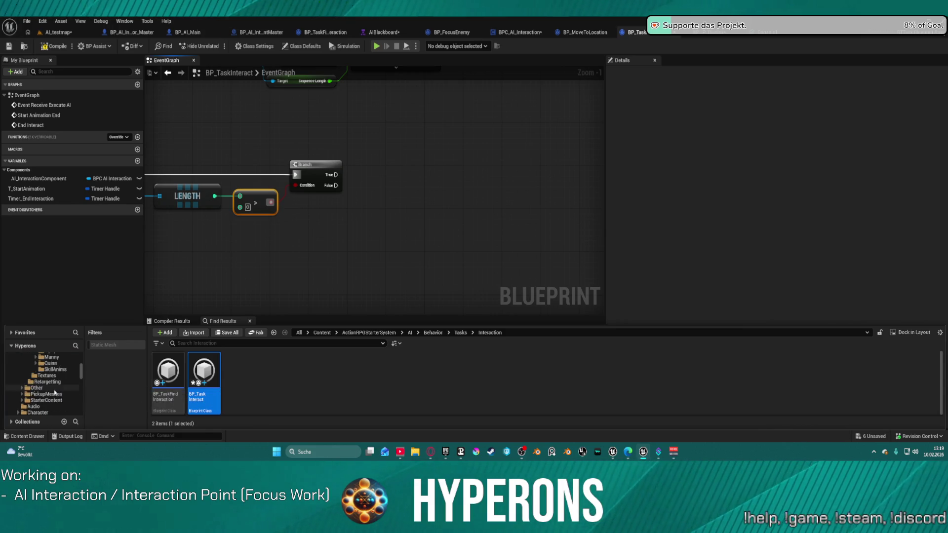
scroll(55, 393, down, 6)
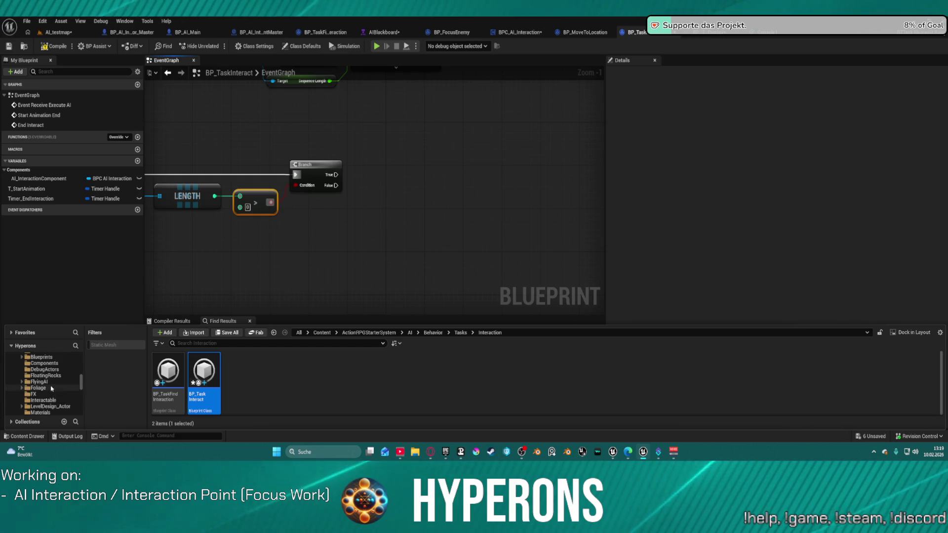
scroll(55, 392, up, 3)
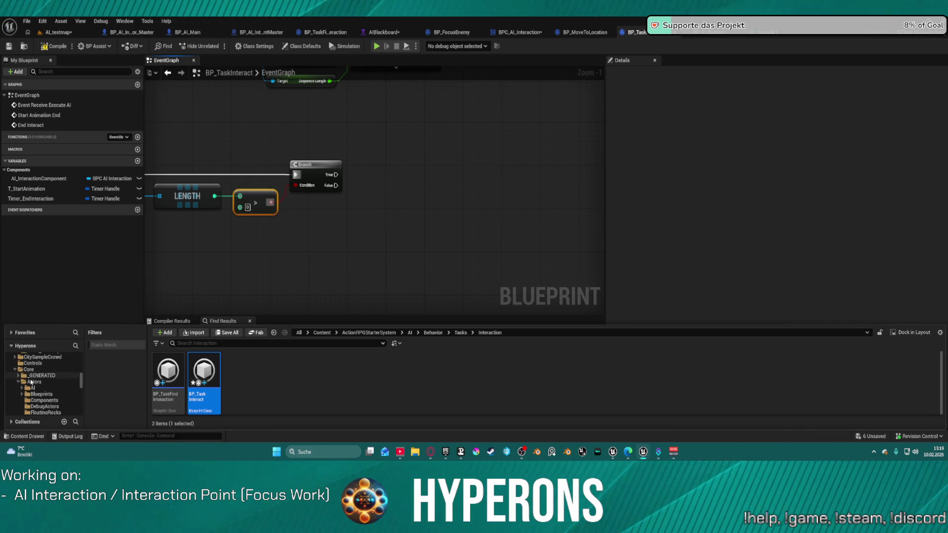
click(29, 370)
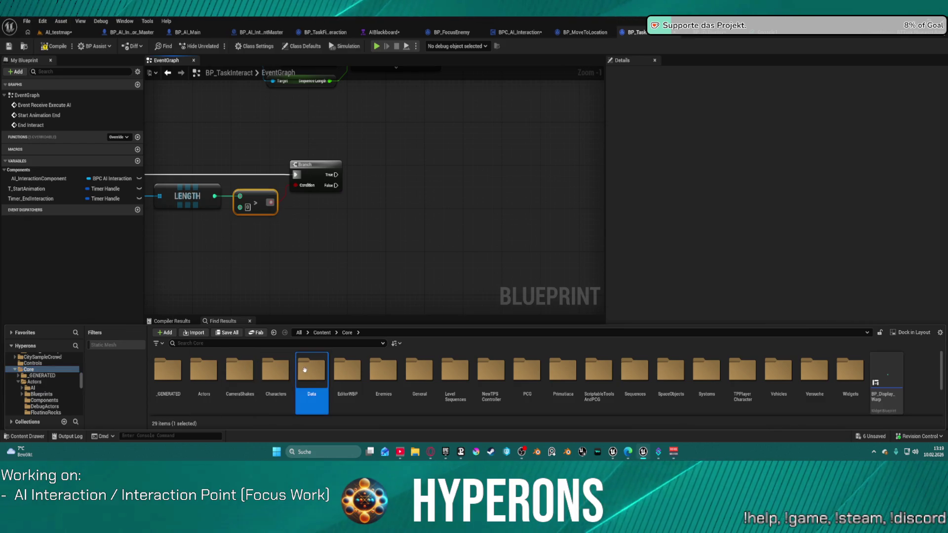
double_click(312, 371)
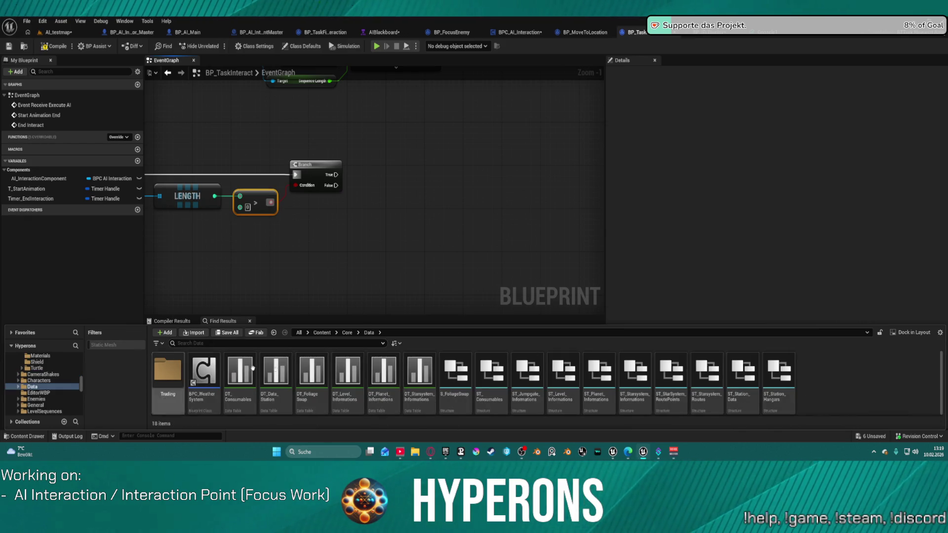
Create an Enumeration named E_OrderOption in the General folder and open it.
right_click(815, 383)
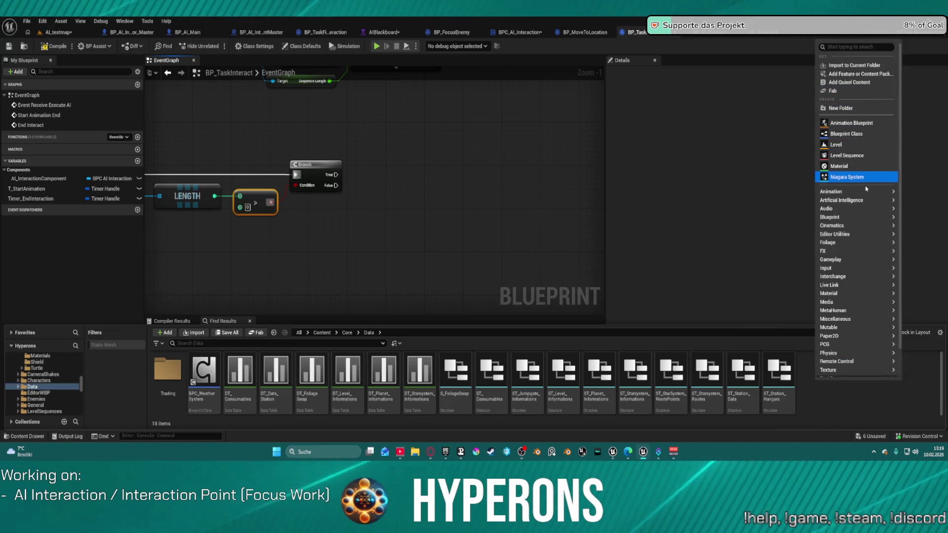
mouse_move(858, 219)
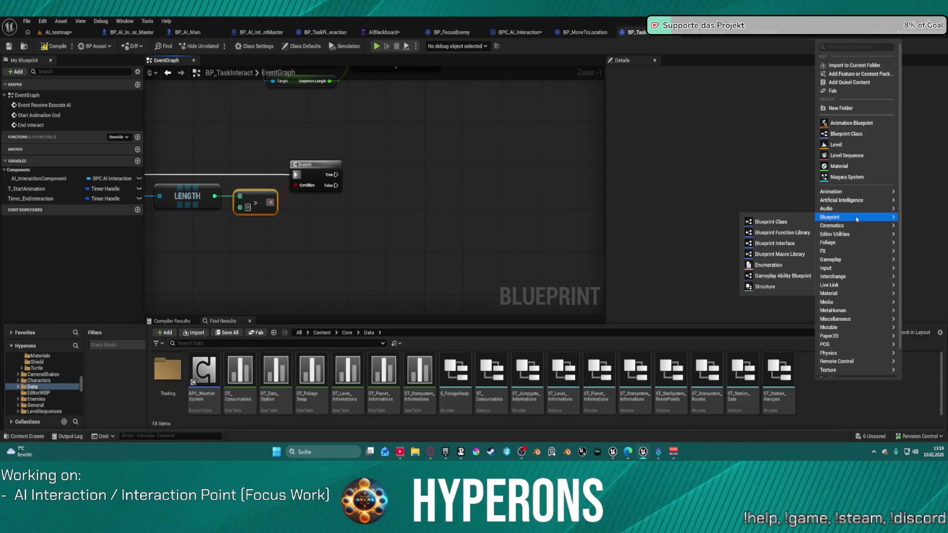
click(43, 399)
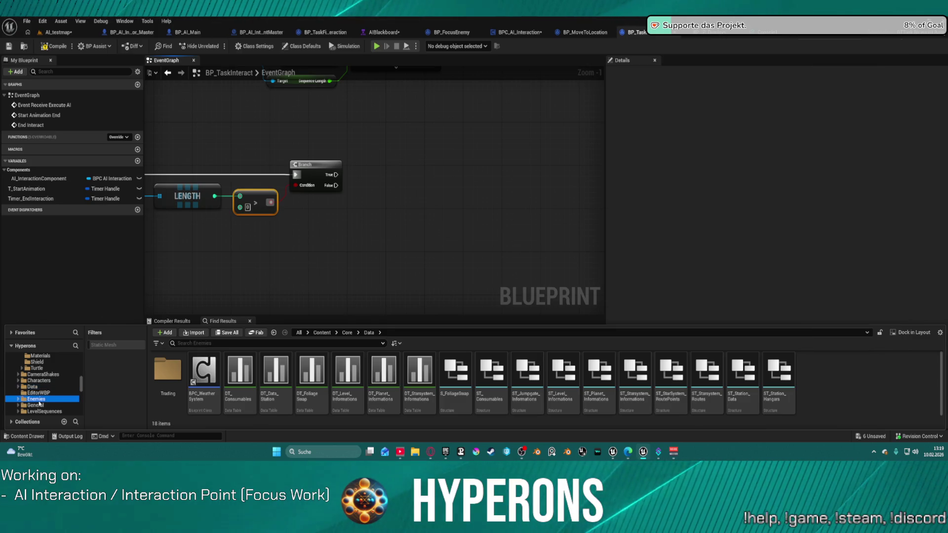
click(38, 405)
text(OderOp)
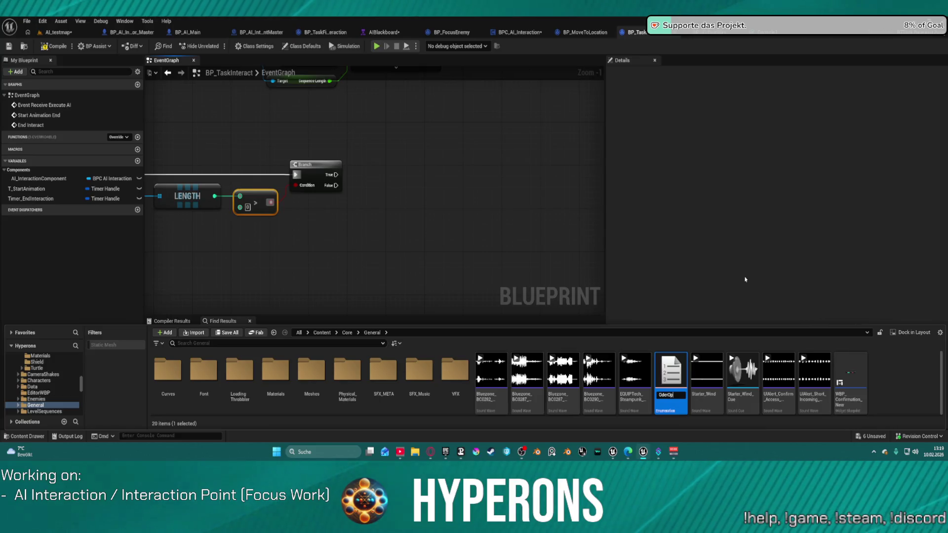
text(tion)
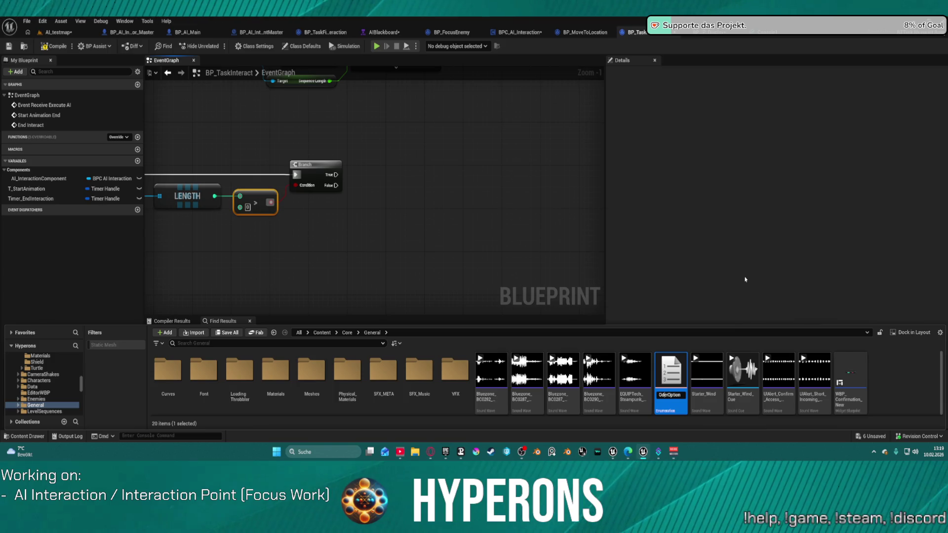
key(Left)
key(Left)
key(Left)
key(BackSpace)
text(v)
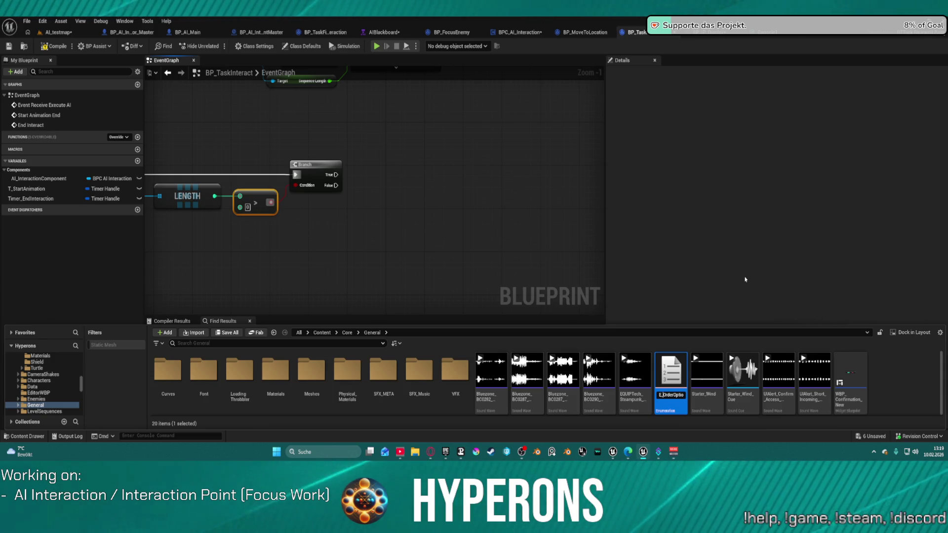
key(Return)
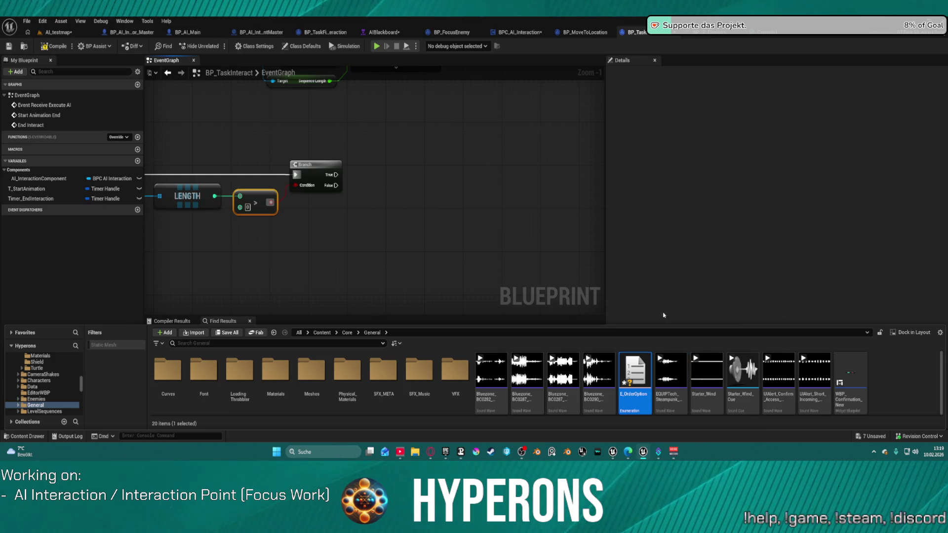
double_click(635, 375)
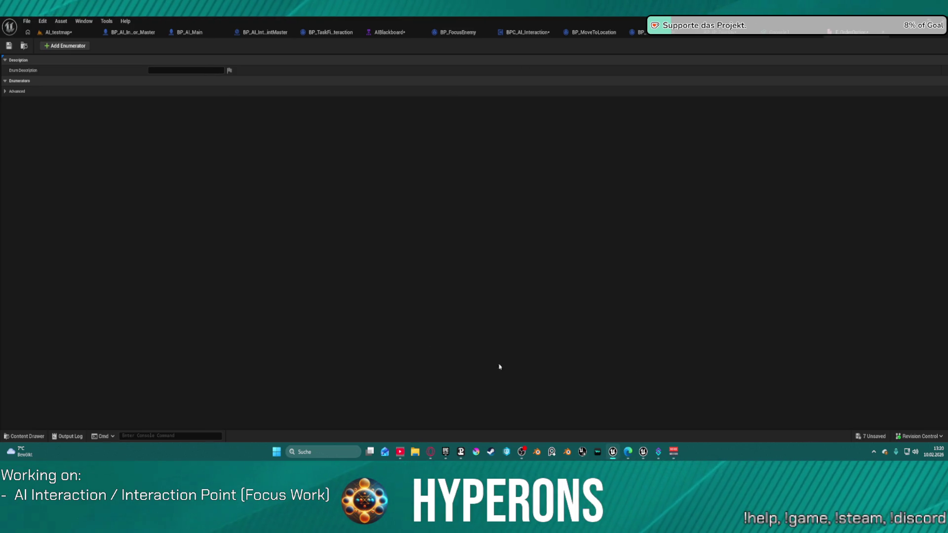
Add a second enumerator, name the entries In Order and Random, then save and close.
click(54, 46)
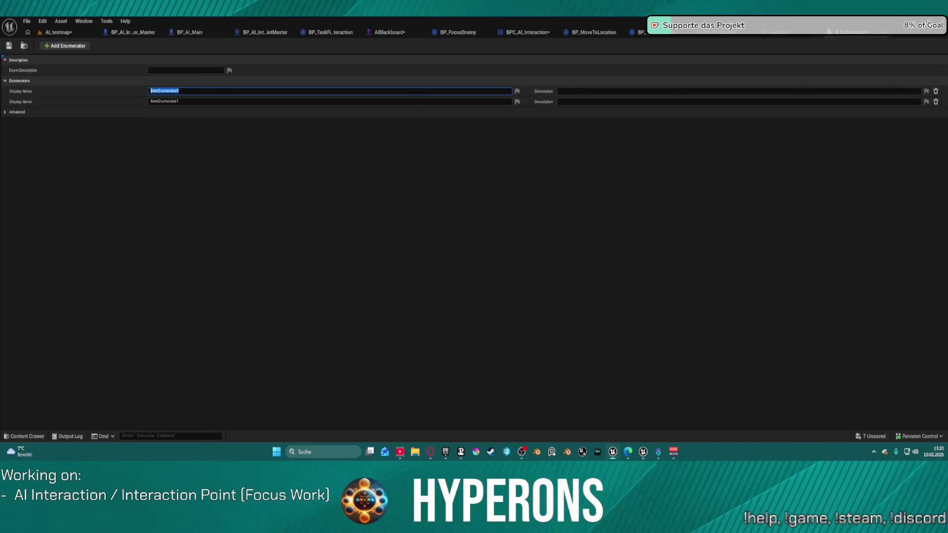
click(185, 92)
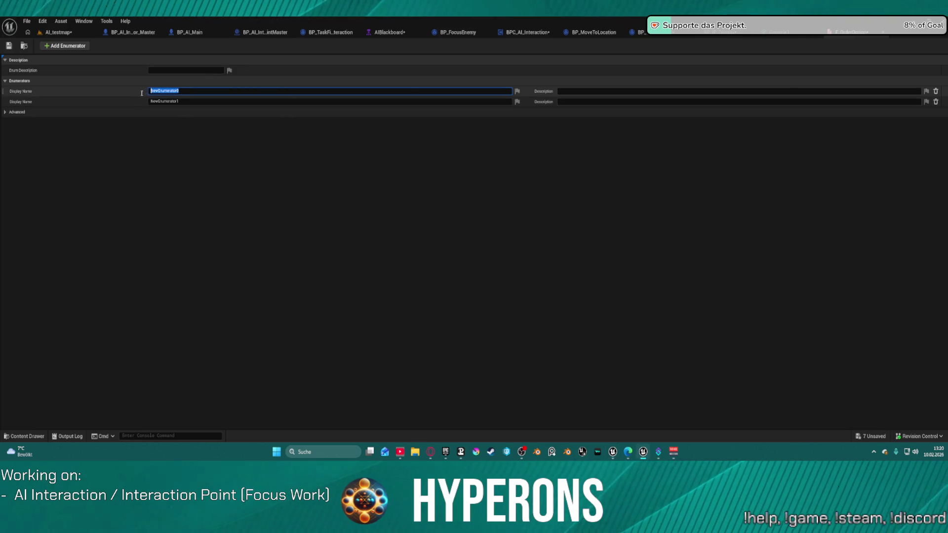
text(In Order)
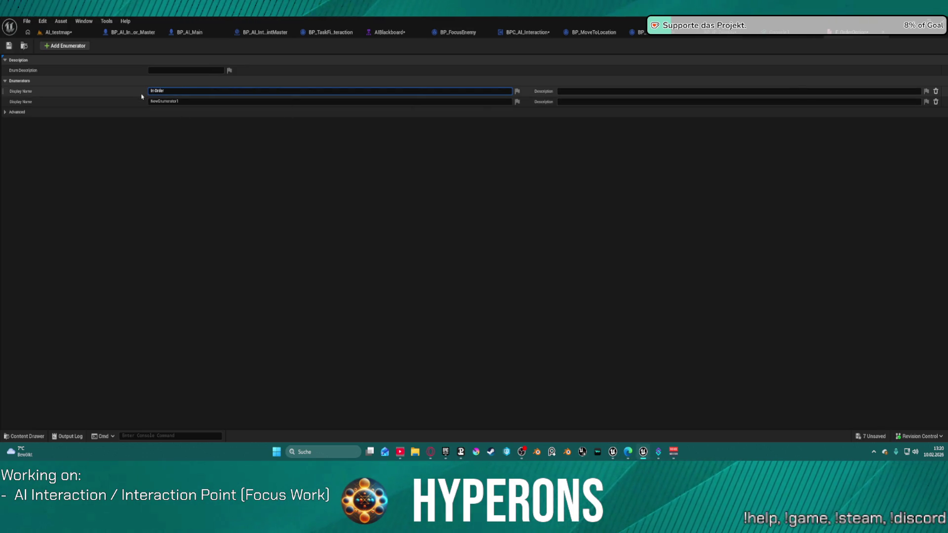
key(Return)
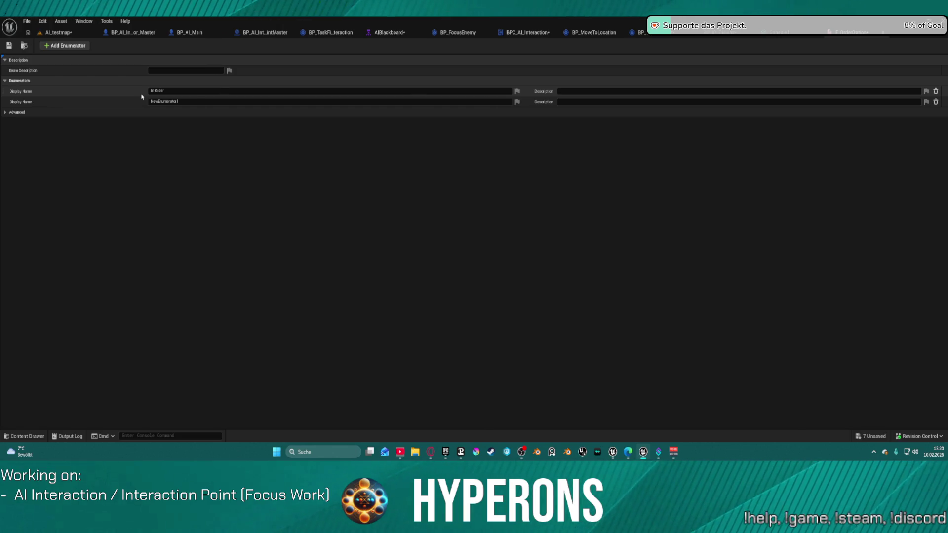
click(189, 102)
text(Random)
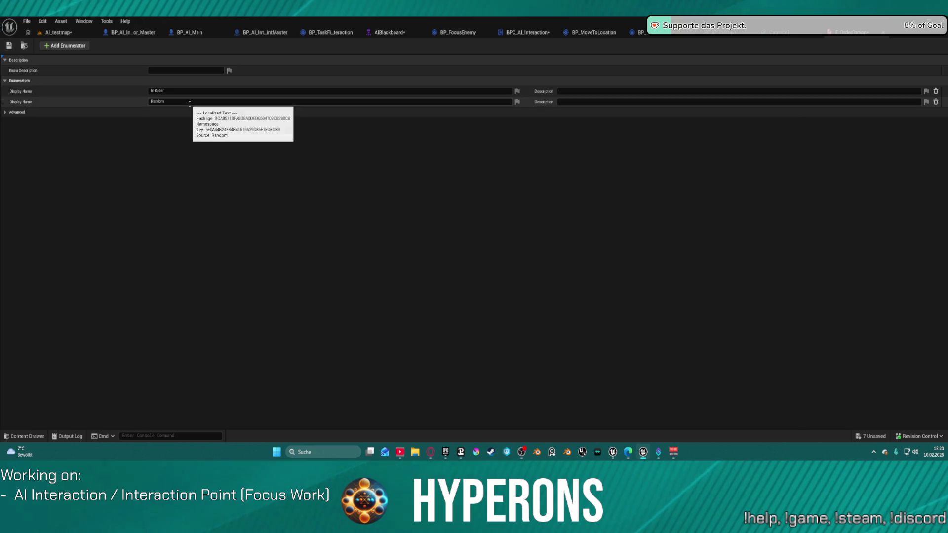
key(Return)
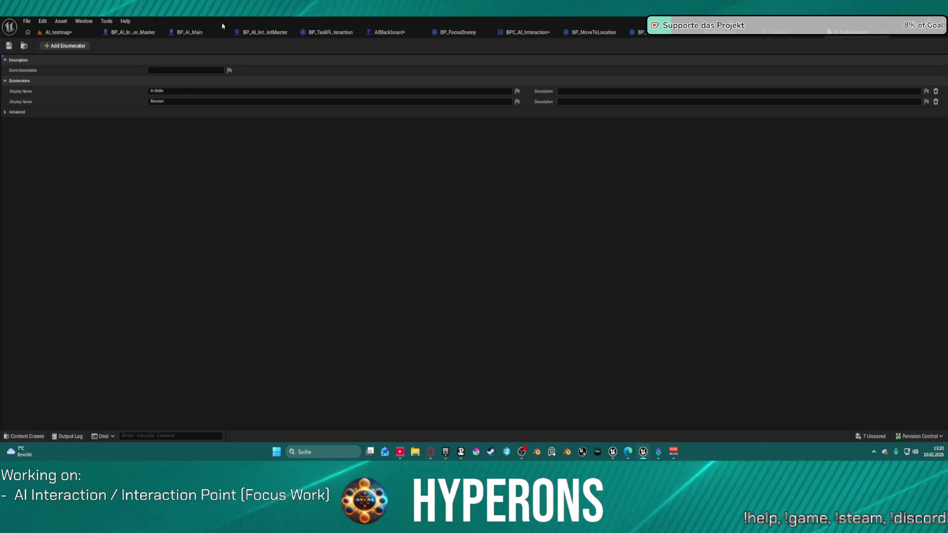
key(ctrl+s)
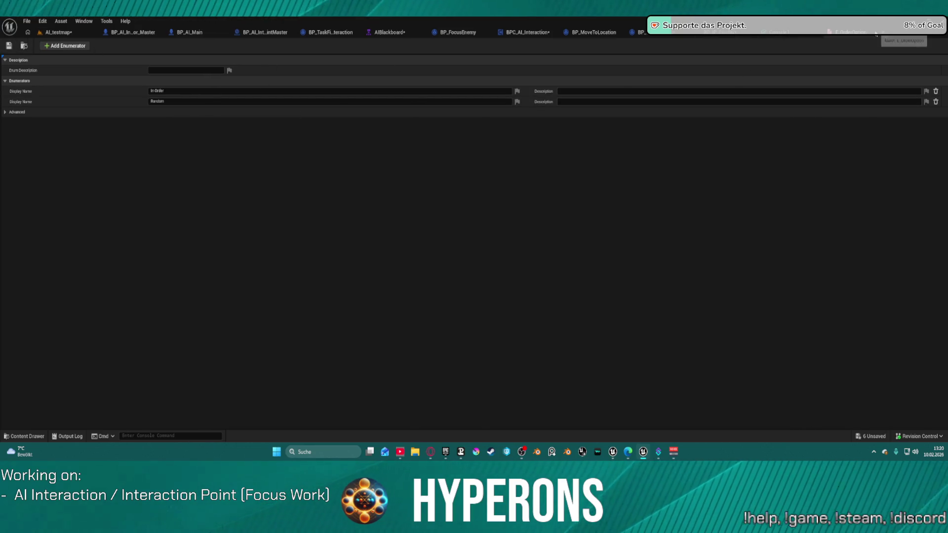
click(883, 32)
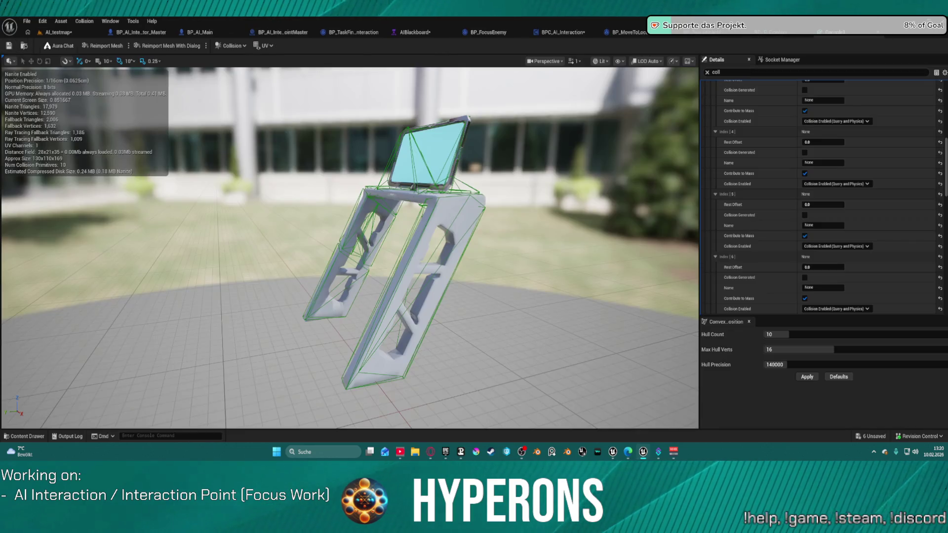
Switch through the editor tabs to the BP_AI_InteractionPointMaster Blueprint.
click(848, 35)
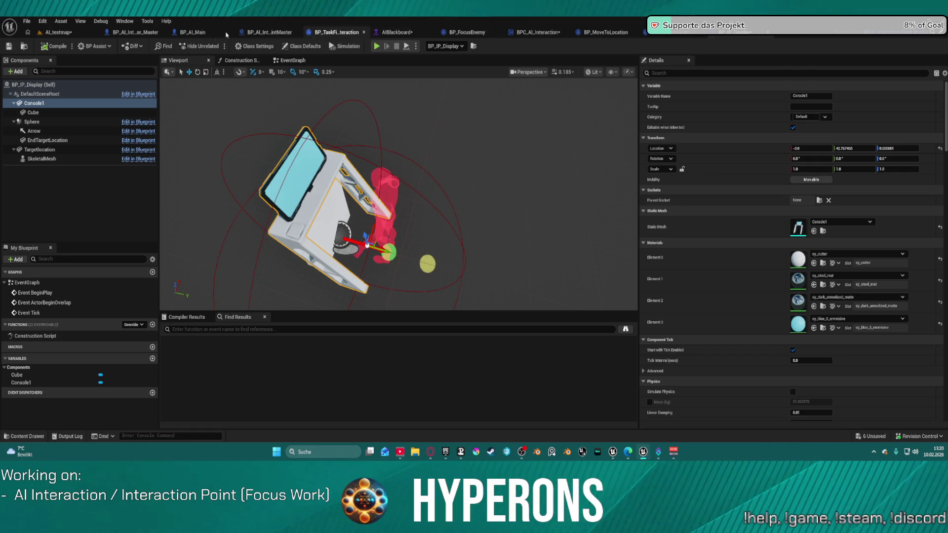
click(133, 33)
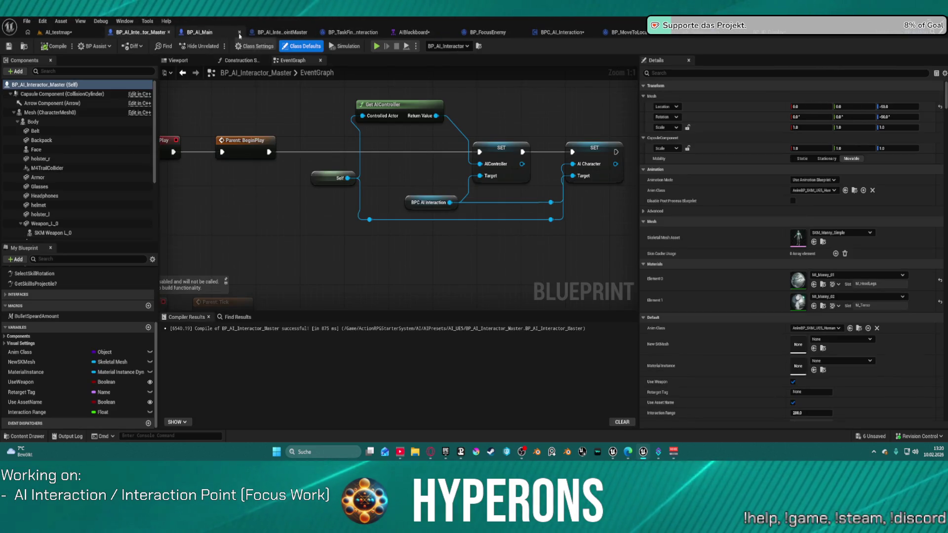
click(282, 33)
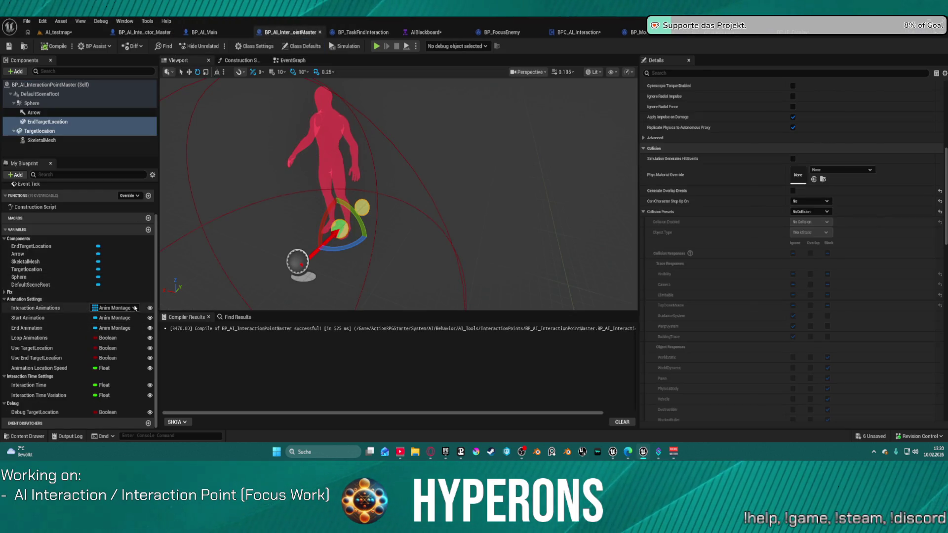
Create a variable named AnimationOrder and move it to the top of Animation Settings.
click(149, 230)
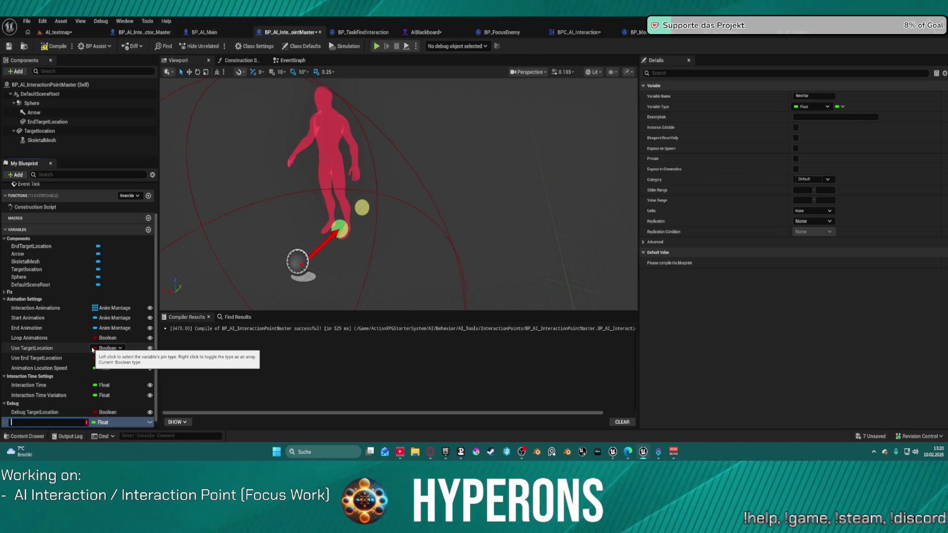
key(BackSpace)
text(AnimationOrder)
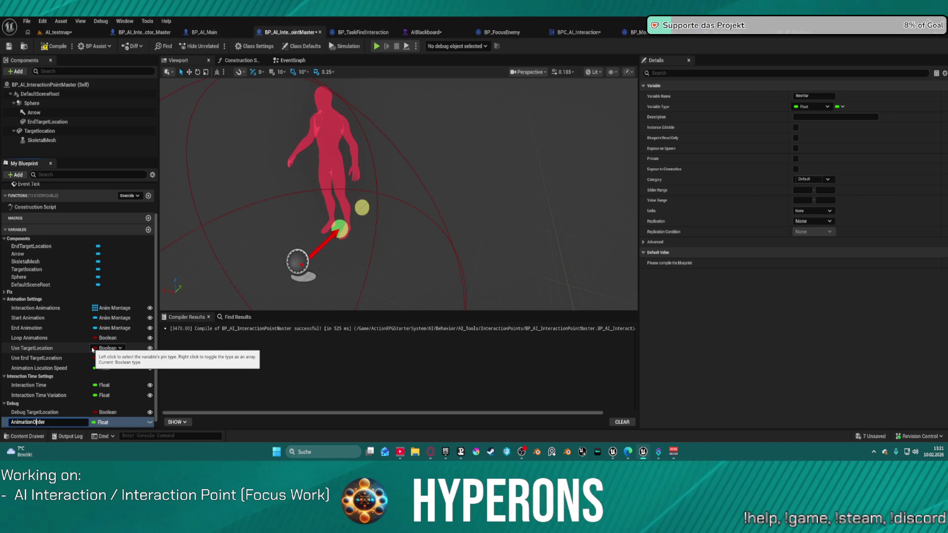
key(Return)
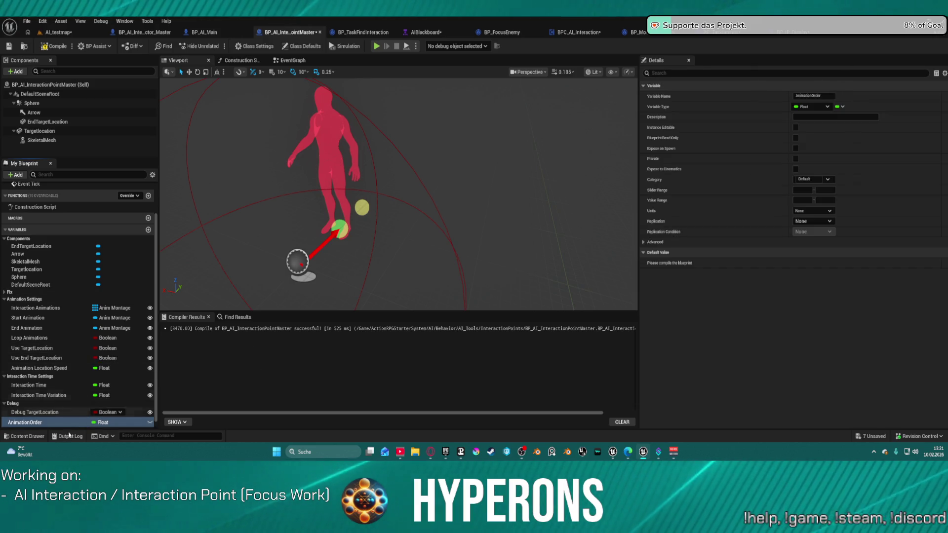
drag(27, 422, 25, 299)
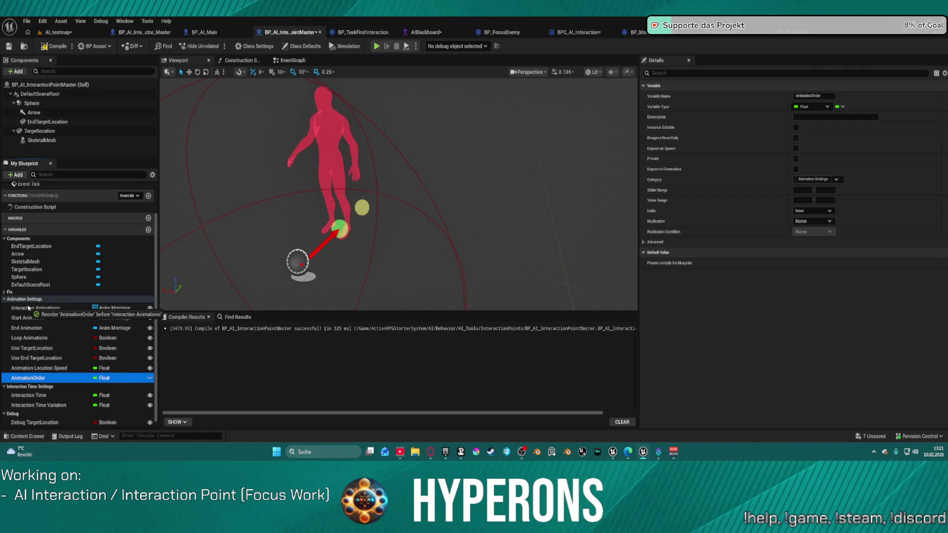
drag(29, 310, 29, 309)
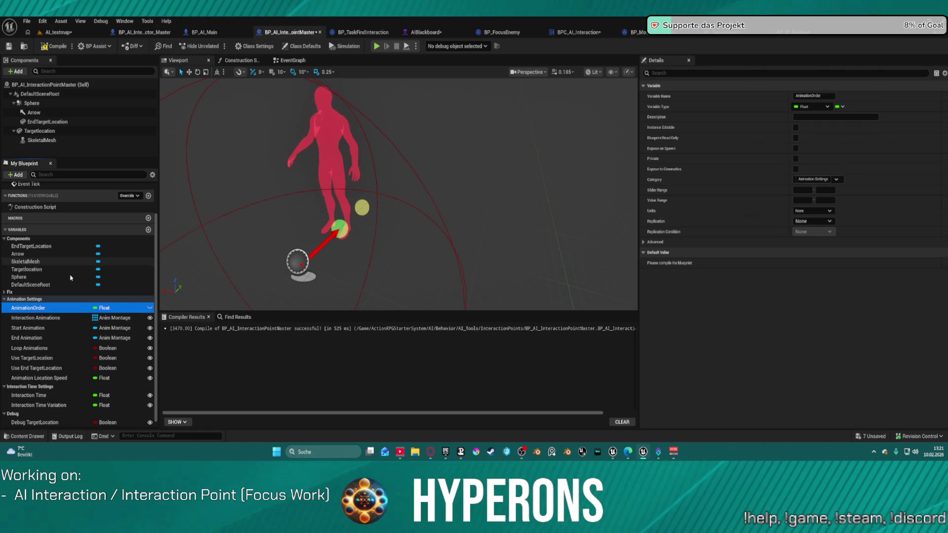
Make AnimationOrder an instance-editable E Order Option variable, then go to BP_TaskFindInteraction.
click(814, 106)
text(orde)
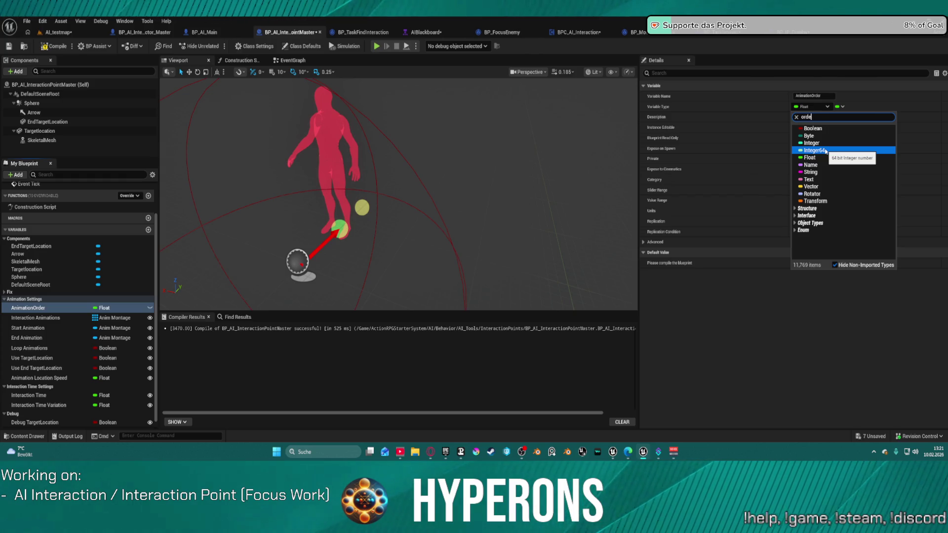
text(r)
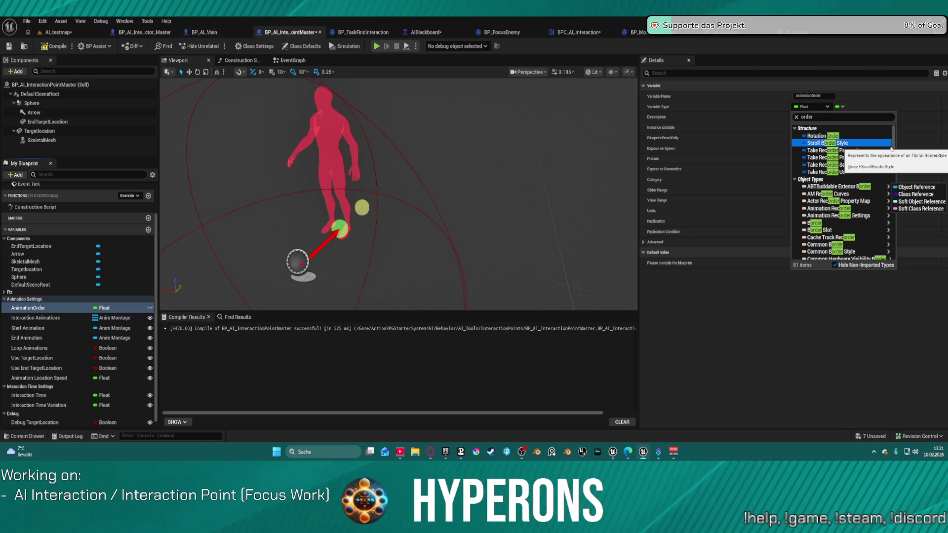
drag(895, 146, 887, 267)
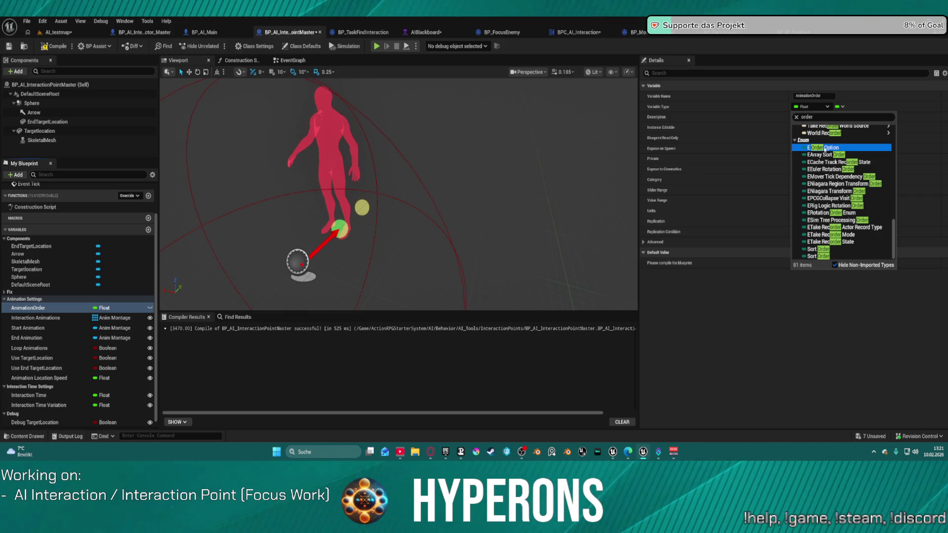
click(824, 147)
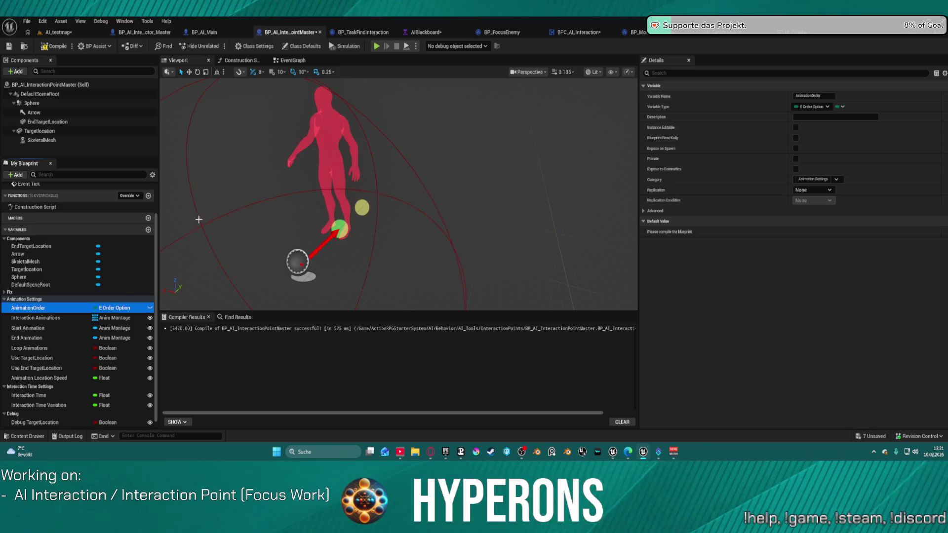
click(150, 308)
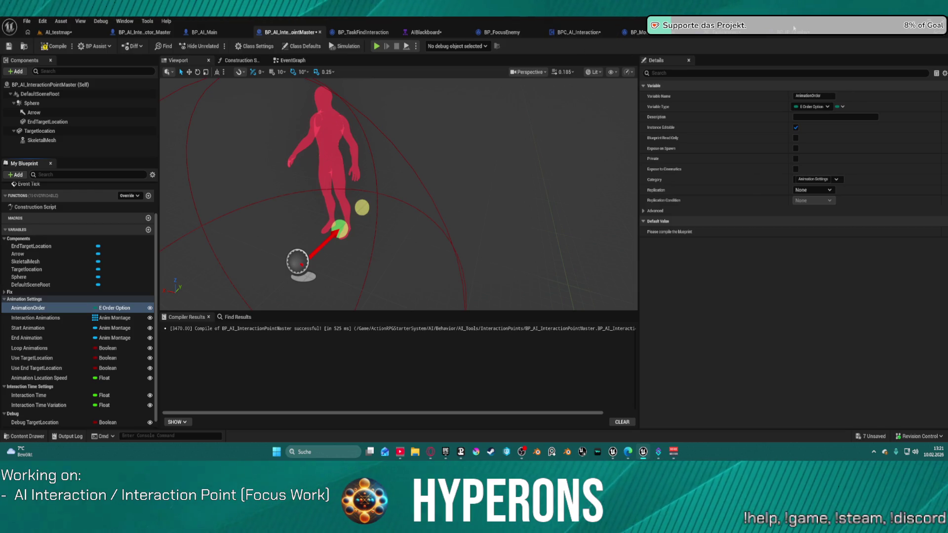
click(364, 32)
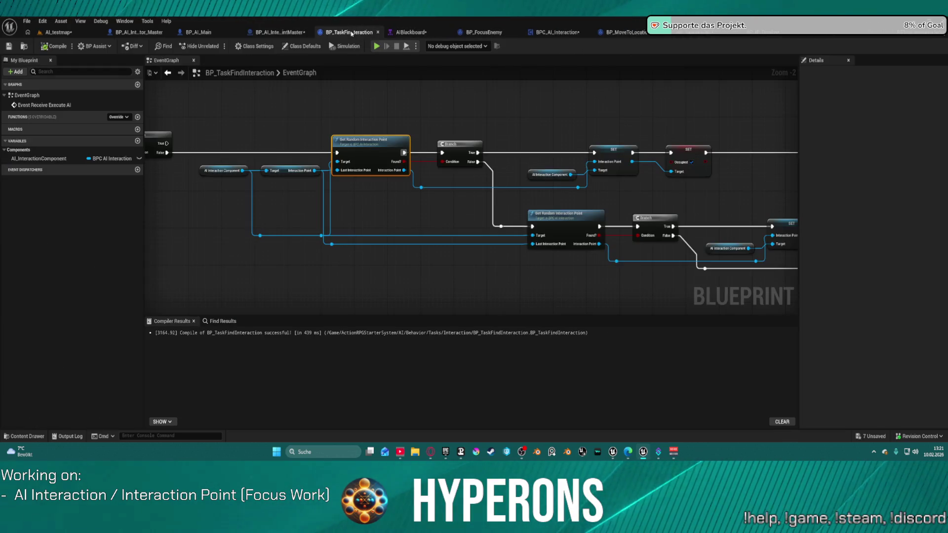
In BP_TaskInteract, paste the component and Interaction Point getters and get its Animation Order.
click(586, 33)
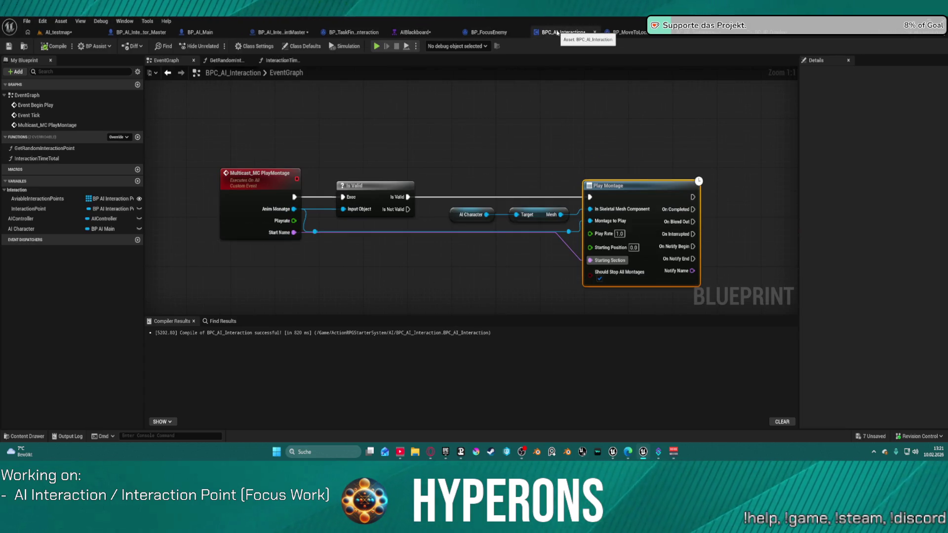
click(617, 32)
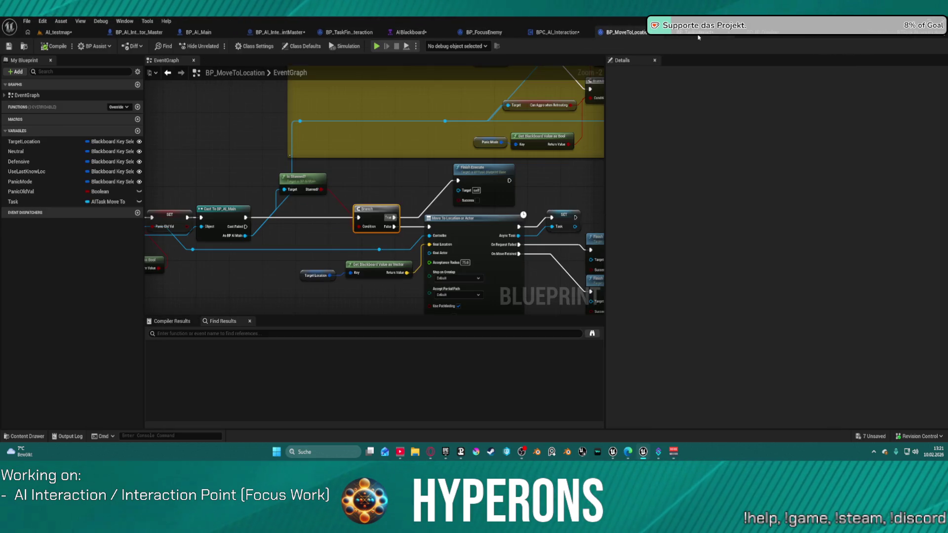
click(691, 32)
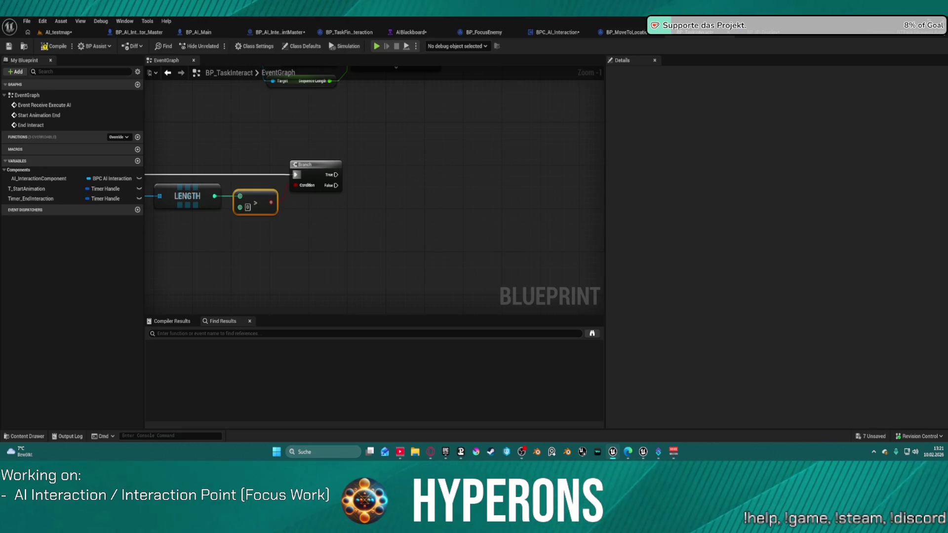
key(ctrl+v)
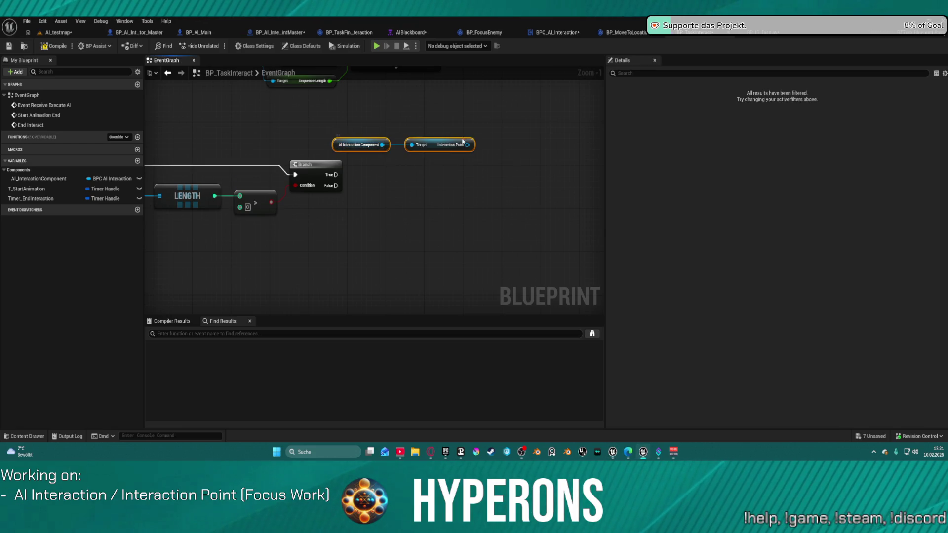
drag(462, 145, 488, 159)
text(dro)
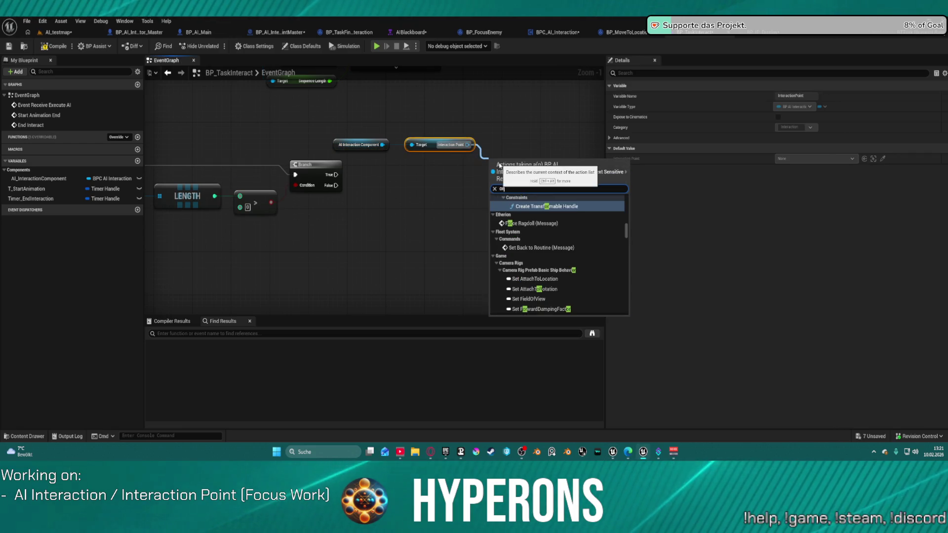
text(er)
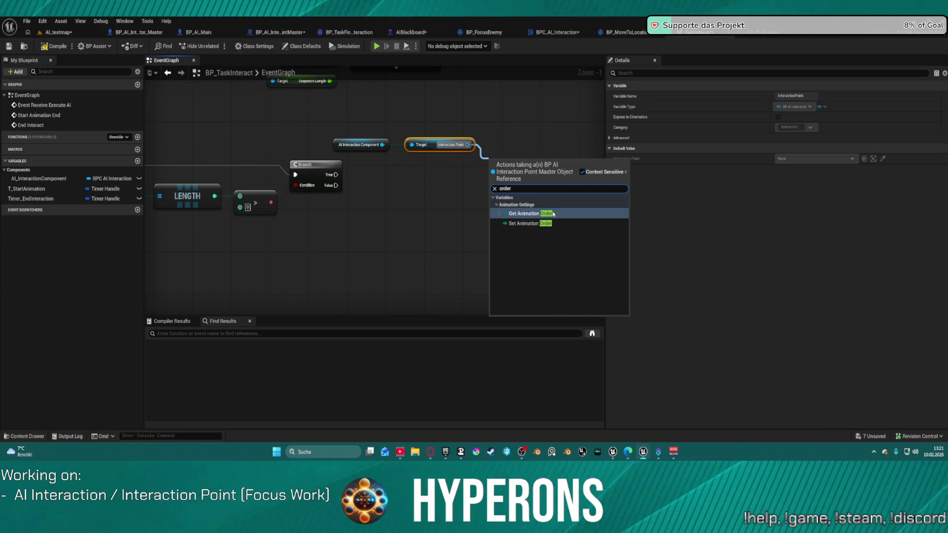
click(553, 215)
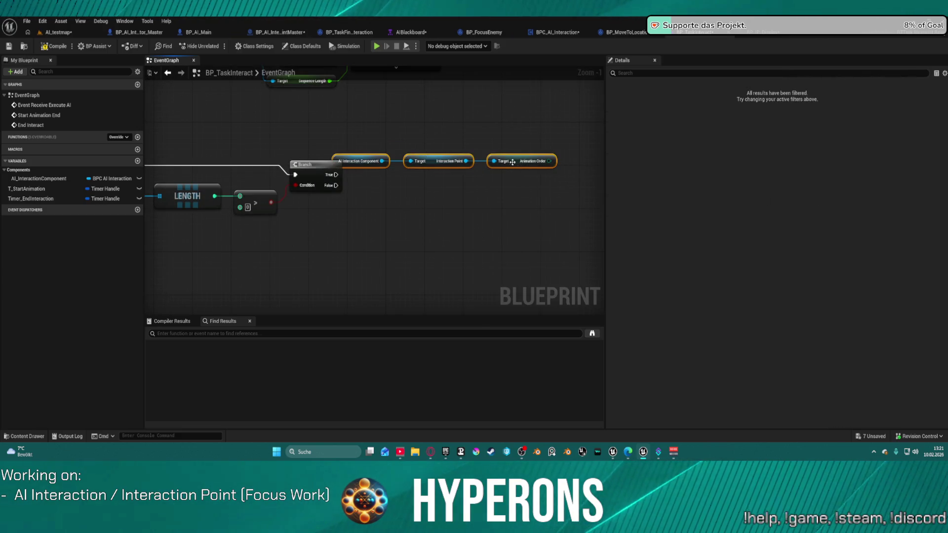
mouse_move(494, 161)
mouse_down()
mouse_move(509, 100)
mouse_move(475, 124)
mouse_move(496, 136)
mouse_up()
click(461, 174)
mouse_move(354, 136)
mouse_down()
mouse_move(505, 173)
mouse_move(474, 194)
mouse_up()
drag(395, 194, 289, 269)
Drive a Switch on E_OrderOption from Animation Order and run it from the Branch's True output.
mouse_move(395, 269)
mouse_down()
mouse_move(424, 267)
mouse_move(419, 213)
mouse_up()
text(swit)
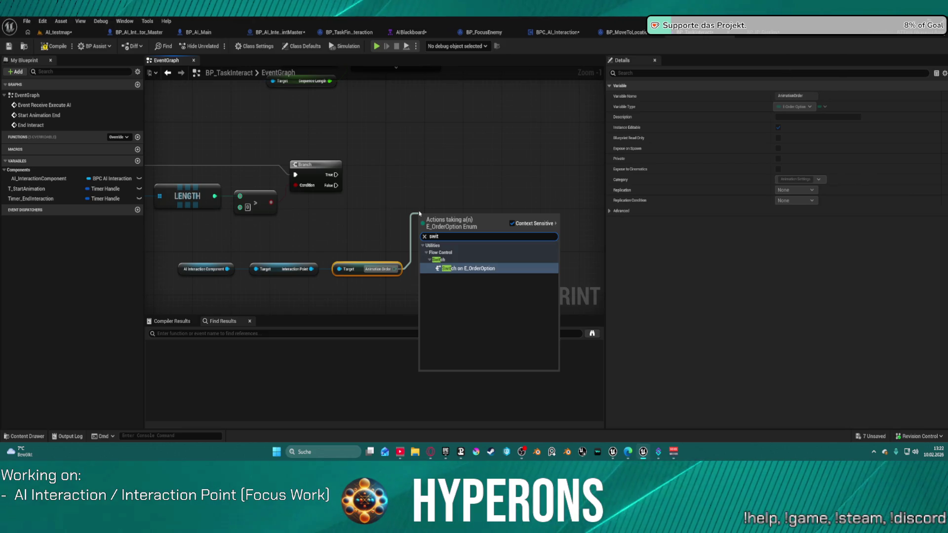
key(Return)
key(q)
drag(422, 225, 335, 175)
drag(442, 213, 436, 172)
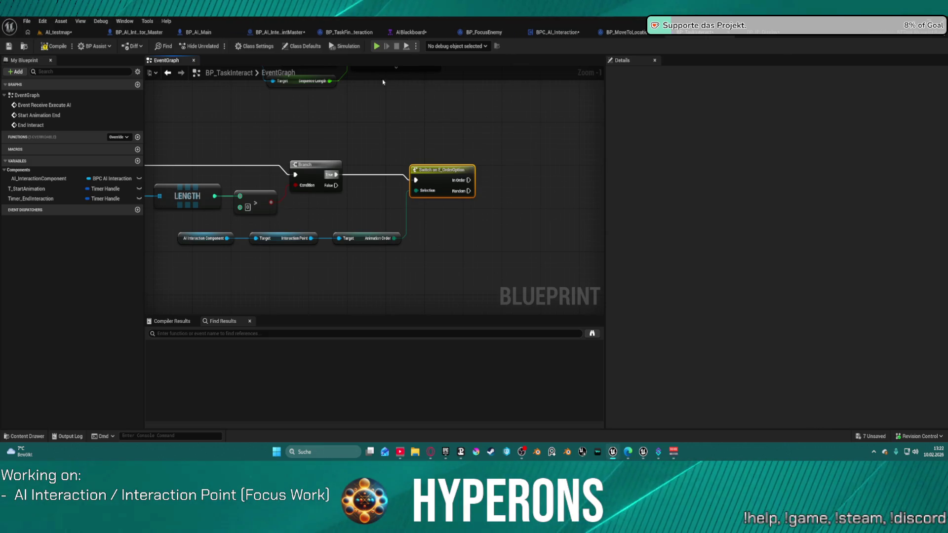
mouse_move(221, 159)
mouse_down()
mouse_move(481, 149)
mouse_move(464, 160)
mouse_up()
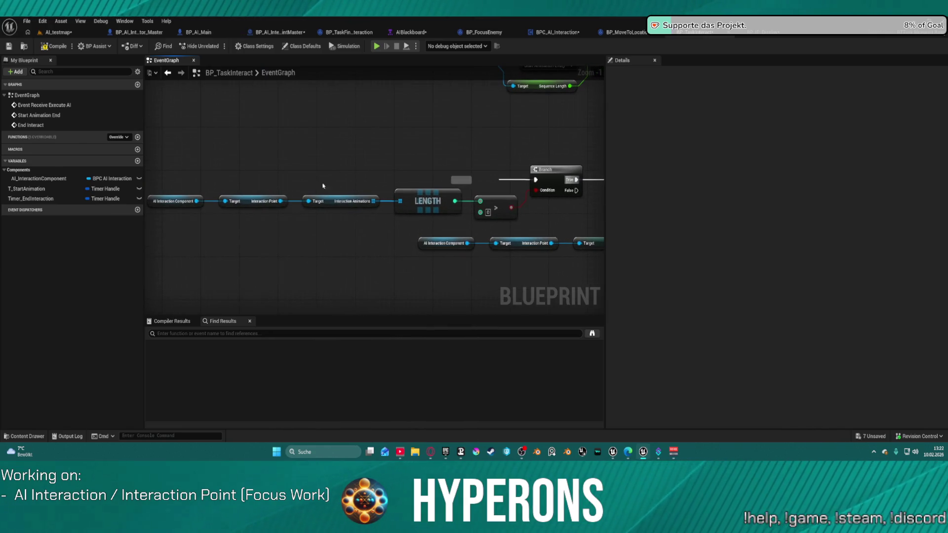
Promote Interaction Animations to a variable and place its SET node between Branch and Switch.
right_click(374, 202)
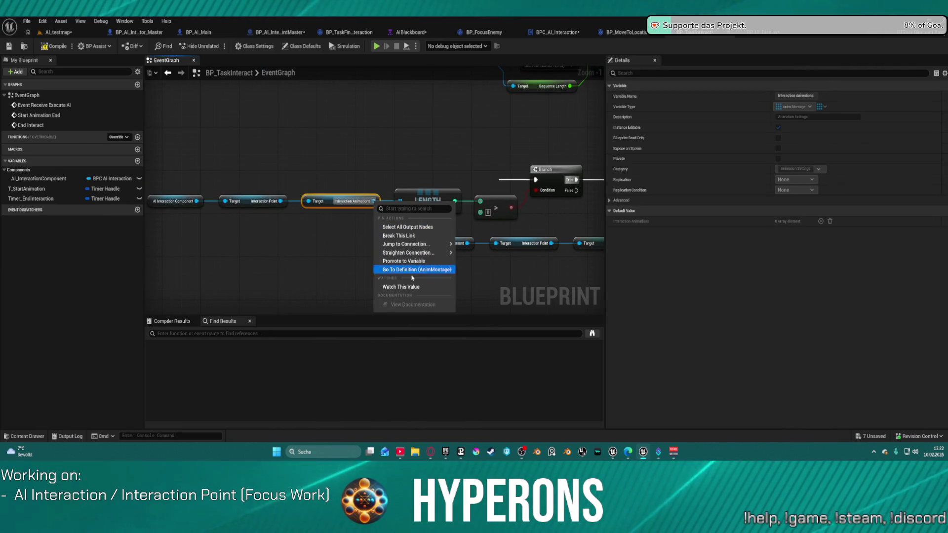
click(404, 261)
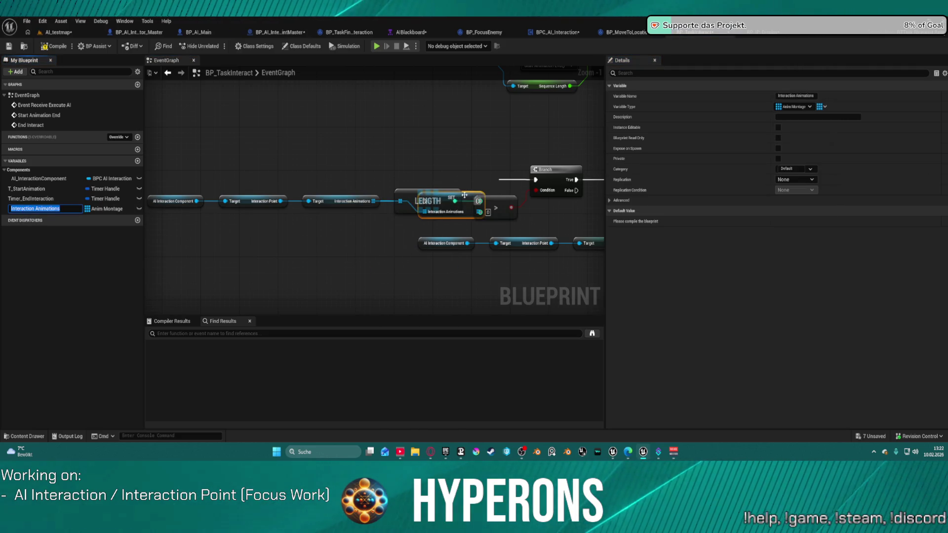
right_click(314, 148)
drag(553, 152, 289, 151)
mouse_move(215, 235)
mouse_down()
mouse_move(300, 181)
mouse_move(364, 187)
mouse_move(161, 228)
mouse_up()
mouse_move(188, 197)
mouse_down()
mouse_move(360, 198)
mouse_move(320, 191)
mouse_move(327, 200)
mouse_move(392, 183)
mouse_up()
click(445, 171)
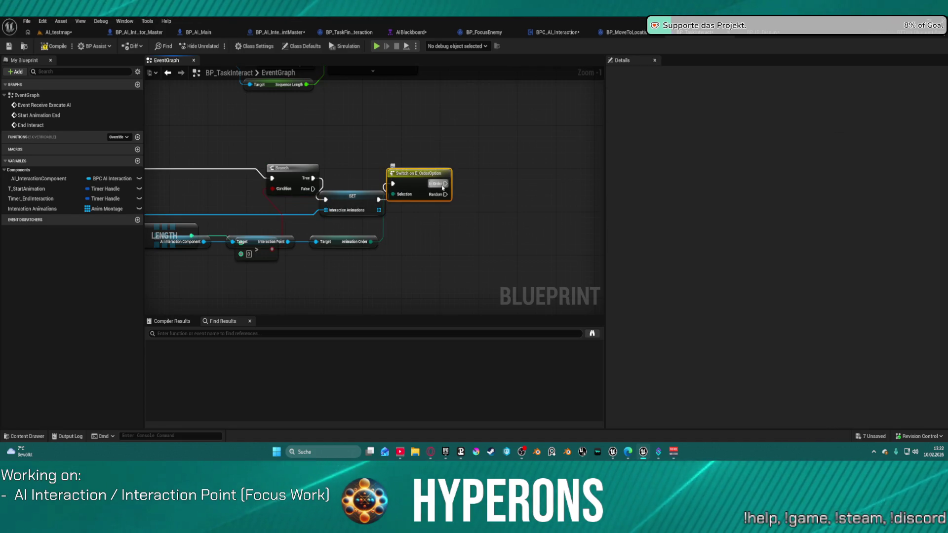
key(q)
click(341, 190)
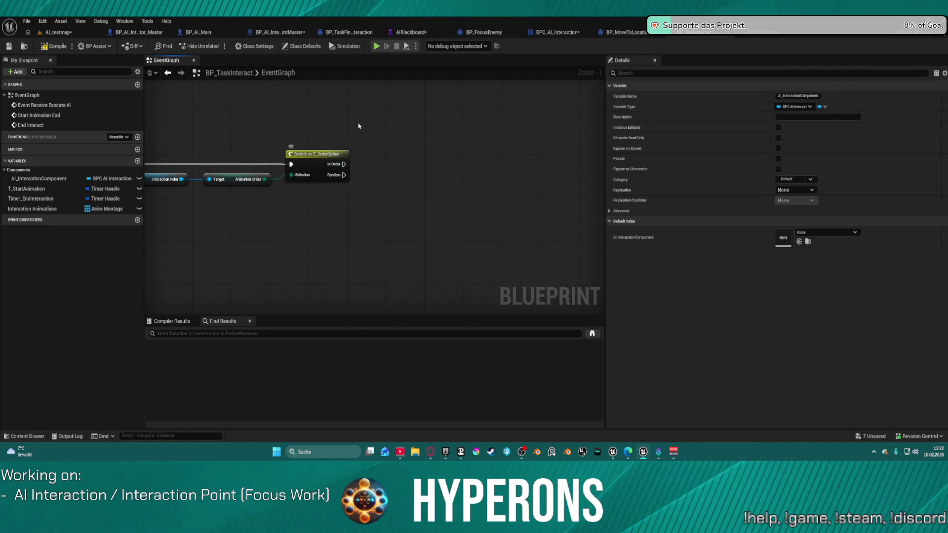
Try adding a SET Interaction Animations node on the switch's In Order output, then undo it.
drag(478, 165, 350, 166)
scroll(351, 162, down, 1)
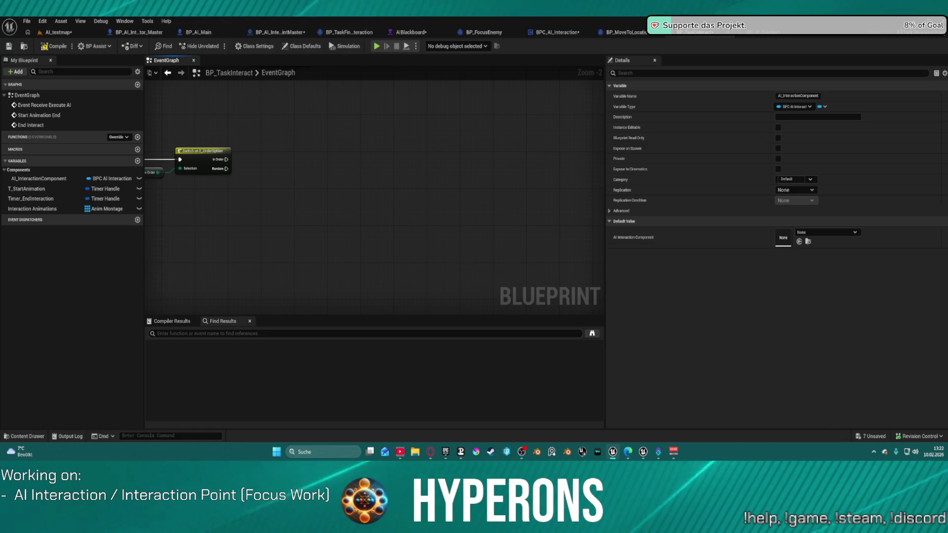
click(295, 173)
key(ctrl+v)
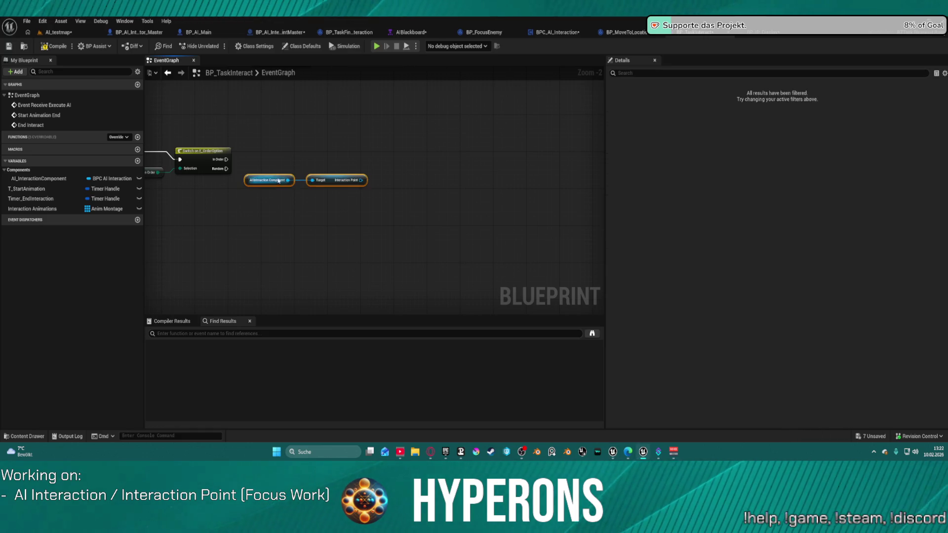
key(Delete)
drag(44, 209, 277, 182)
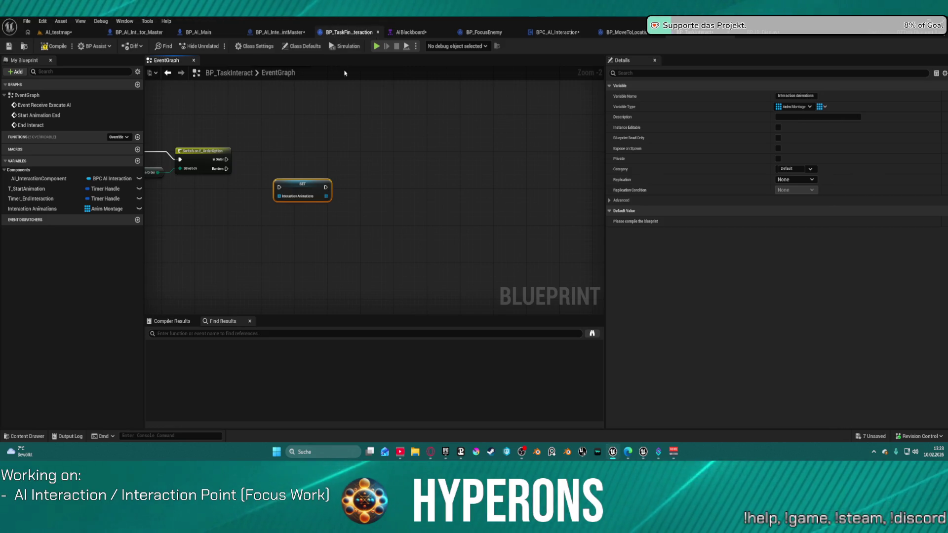
drag(276, 186, 227, 159)
click(315, 204)
key(ctrl+z)
key(ctrl+z)
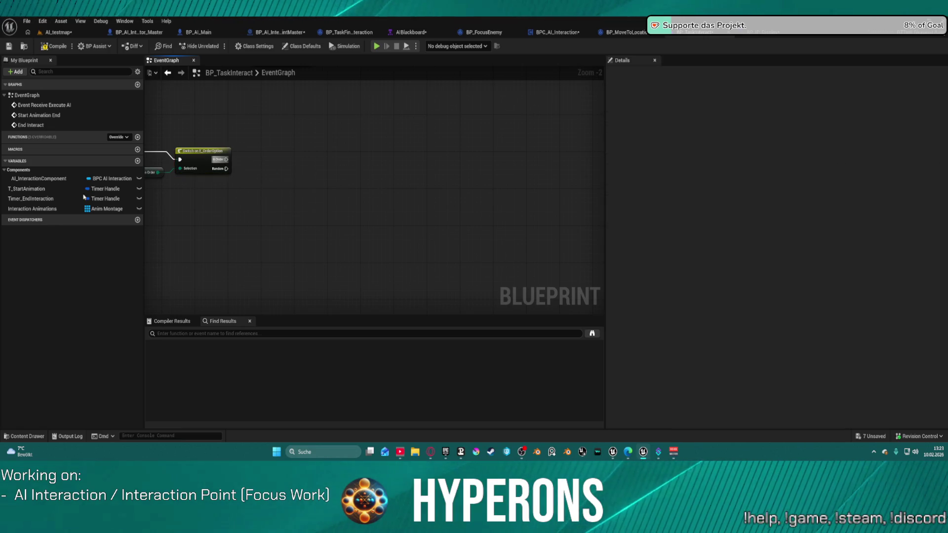
Add an Interaction Animations getter and connect it to a new Is Valid Index node.
click(30, 209)
mouse_move(287, 179)
mouse_down()
mouse_move(296, 173)
mouse_move(263, 192)
mouse_move(322, 175)
mouse_up()
text(ism)
key(BackSpace)
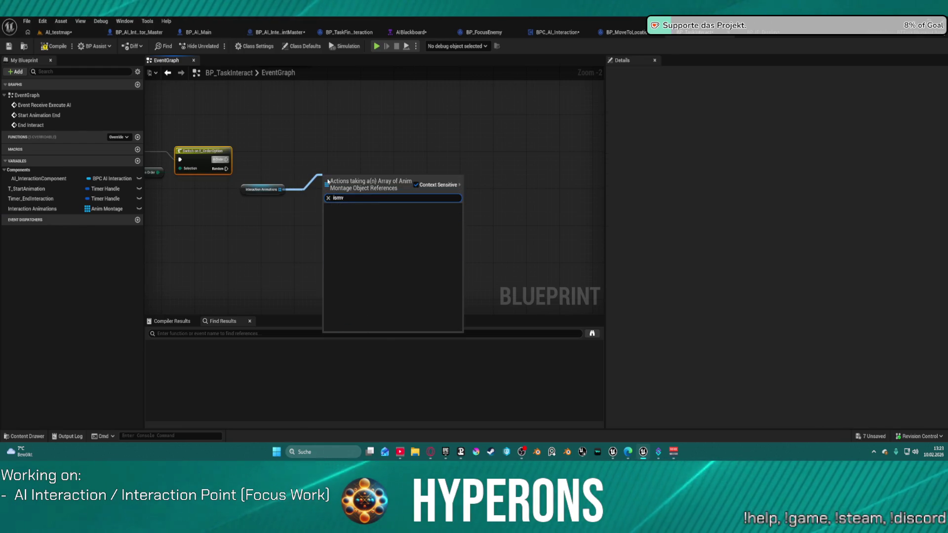
text(va)
key(Return)
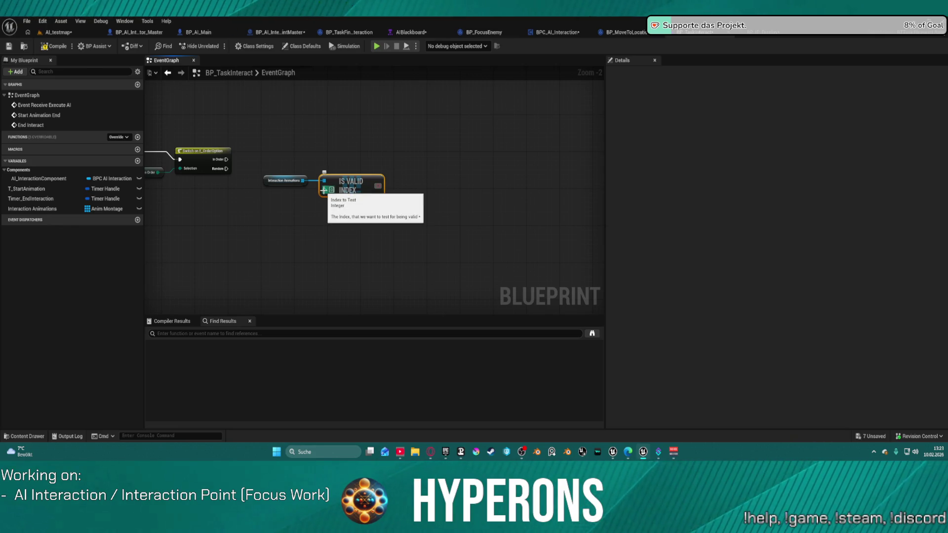
Promote the Is Valid Index Index input to an integer variable named NewVCurrent Anim Index.
right_click(324, 190)
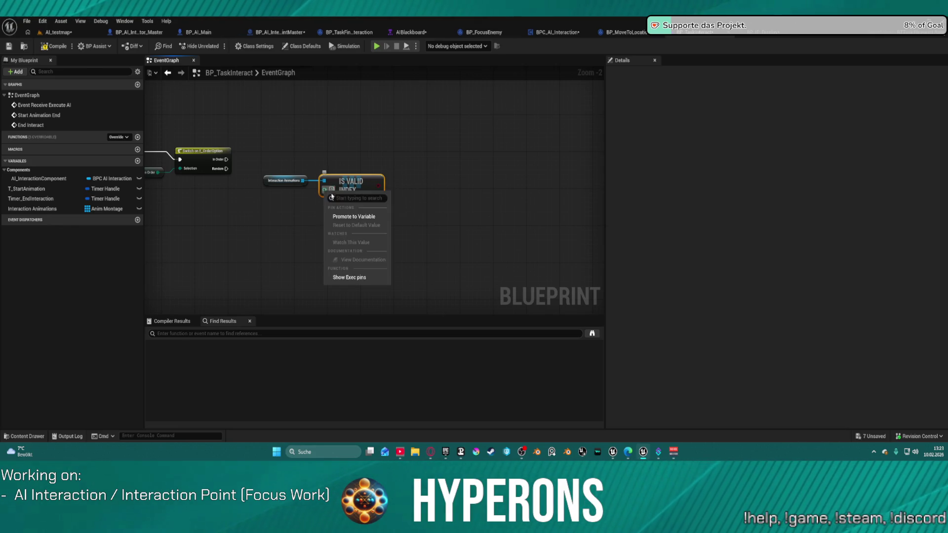
click(350, 216)
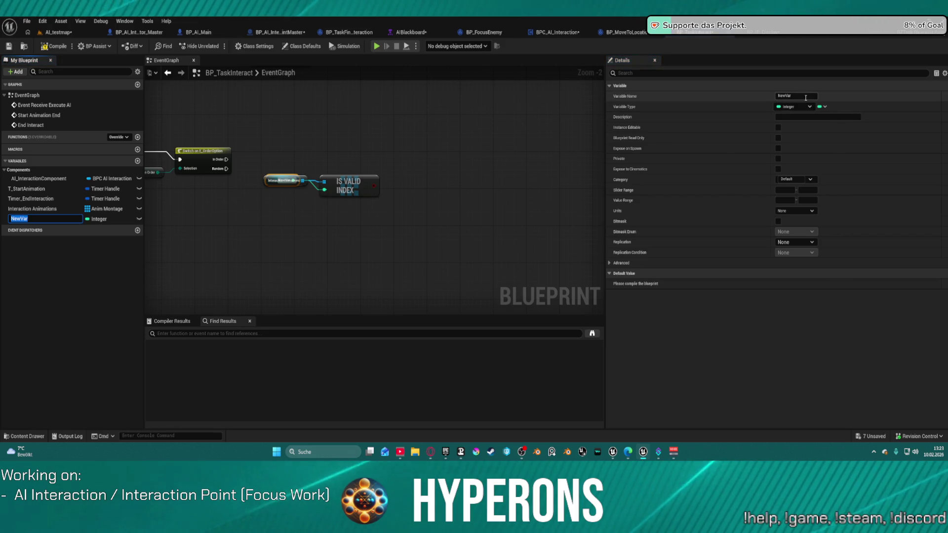
click(790, 96)
text(Cu)
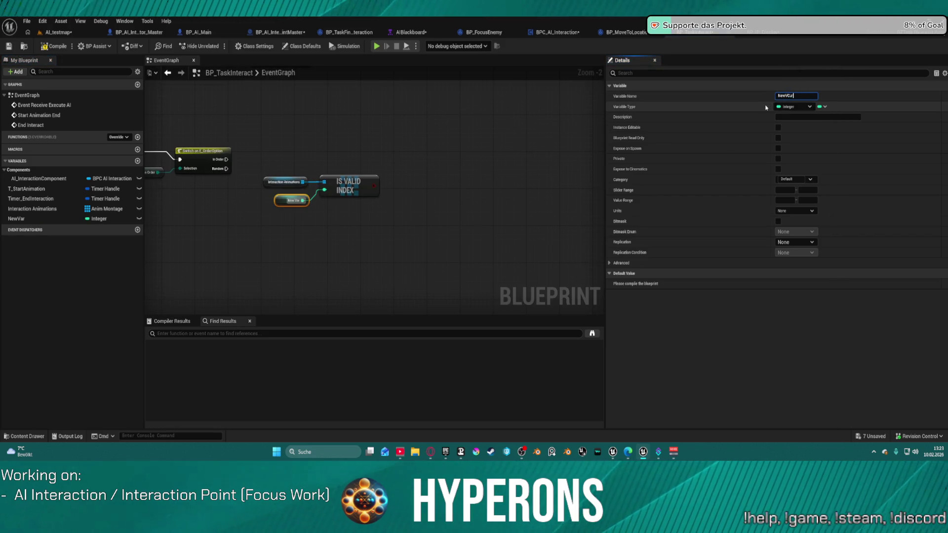
text(rent An)
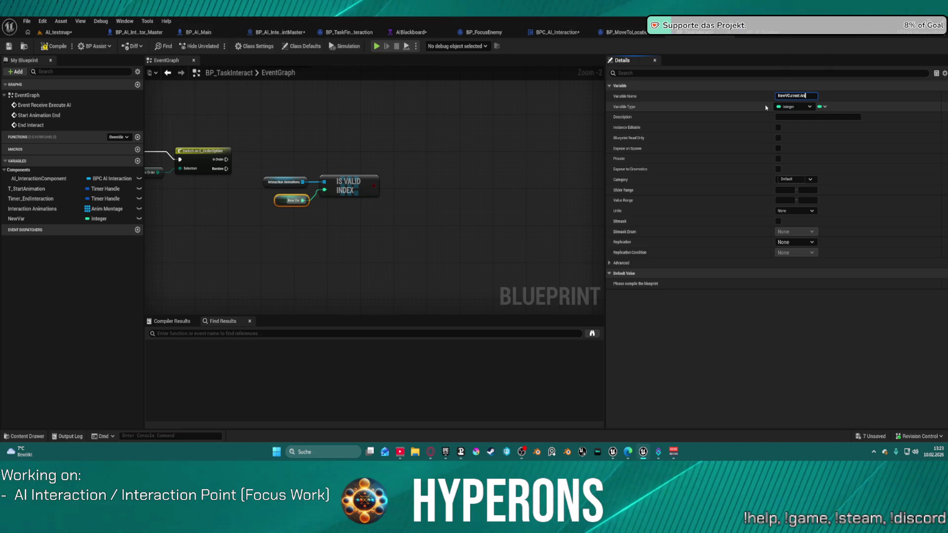
text(im Index)
key(Return)
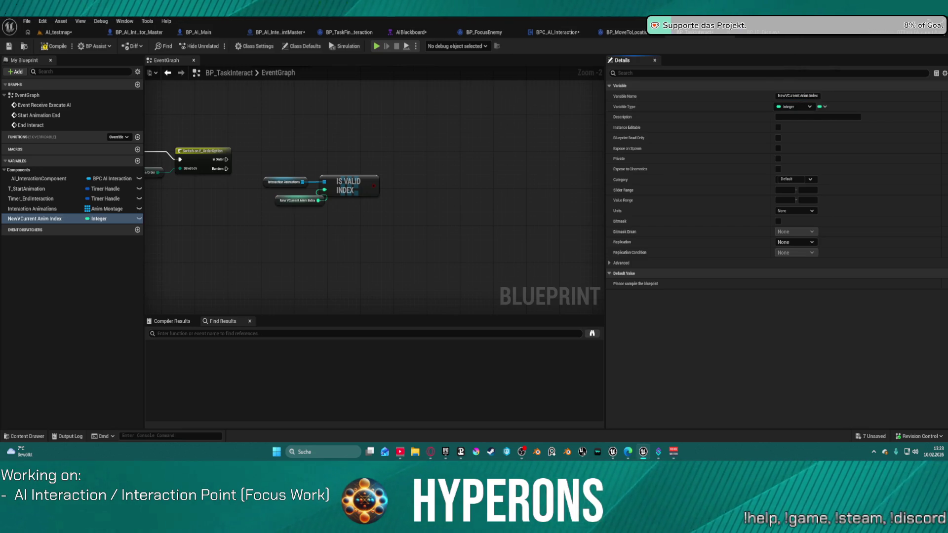
Place a Branch after Is Valid Index and drag out from its True output.
click(380, 143)
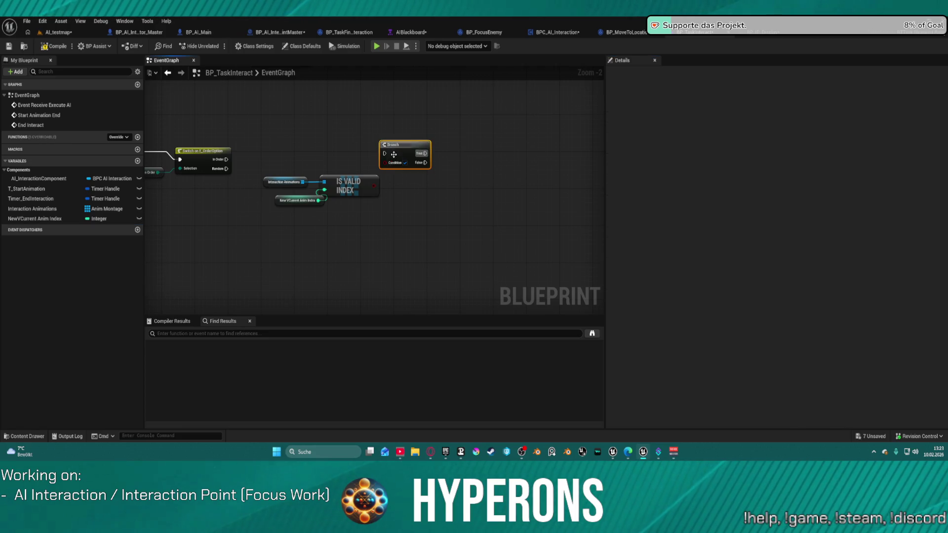
mouse_move(384, 163)
mouse_down()
mouse_move(378, 189)
mouse_move(394, 165)
mouse_move(226, 159)
mouse_up()
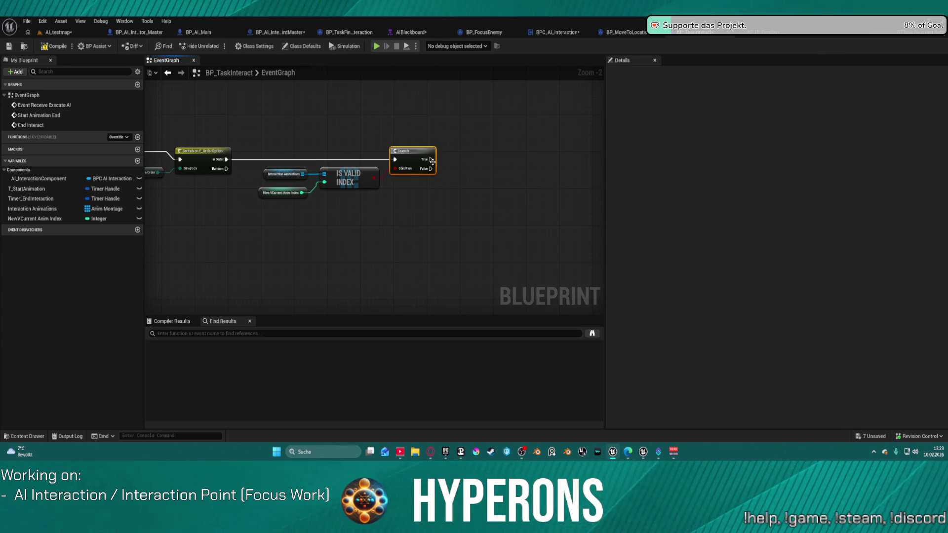
drag(430, 159, 497, 157)
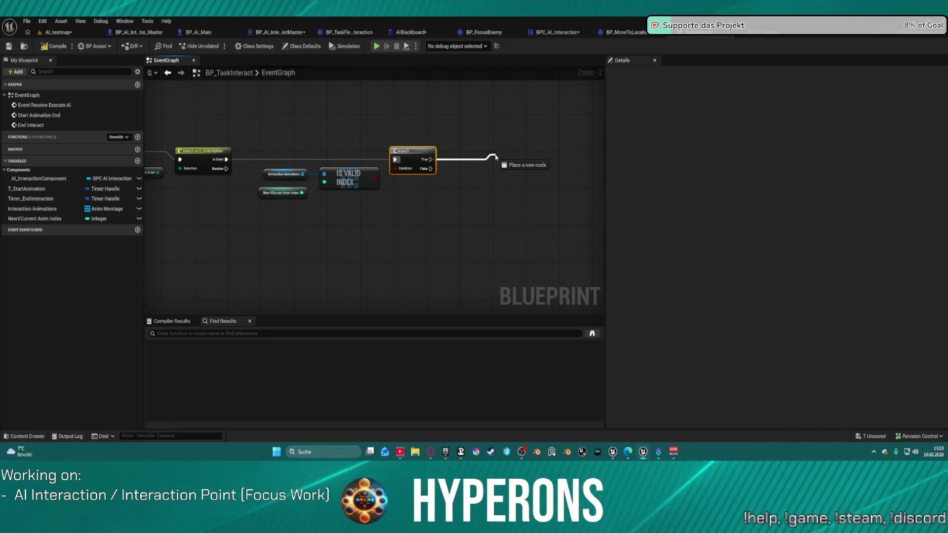
drag(496, 157, 497, 157)
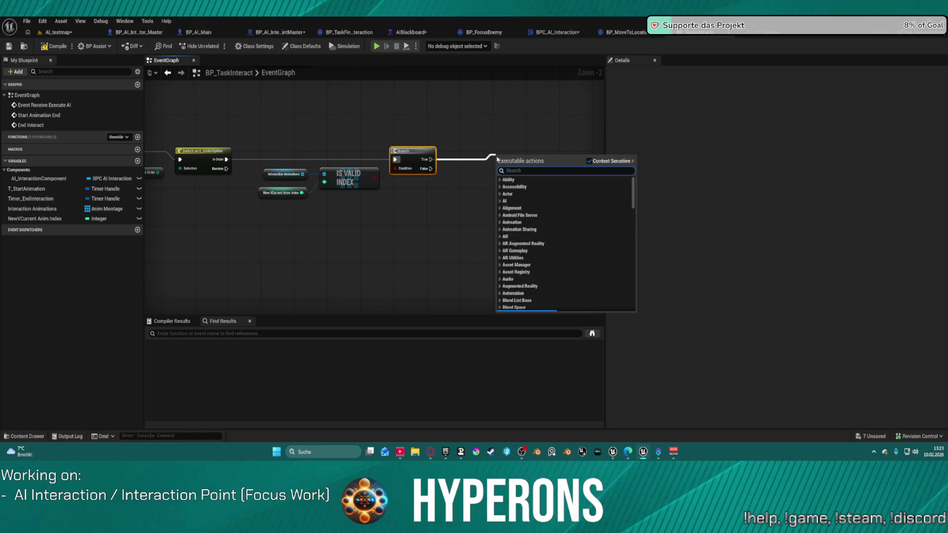
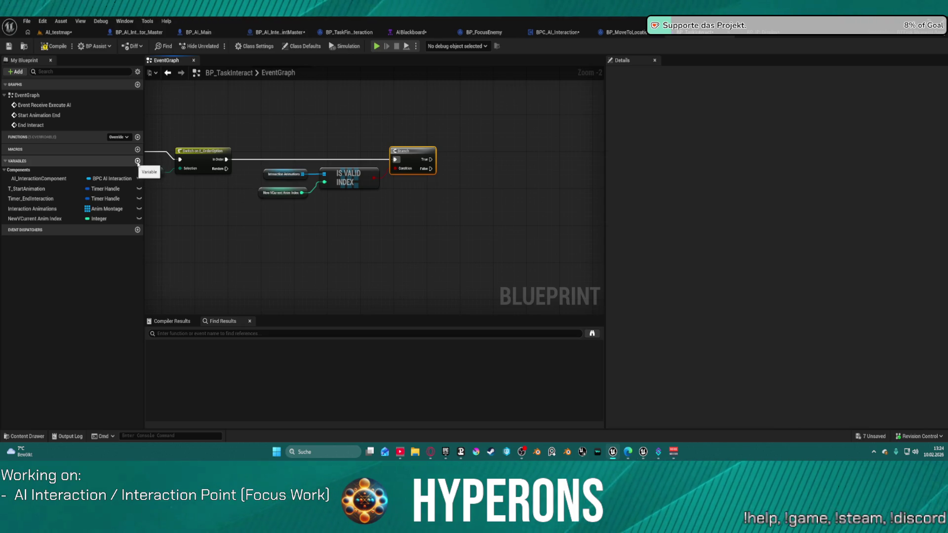
Duplicate the Interaction Animations variable and rename the copy CurrentAnimMontage.
click(119, 184)
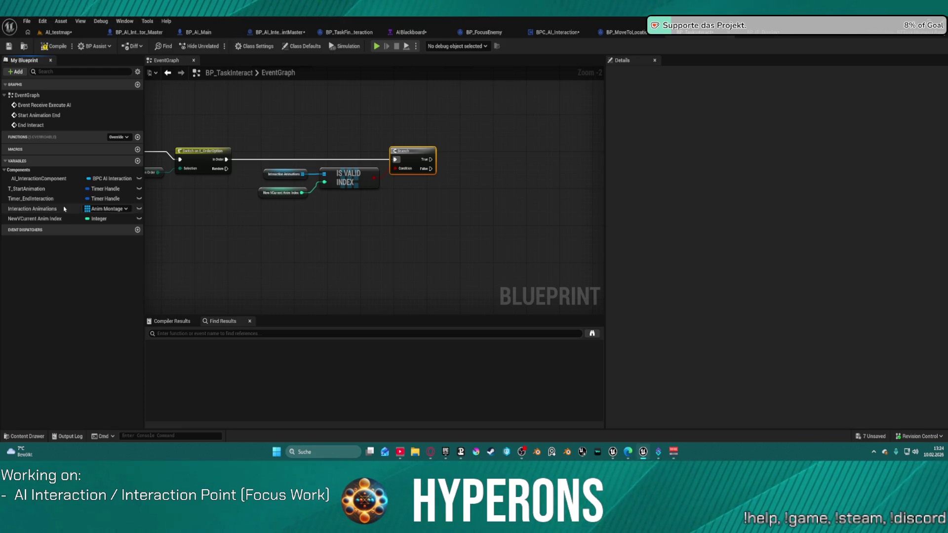
right_click(46, 211)
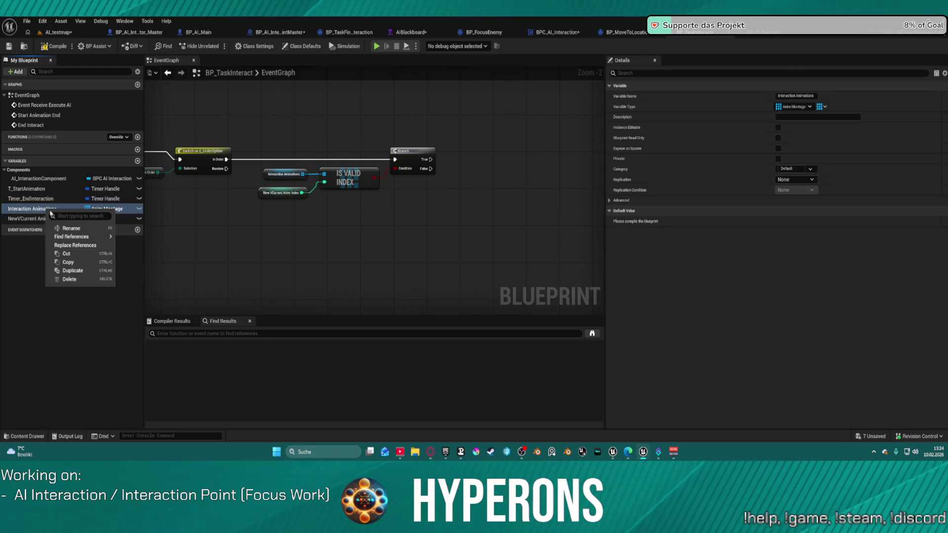
click(70, 269)
double_click(22, 228)
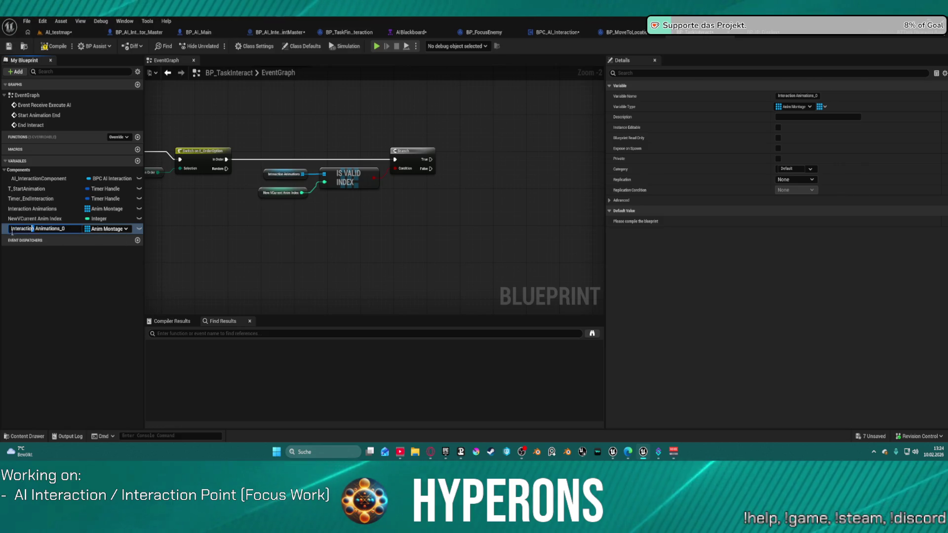
key(BackSpace)
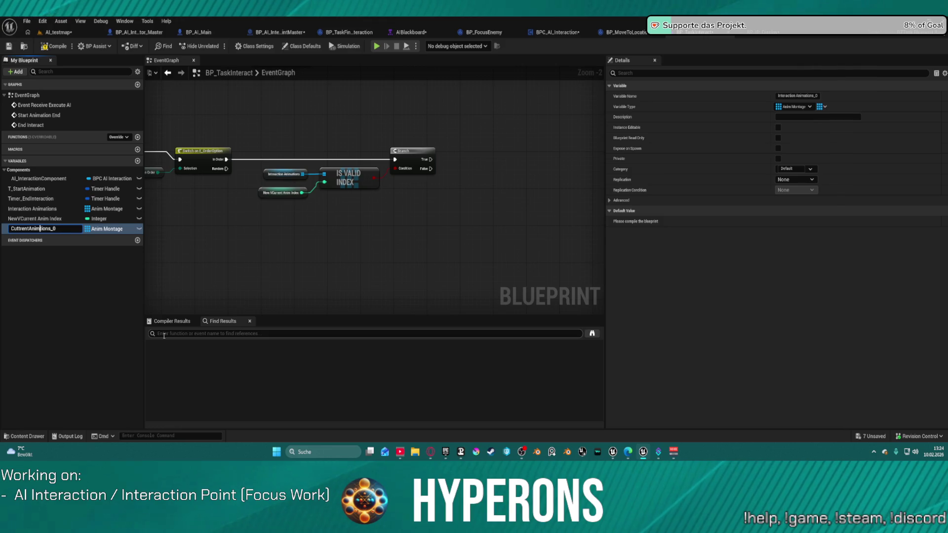
text(Manotage)
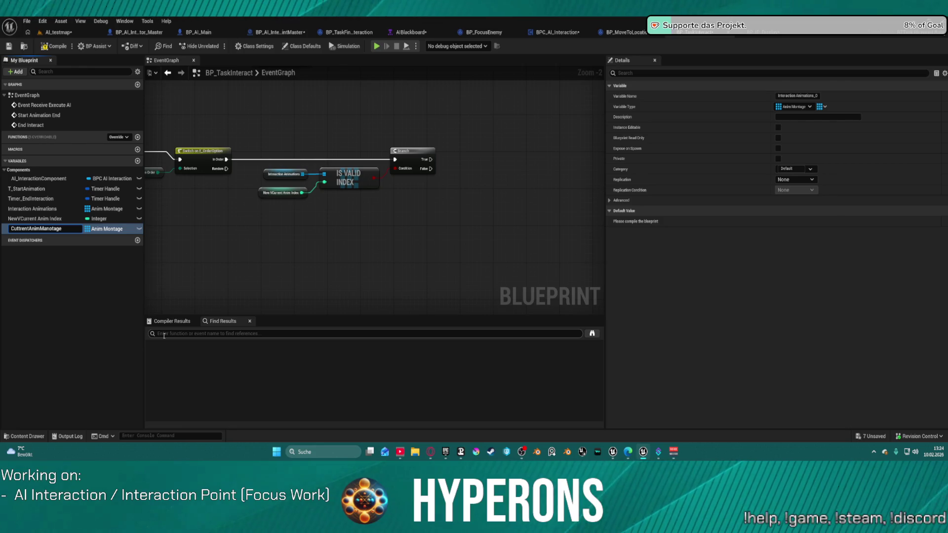
key(BackSpace)
key(BackSpace)
key(BackSpace)
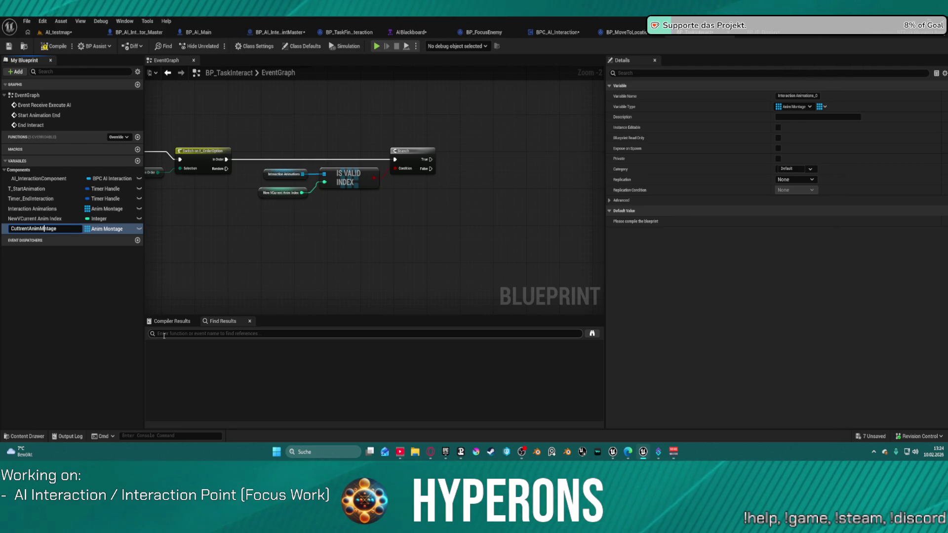
text(on)
key(Left)
key(Left)
key(Left)
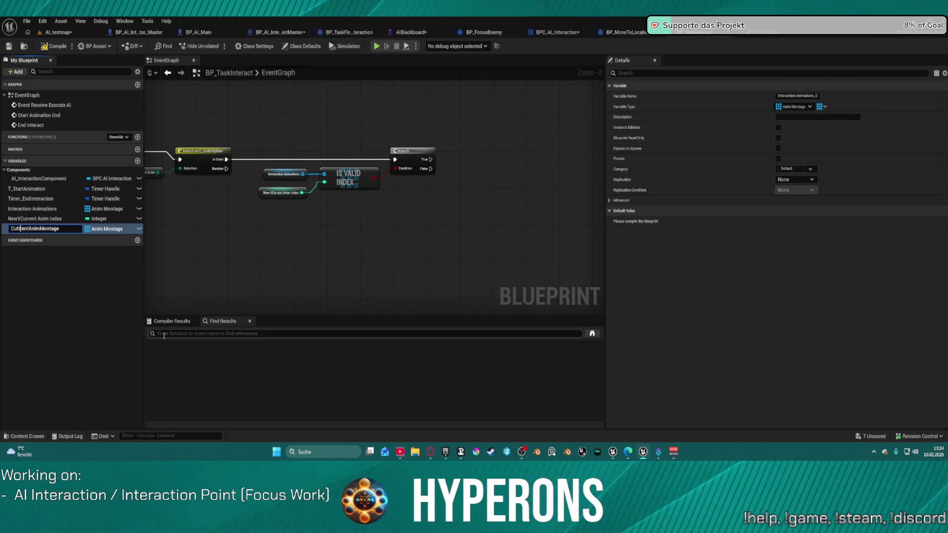
key(BackSpace)
text(r)
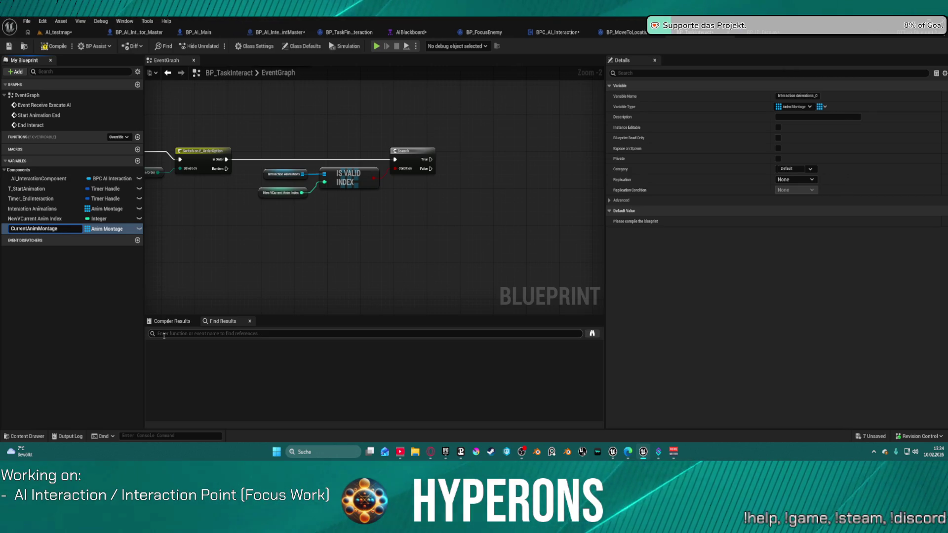
key(Return)
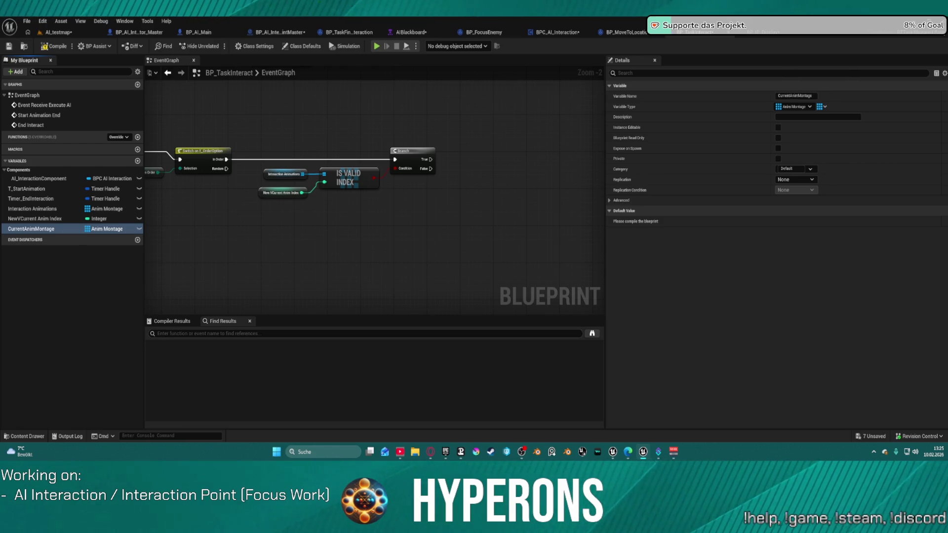
Change CurrentAnimMontage's container type from Array to a single Anim Montage.
click(88, 228)
click(96, 240)
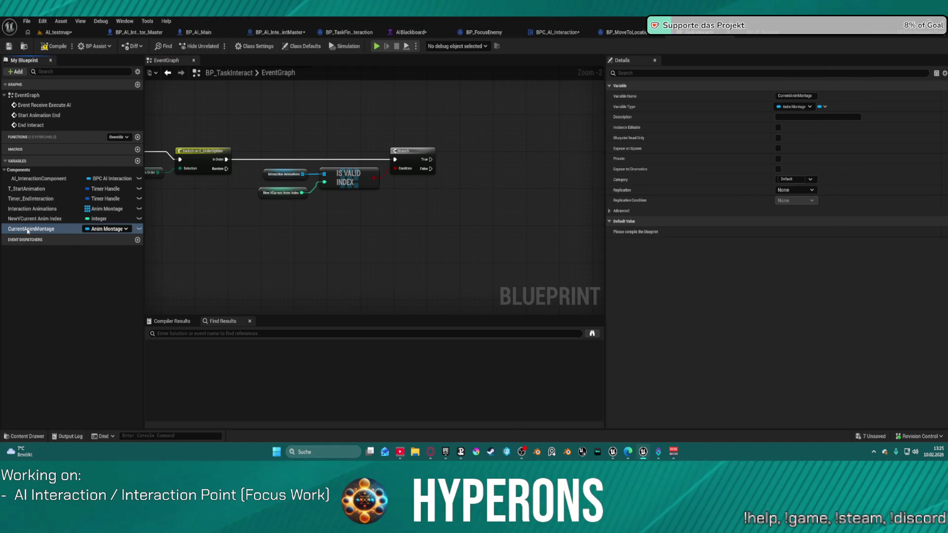
mouse_move(326, 196)
mouse_down()
mouse_move(466, 151)
mouse_move(481, 155)
mouse_up()
key(Delete)
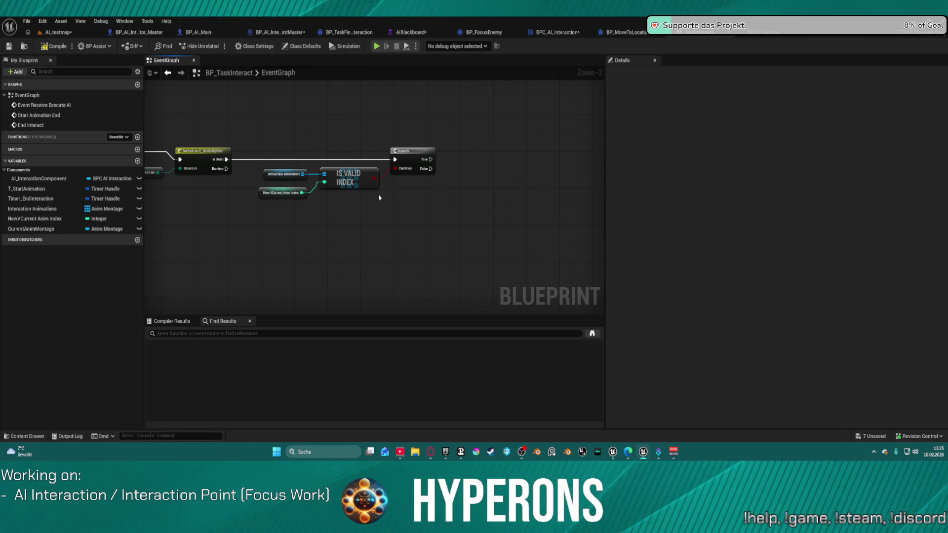
Add a CurrentAnimMontage setter after the Branch and a GET node on a copied Interaction Animations getter.
mouse_move(35, 219)
mouse_down()
mouse_move(237, 198)
mouse_move(74, 224)
mouse_move(479, 161)
mouse_move(425, 110)
mouse_up()
click(494, 176)
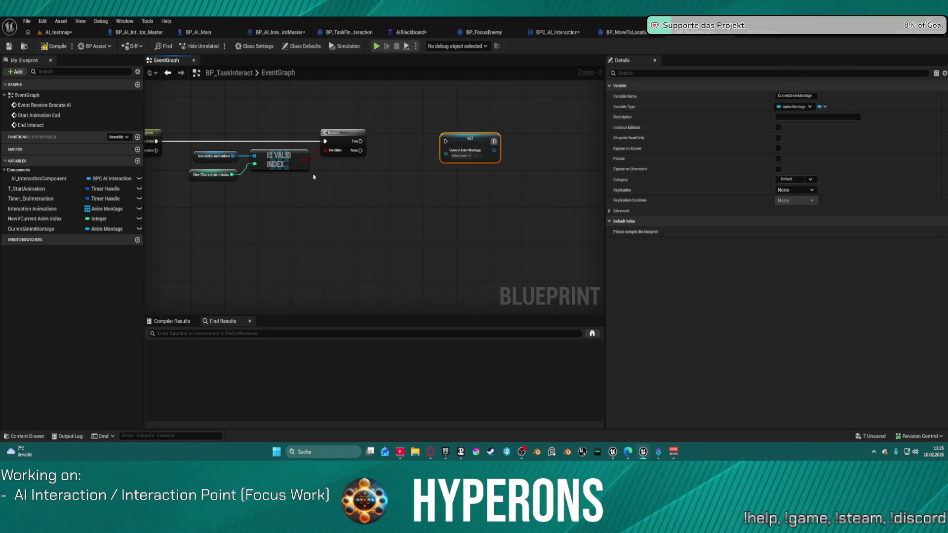
click(214, 156)
key(ctrl+c)
key(ctrl+v)
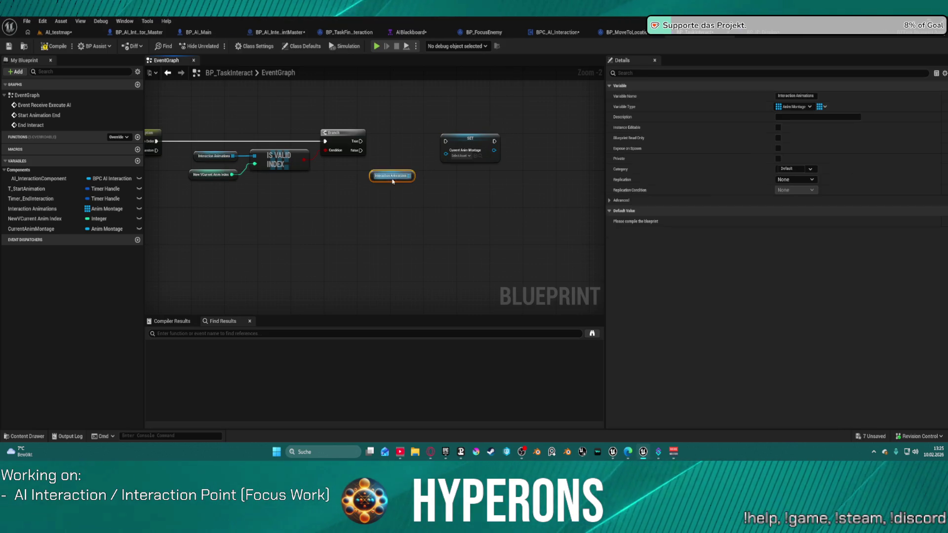
drag(410, 176, 423, 190)
text(get)
key(Escape)
key(Return)
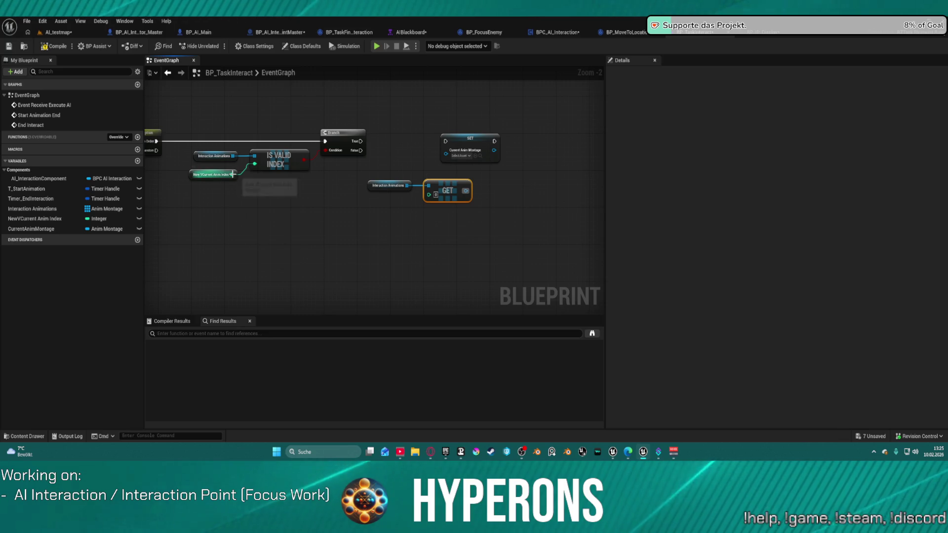
Rename the index variable to Current Anim Index.
drag(229, 198, 218, 190)
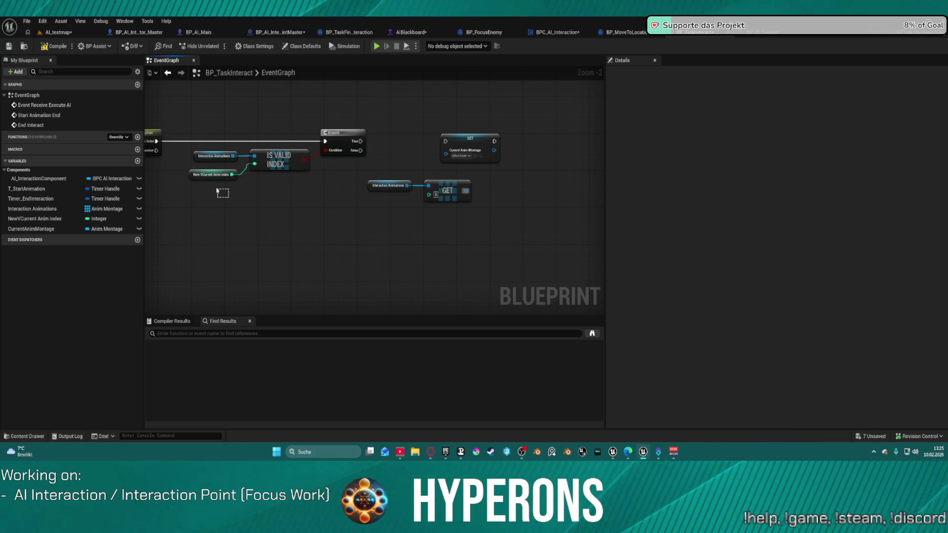
click(203, 176)
click(795, 95)
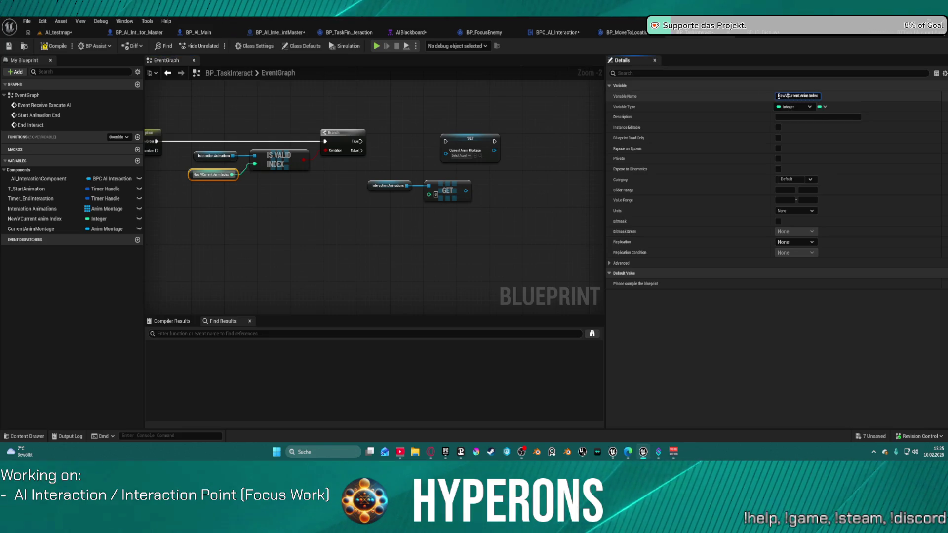
key(Return)
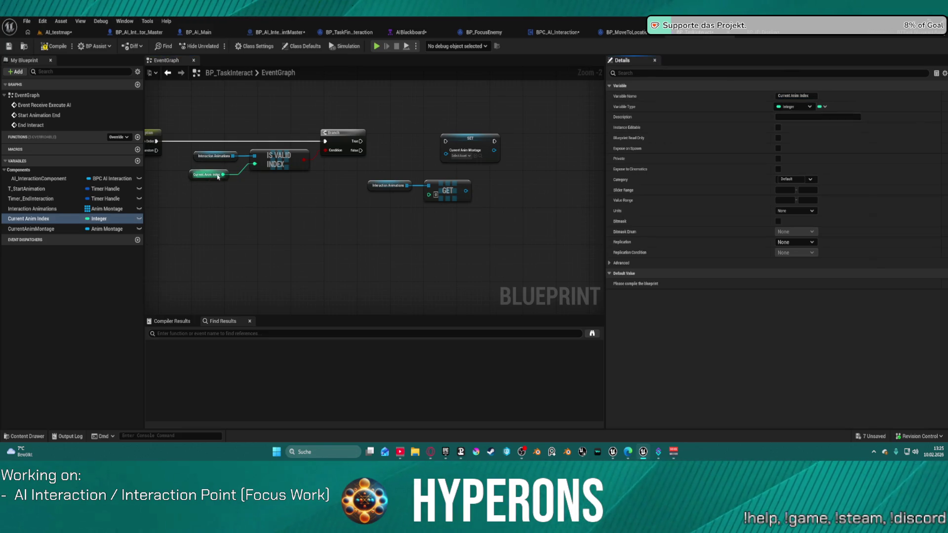
click(214, 186)
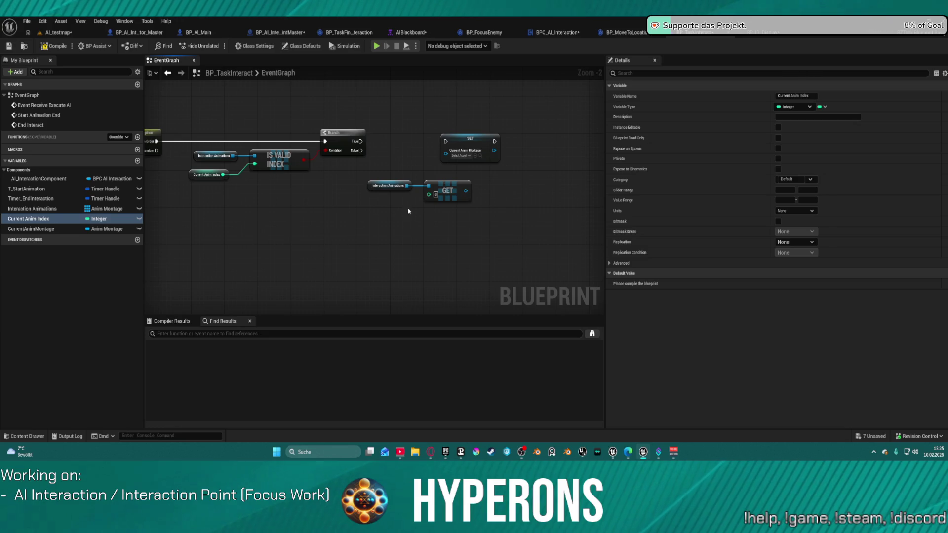
Index the GET with Current Anim Index and feed it into the montage setter on Branch True.
mouse_move(29, 218)
mouse_down()
mouse_move(426, 200)
mouse_move(445, 150)
mouse_up()
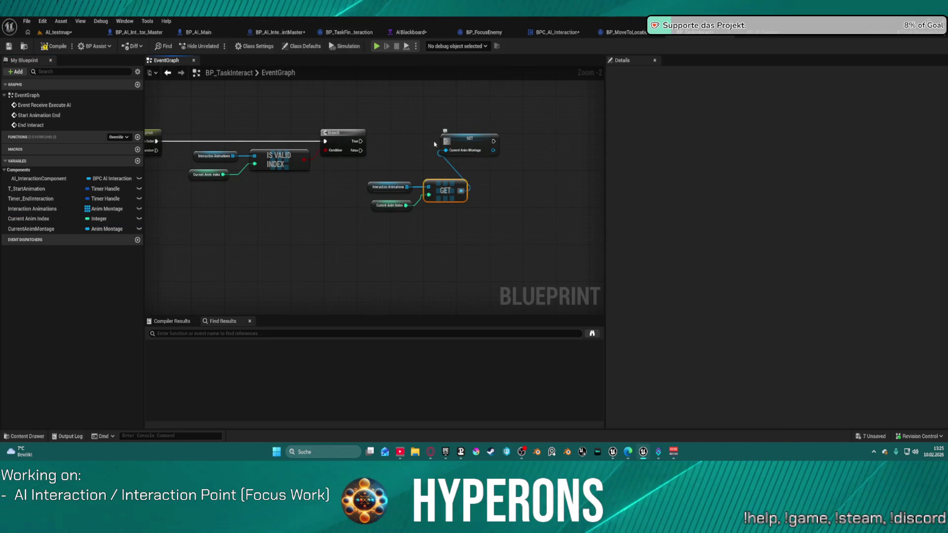
click(470, 139)
drag(361, 141, 446, 141)
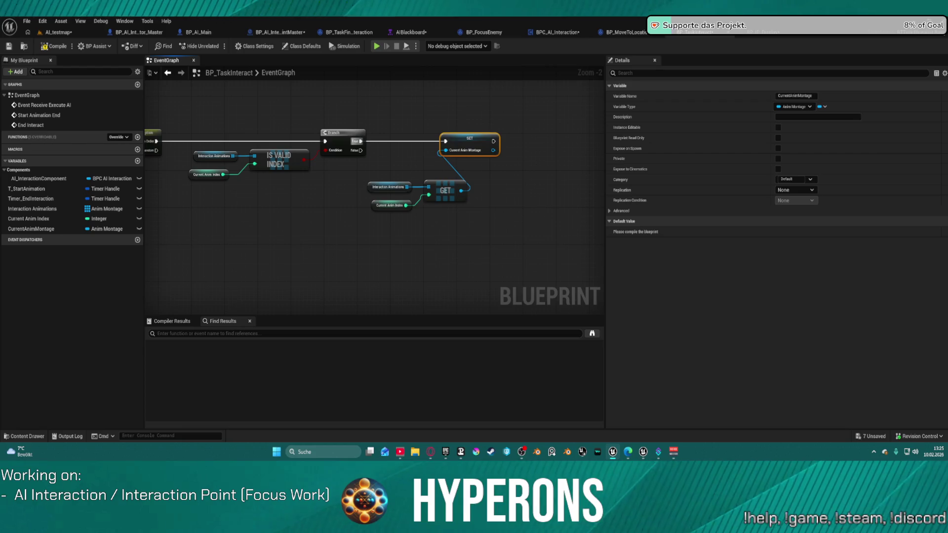
Add another Current Anim Index getter and a Current Anim Index setter on the right.
click(383, 205)
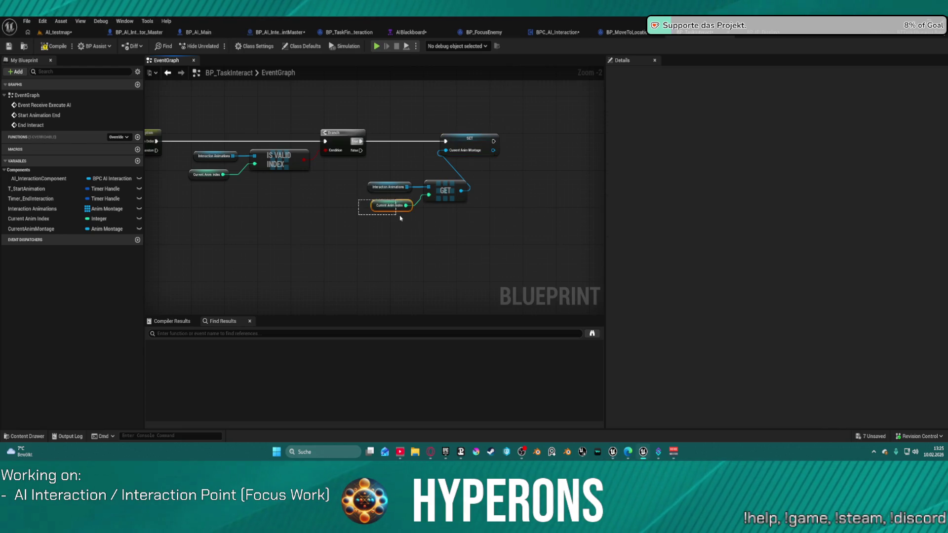
click(530, 157)
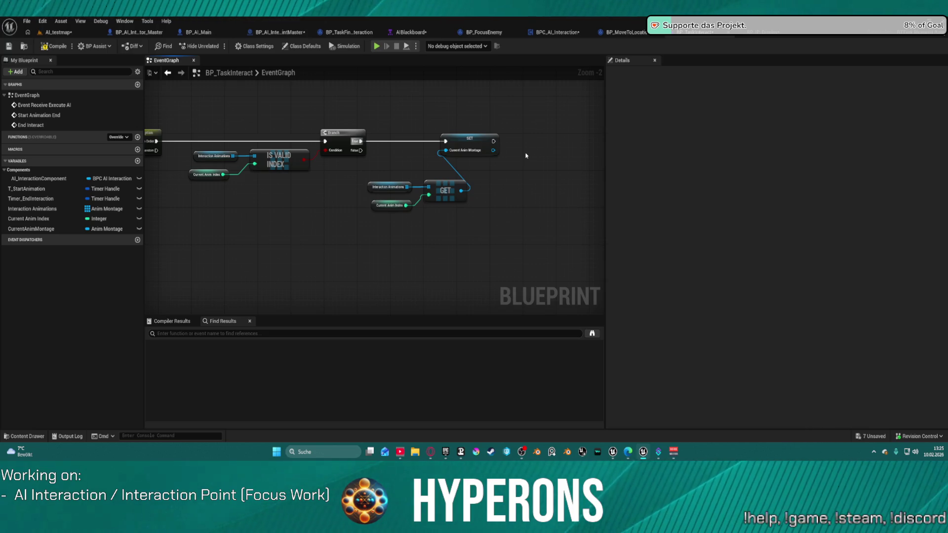
key(ctrl+v)
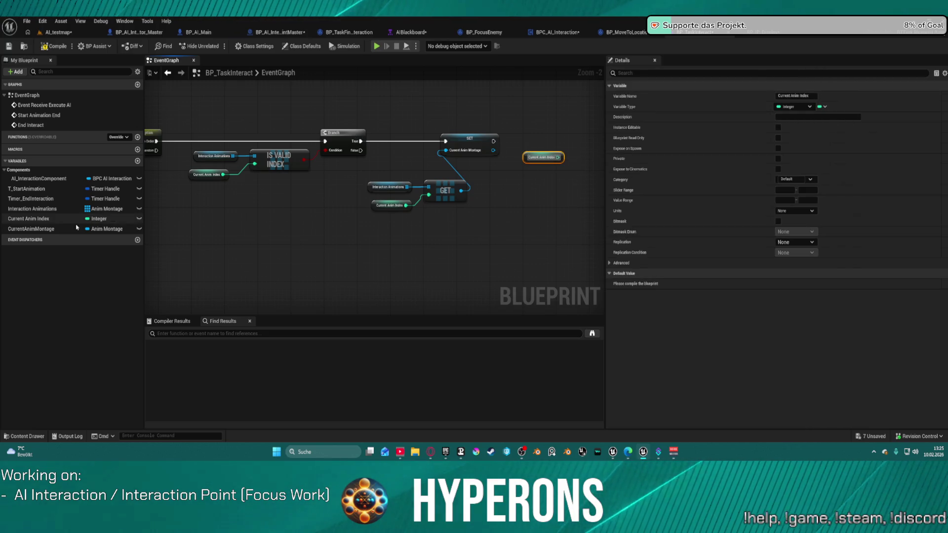
mouse_move(35, 220)
mouse_down()
mouse_move(561, 134)
mouse_move(541, 181)
mouse_move(549, 183)
mouse_up()
Increment Current Anim Index with an Add node, setting it after the CurrentAnimMontage set.
text(add)
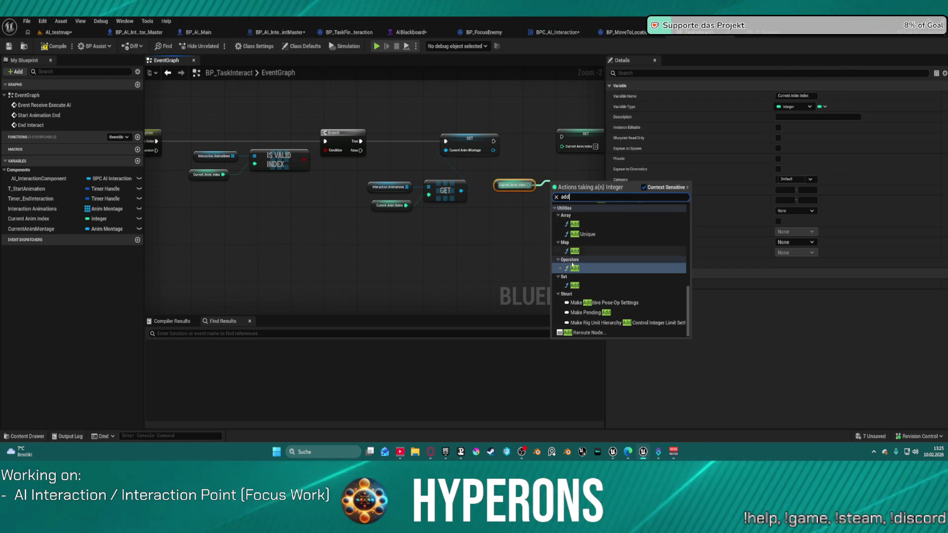
click(574, 268)
drag(580, 185, 562, 146)
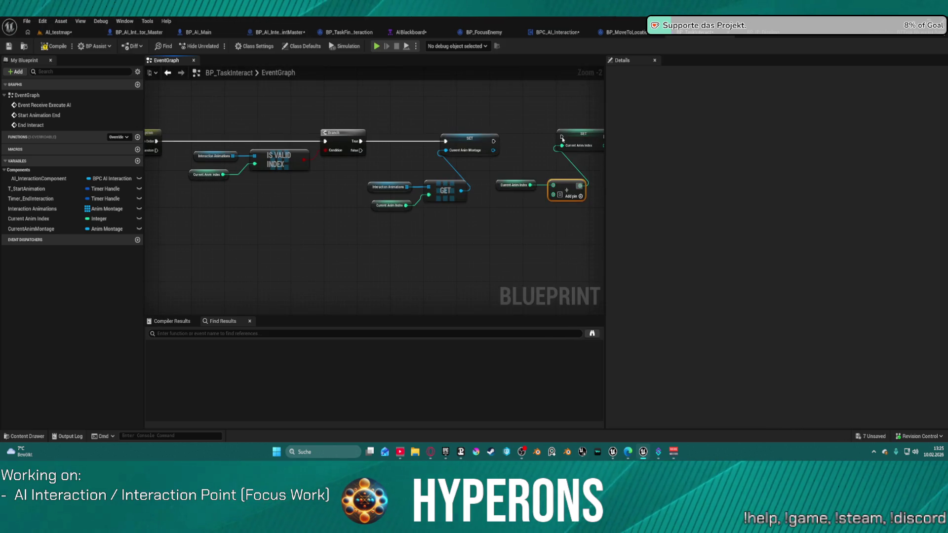
click(583, 133)
mouse_move(493, 141)
mouse_down()
mouse_move(562, 137)
mouse_move(501, 164)
mouse_up()
click(469, 141)
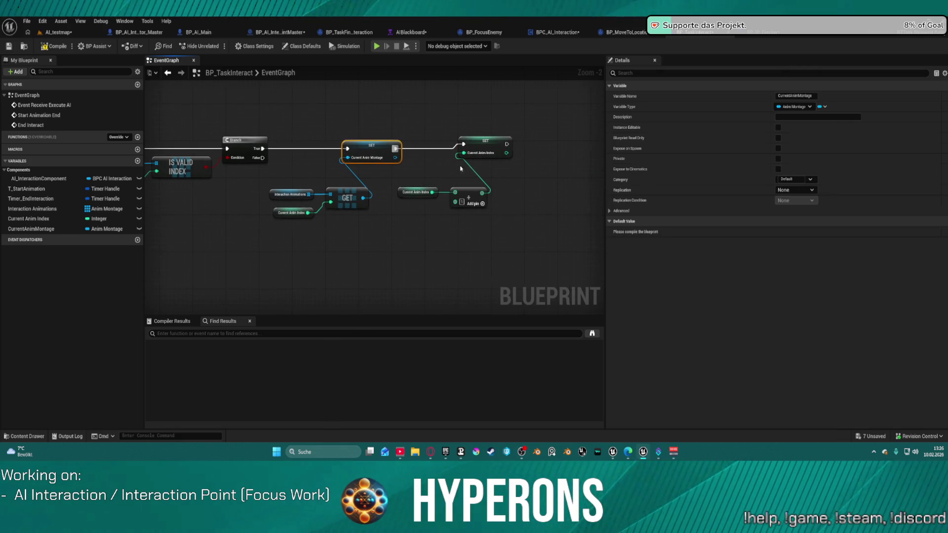
click(491, 144)
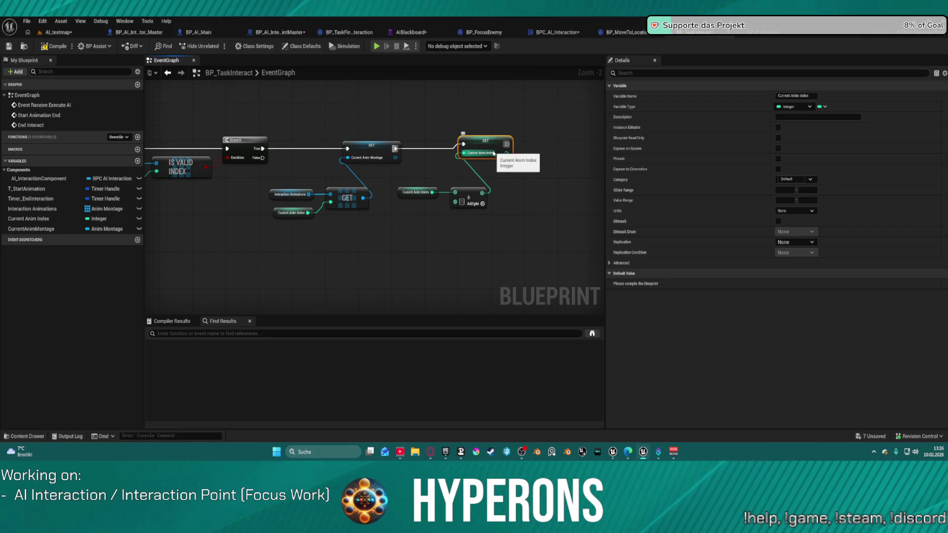
Select the Multicast MC Play Montage node with its AI Interaction Component, Interaction Point and Start Animation getters.
drag(365, 161, 174, 161)
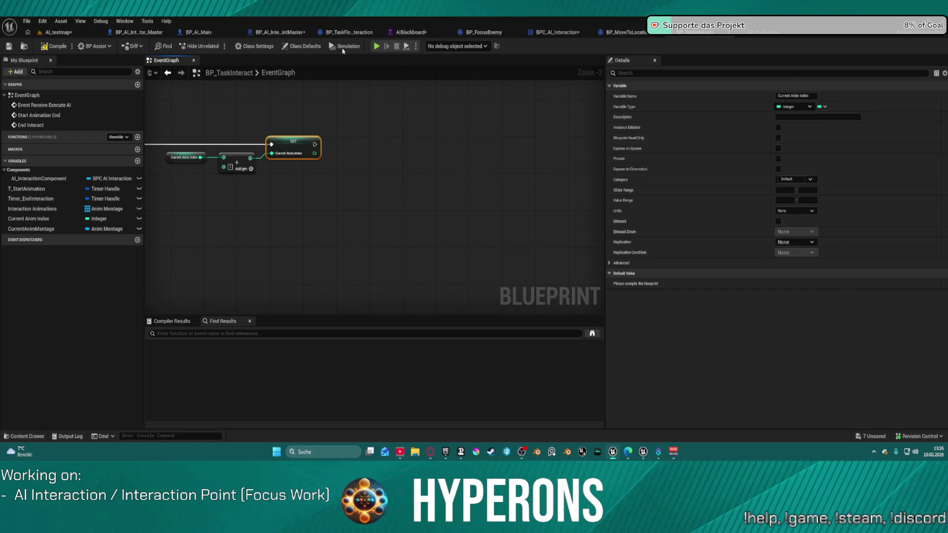
mouse_move(320, 143)
mouse_down()
mouse_move(431, 158)
mouse_move(317, 144)
mouse_up()
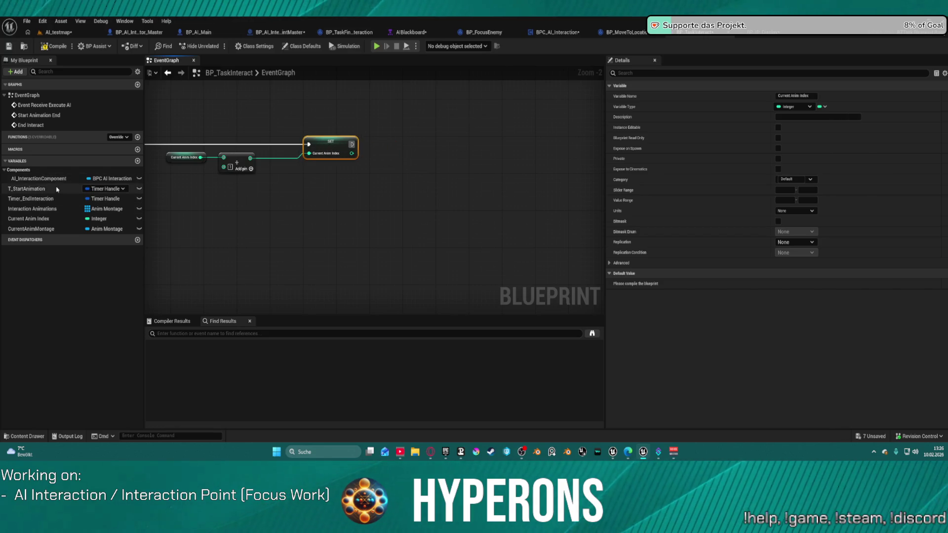
scroll(516, 250, down, 4)
scroll(372, 224, up, 3)
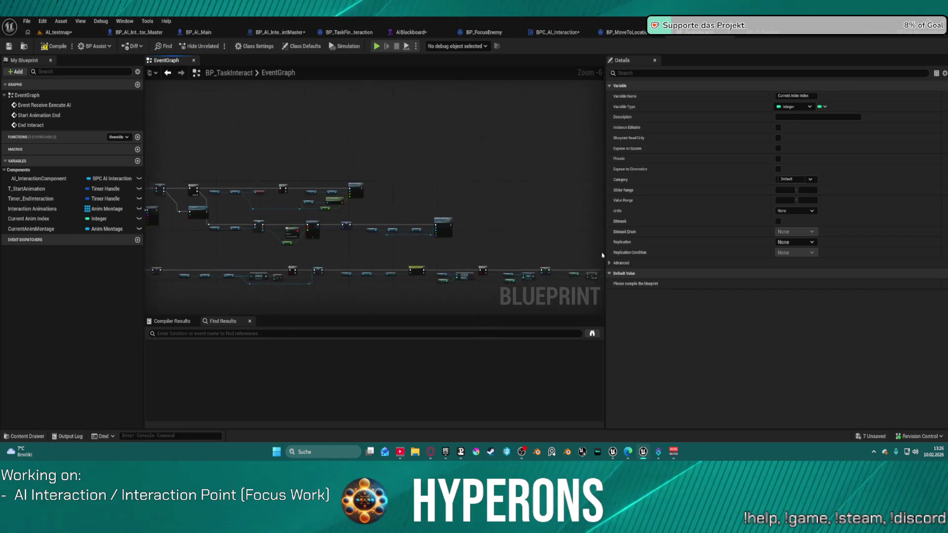
drag(326, 196, 520, 227)
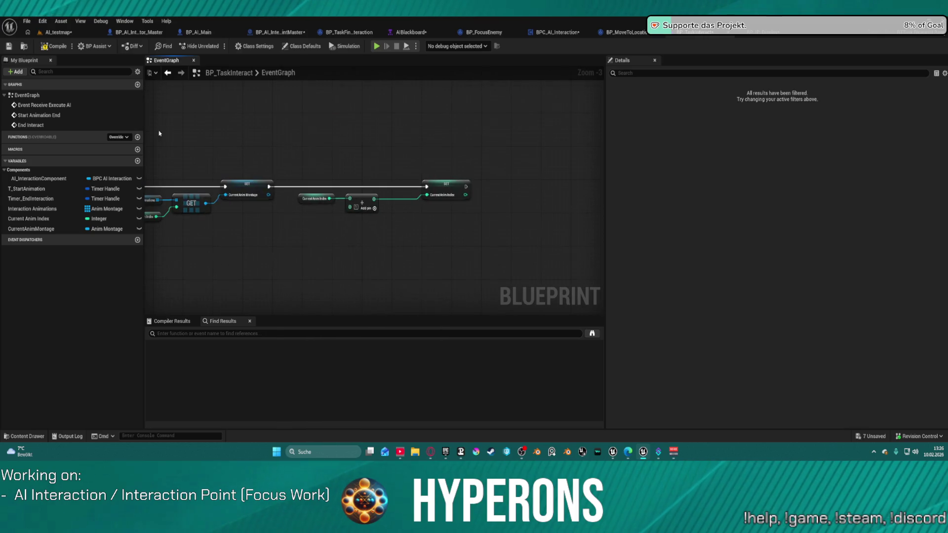
Paste the copied montage nodes and run the Multicast after SET Current Anim Index.
click(533, 218)
key(ctrl+v)
mouse_move(316, 187)
mouse_down()
mouse_move(560, 191)
mouse_move(475, 202)
mouse_up()
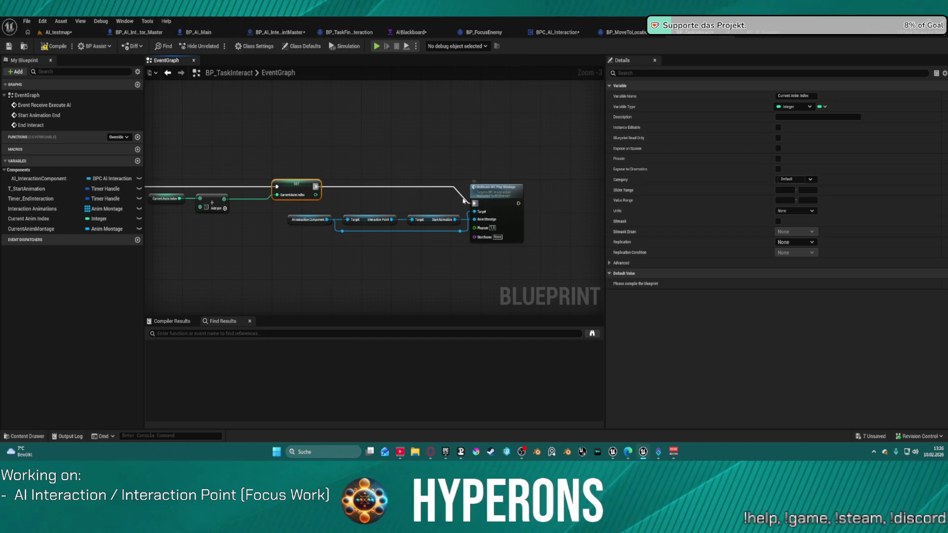
scroll(395, 209, up, 1)
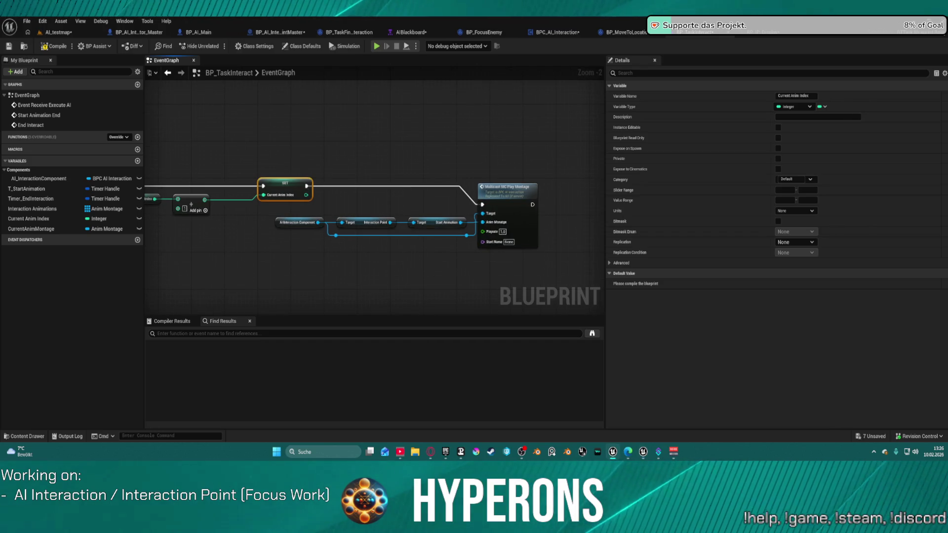
Replace the Start Animation getter with CurrentAnimMontage on the Anim Montage input.
mouse_move(431, 203)
mouse_down()
mouse_move(433, 224)
mouse_move(336, 226)
mouse_up()
key(Delete)
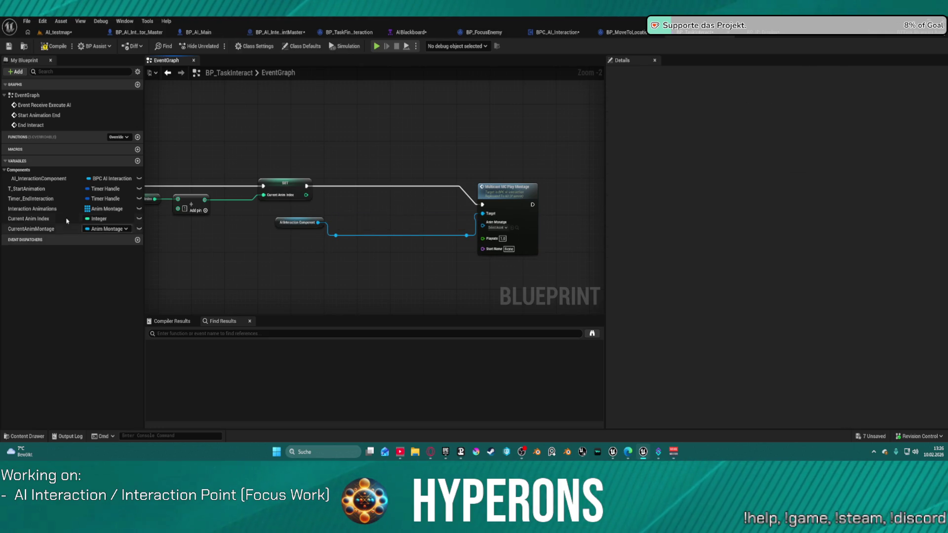
click(48, 230)
drag(48, 230, 483, 226)
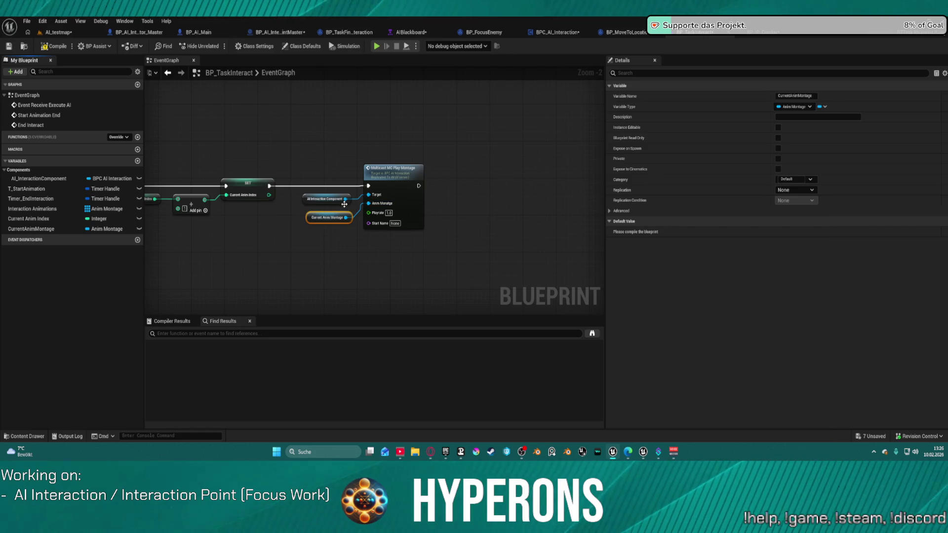
Remove an accidental extra paste of the montage nodes.
click(378, 141)
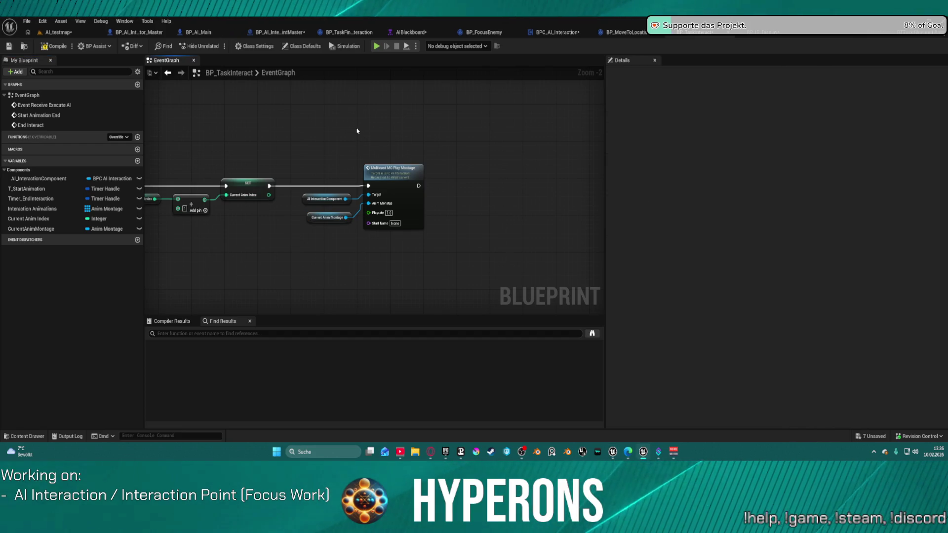
key(ctrl+v)
mouse_move(421, 89)
mouse_down()
mouse_move(415, 108)
mouse_move(470, 149)
mouse_up()
key(Delete)
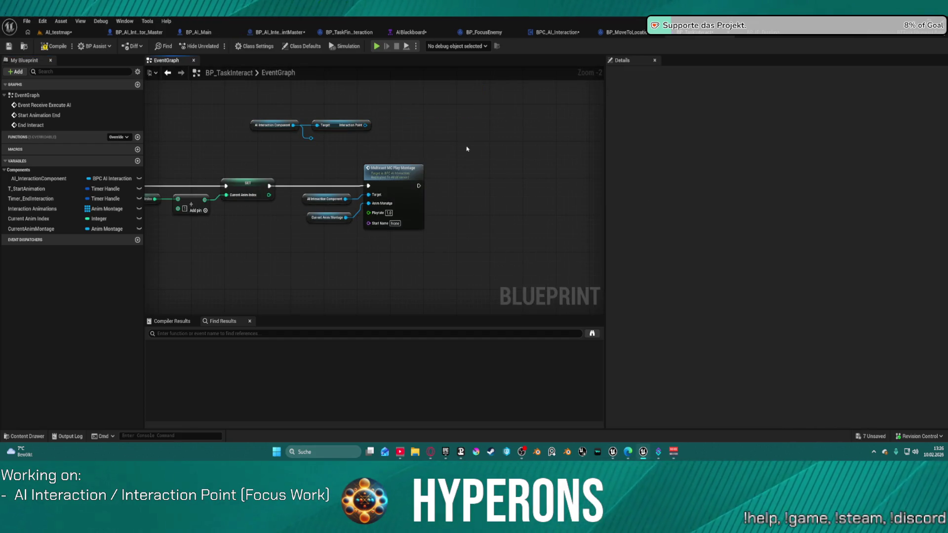
Delete the dangling reroute and add a SET Occupied node on the Interaction Point.
click(311, 138)
key(Delete)
drag(364, 125, 447, 159)
text(occpi)
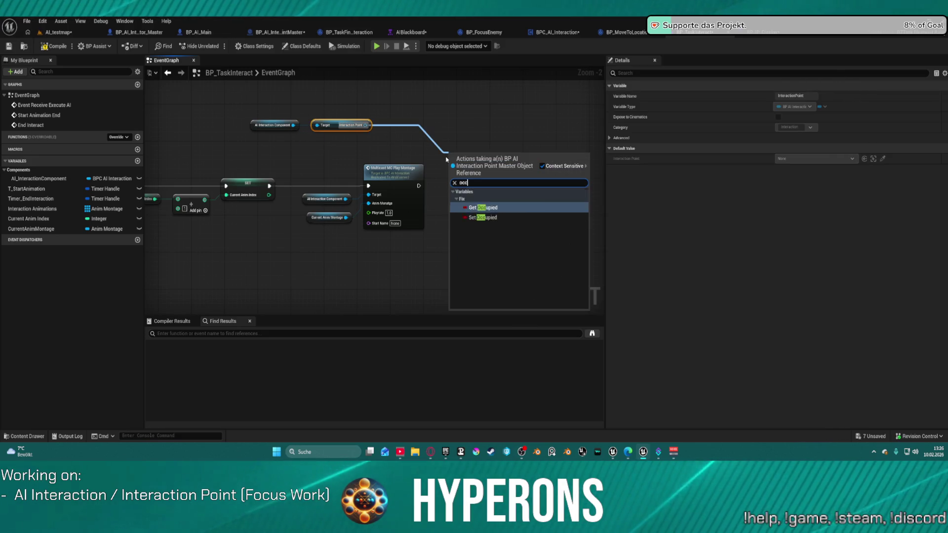
key(BackSpace)
key(BackSpace)
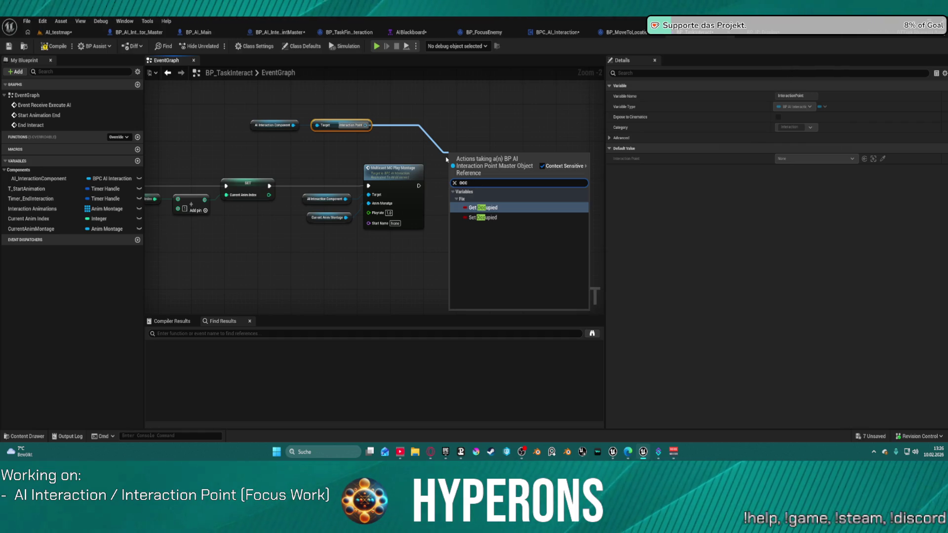
key(Return)
key(Delete)
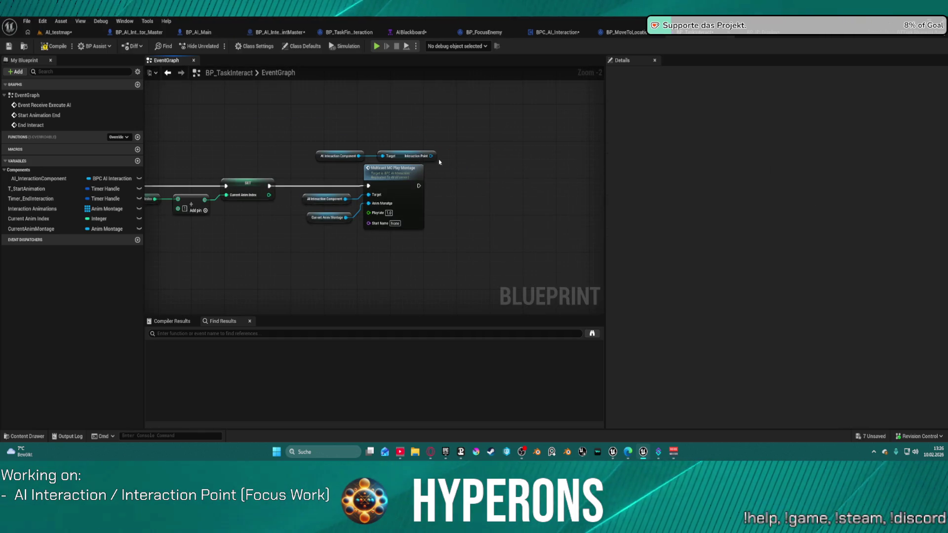
drag(431, 156, 449, 160)
text(se)
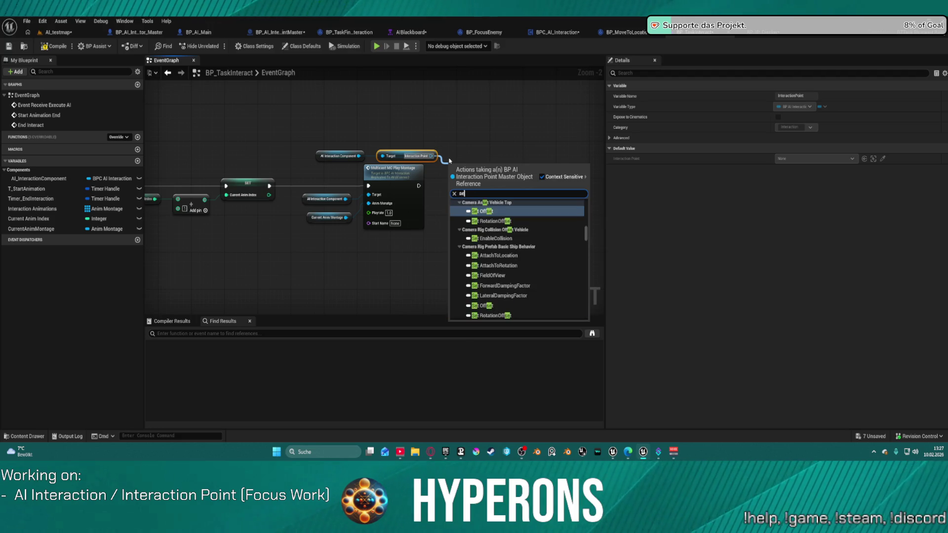
text(t occupied)
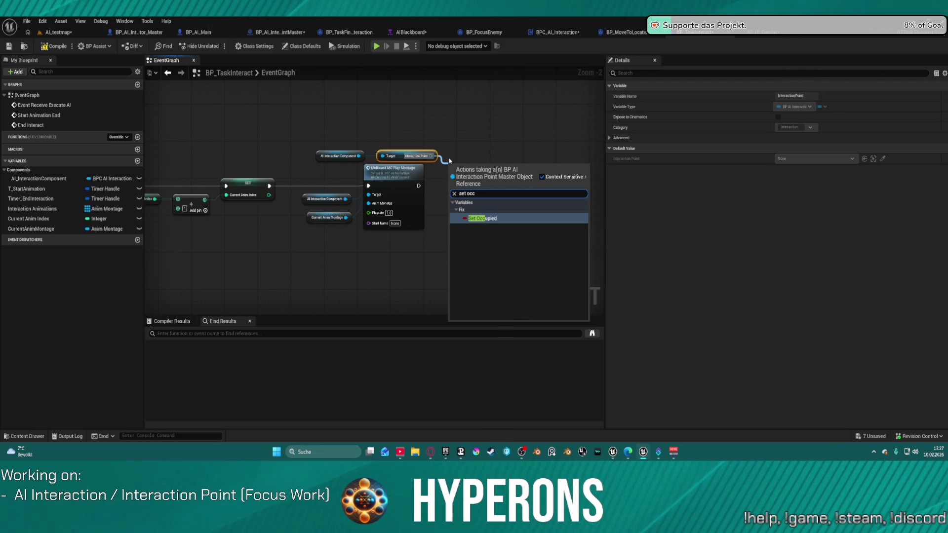
key(Return)
Run SET Occupied after the Multicast play-montage node, then return to the AI_testmap level.
mouse_move(449, 167)
mouse_down()
mouse_move(418, 190)
mouse_move(447, 221)
mouse_up()
click(396, 193)
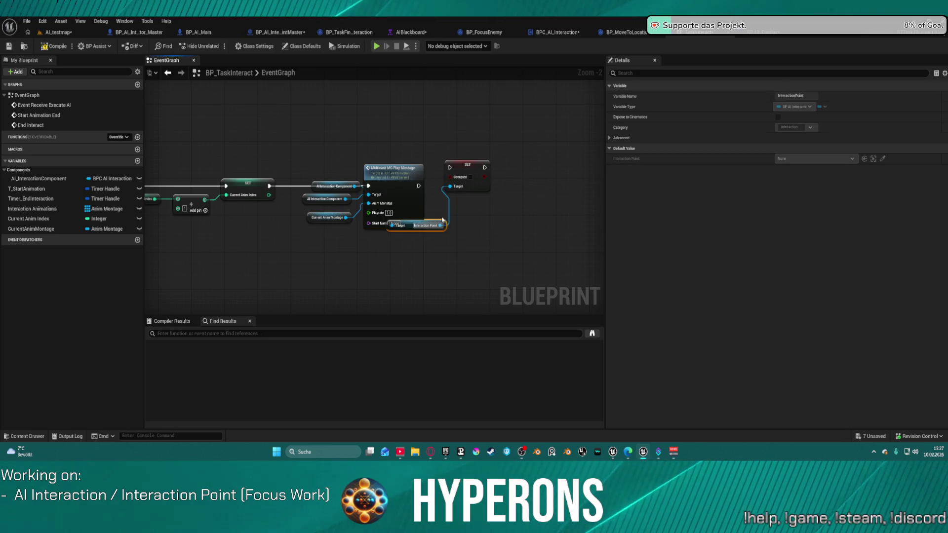
drag(419, 186, 447, 168)
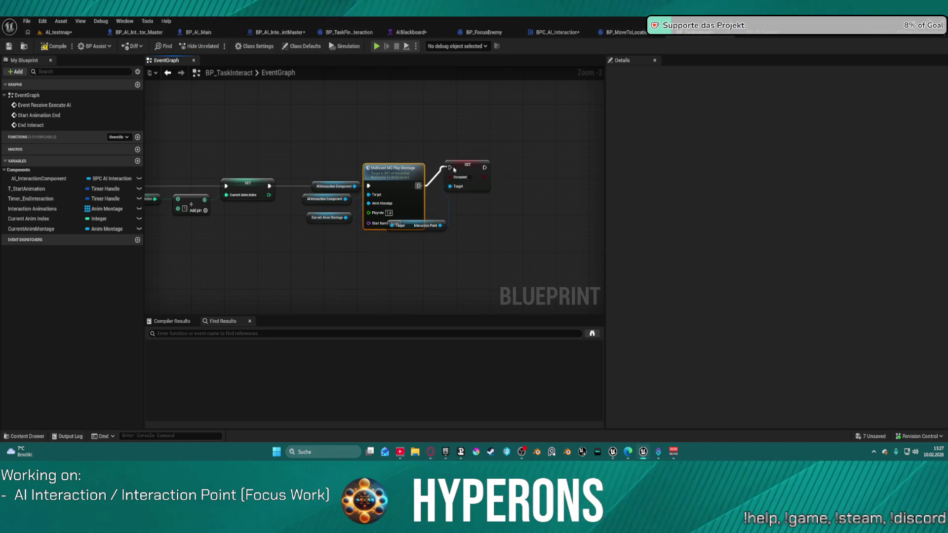
key(Escape)
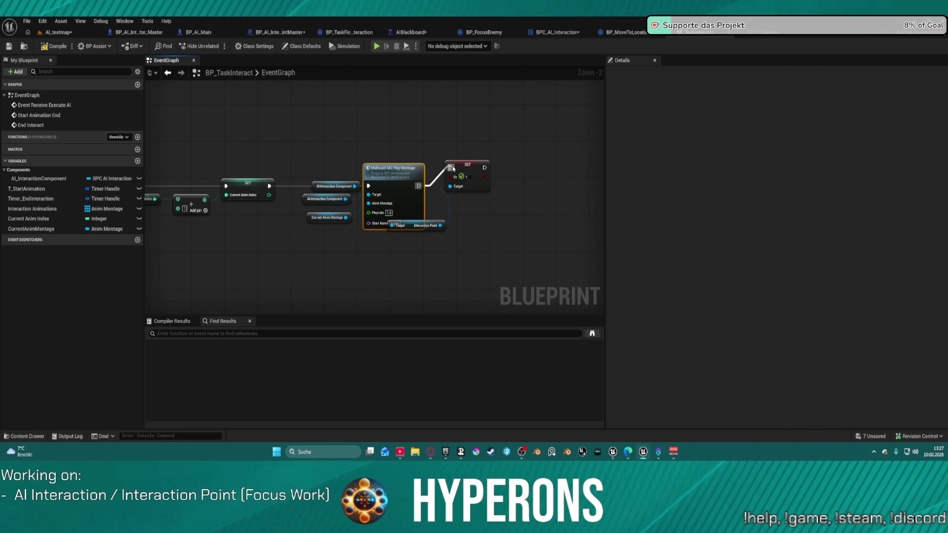
key(ctrl+z)
drag(546, 188, 311, 173)
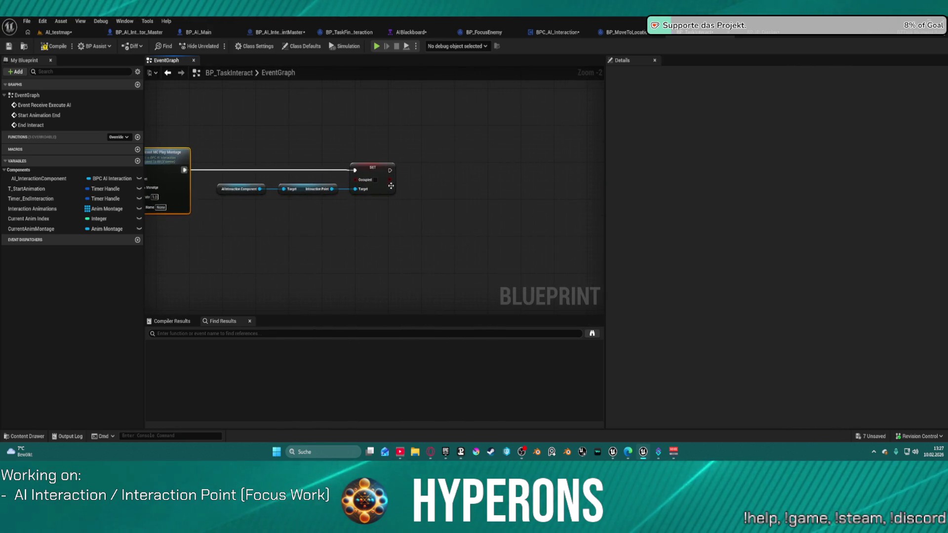
click(372, 168)
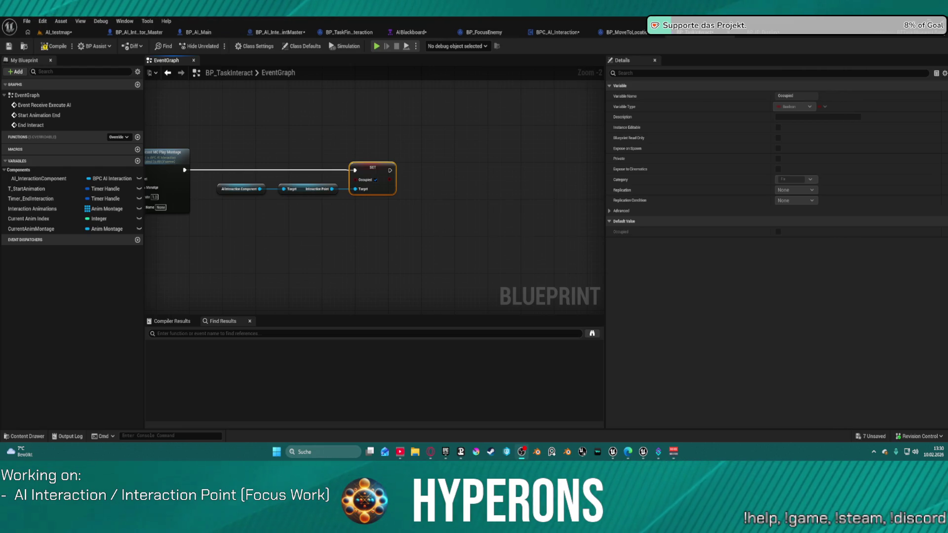
click(254, 195)
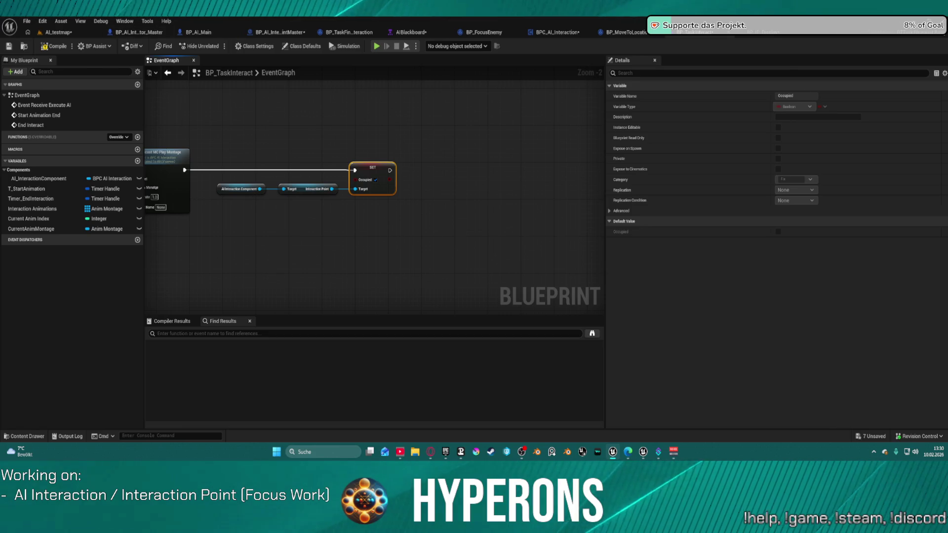
click(59, 32)
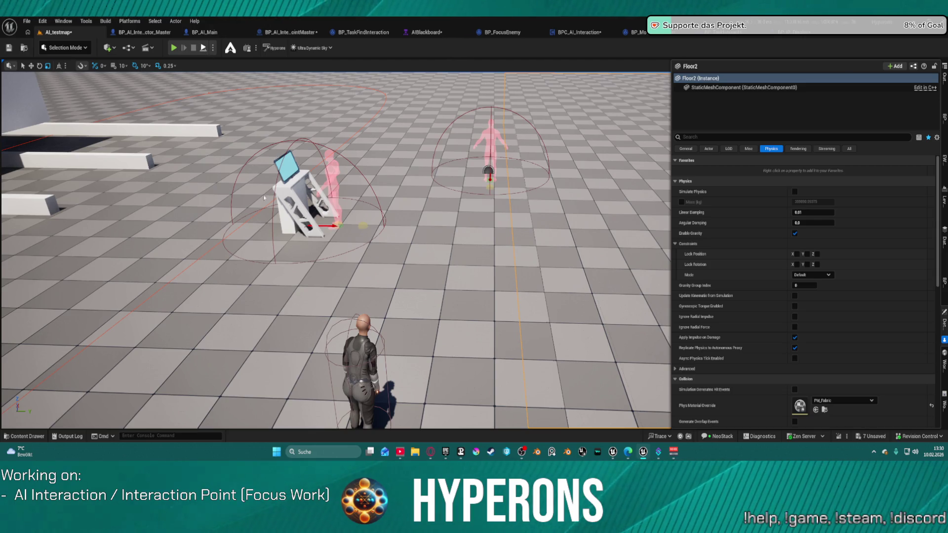
Simulate AI_testmap to watch the AI interact at the terminal, then stop the session.
key(alt+s)
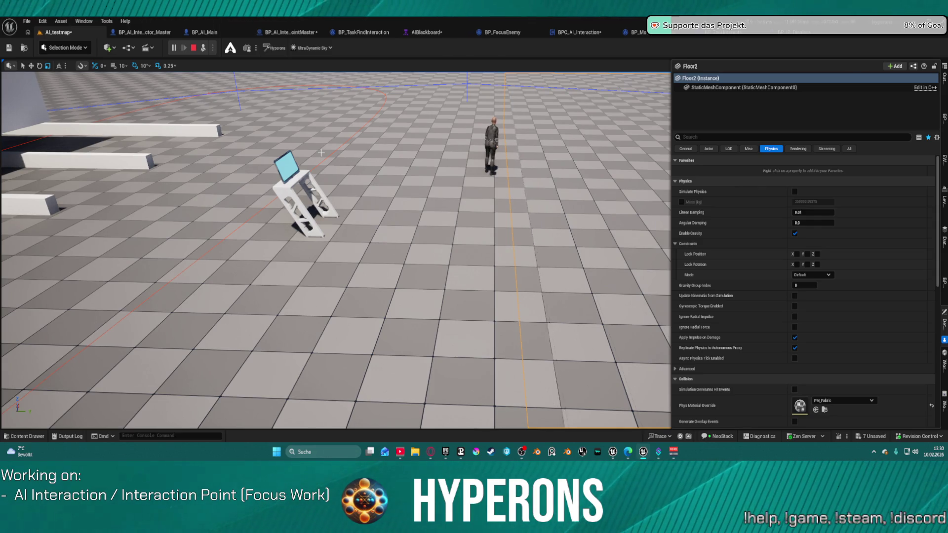
click(194, 50)
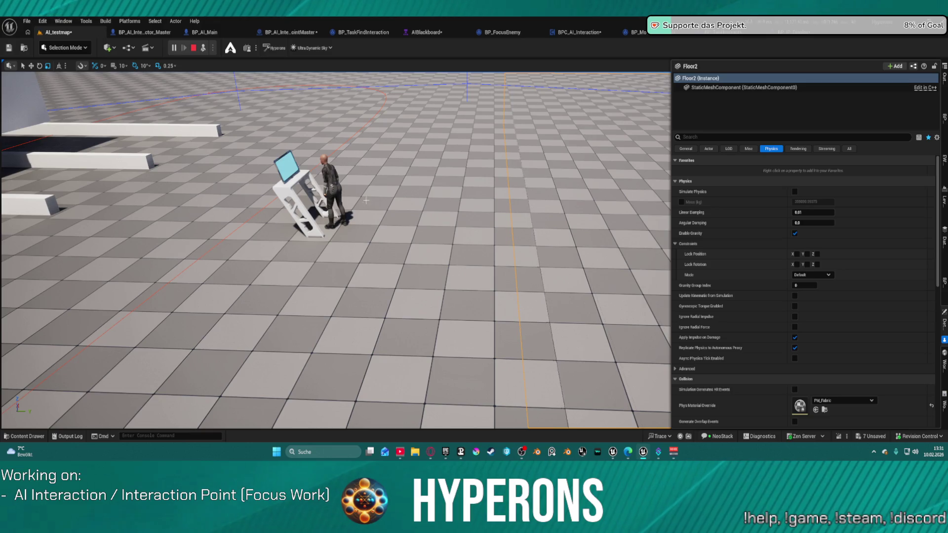
click(194, 48)
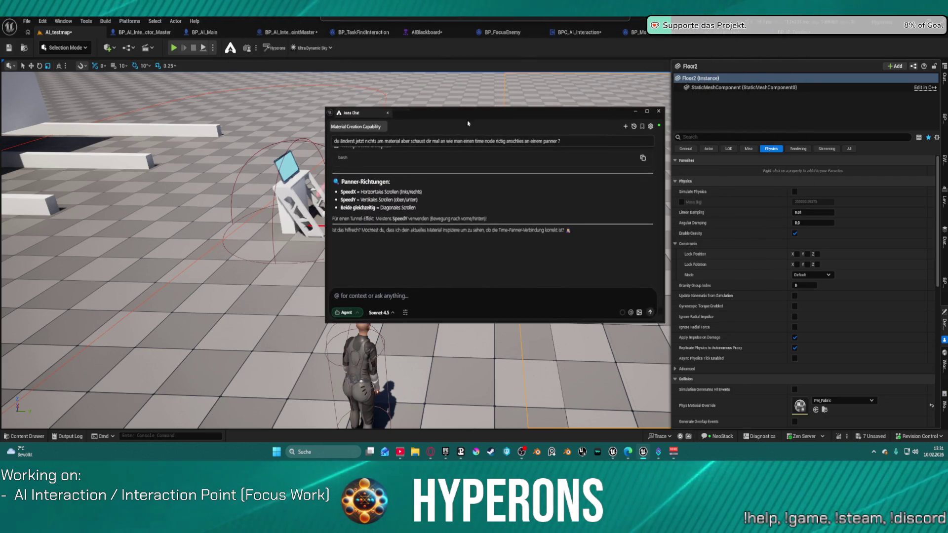
click(657, 112)
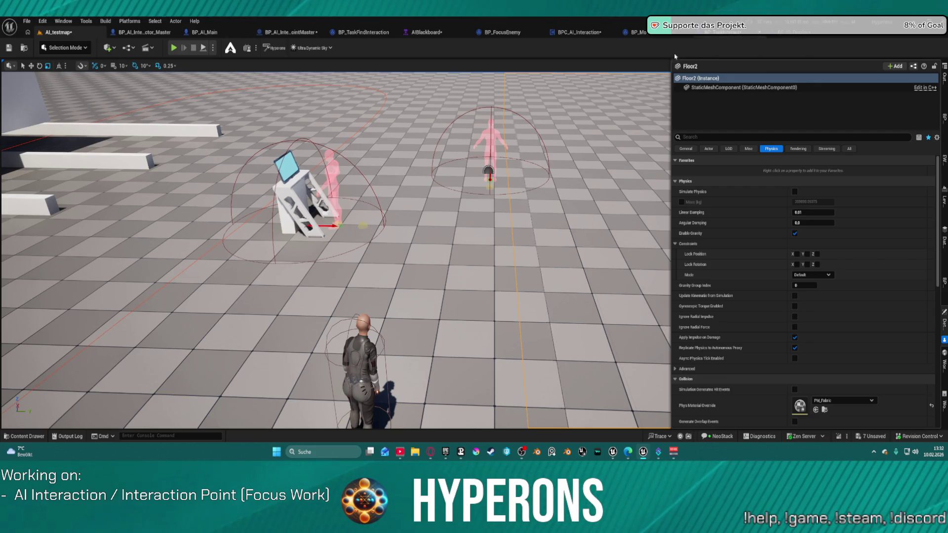
Open BP_TaskInteract, pan to SET Occupied, and drop CurrentAnimMontage into the space after it.
click(718, 32)
mouse_move(368, 118)
mouse_down()
mouse_move(588, 153)
mouse_move(398, 131)
mouse_move(346, 149)
mouse_up()
scroll(405, 131, down, 2)
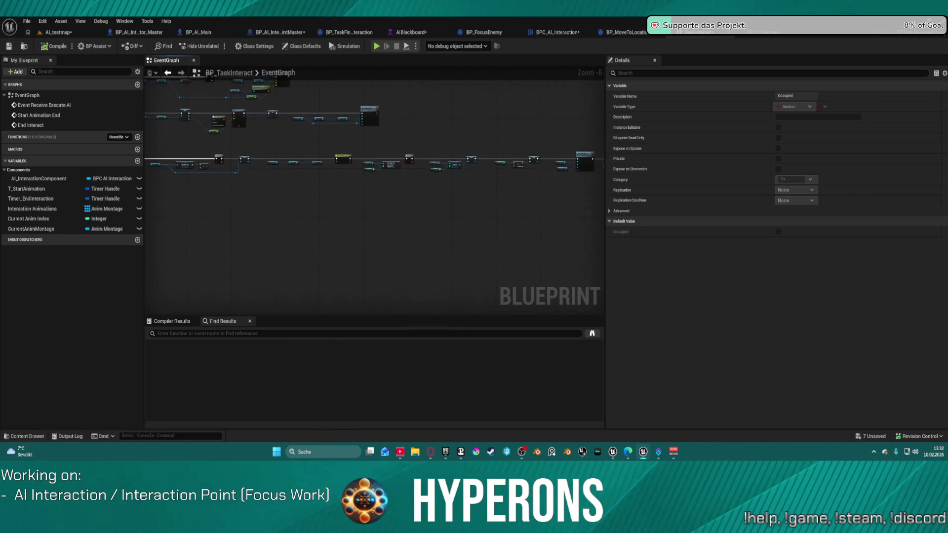
scroll(208, 148, up, 2)
mouse_move(587, 180)
mouse_down()
mouse_move(266, 68)
mouse_move(302, 101)
mouse_move(388, 101)
mouse_up()
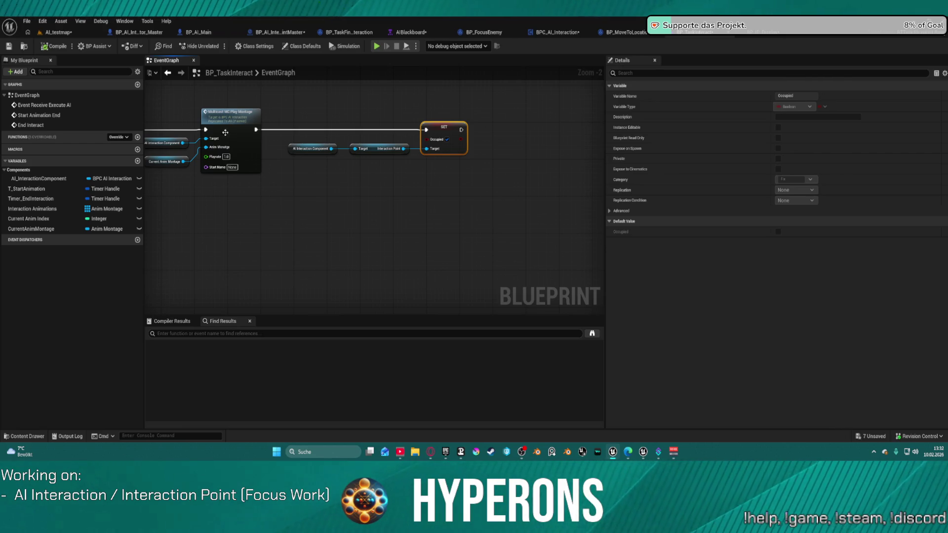
mouse_move(508, 138)
mouse_down()
mouse_move(362, 117)
mouse_move(328, 158)
mouse_move(364, 161)
mouse_up()
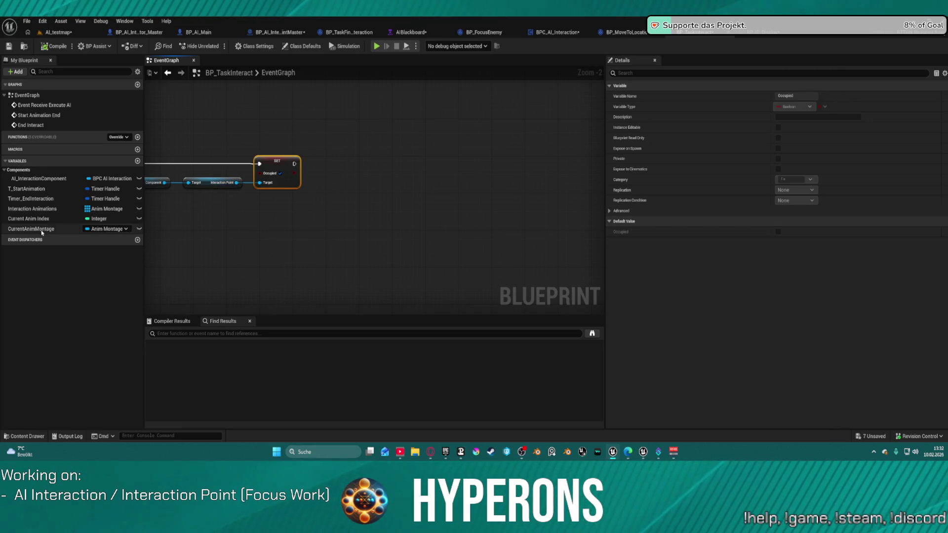
drag(31, 229, 383, 190)
Add a CurrentAnimMontage getter wired to a Get Play Length node.
click(345, 214)
text(pla)
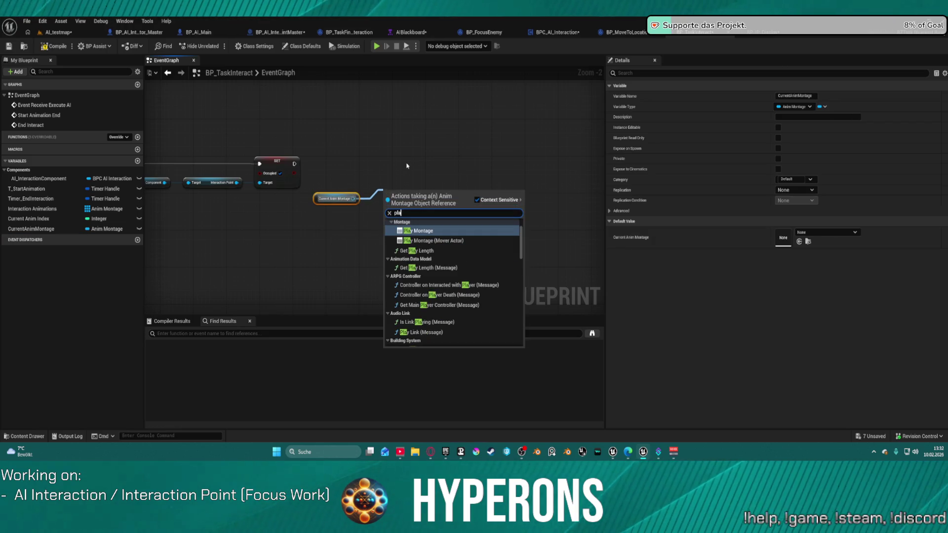
key(Down)
key(Down)
key(Return)
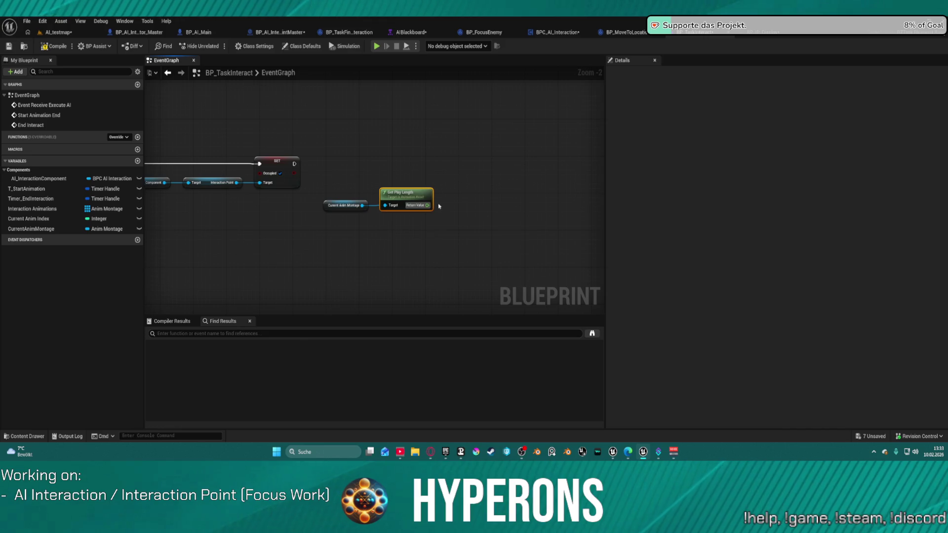
Add a Delay after SET Occupied with the play length as its Duration.
drag(294, 164, 463, 176)
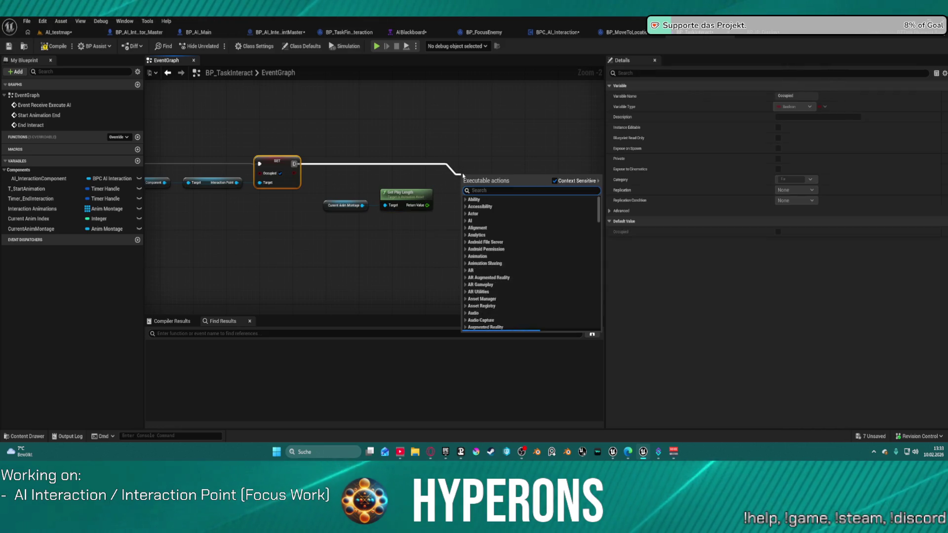
text(delay)
key(Return)
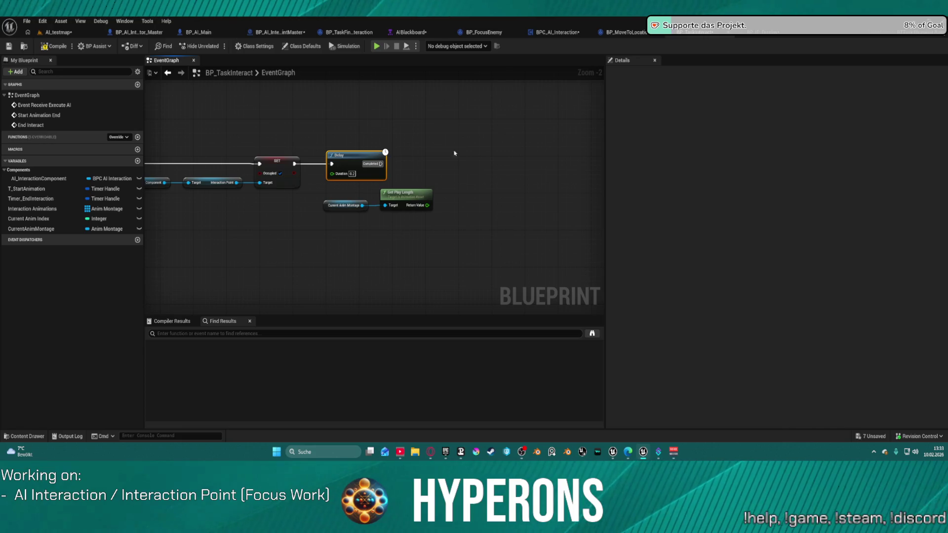
mouse_move(434, 206)
mouse_down()
mouse_move(461, 201)
mouse_move(426, 215)
mouse_move(332, 174)
mouse_move(464, 168)
mouse_up()
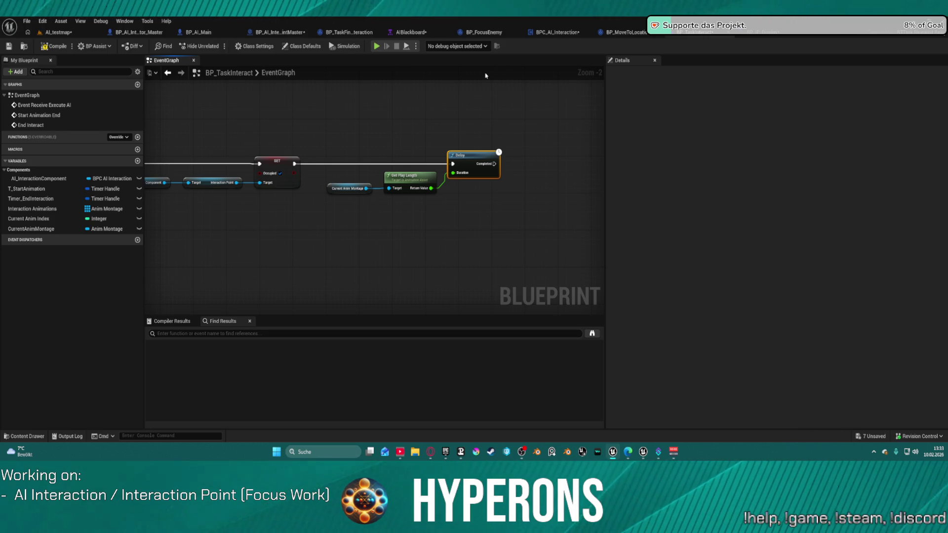
Feed Is Valid Timer Handle on Timer_EndInteraction into a new Branch's condition after the Delay.
drag(553, 157, 432, 167)
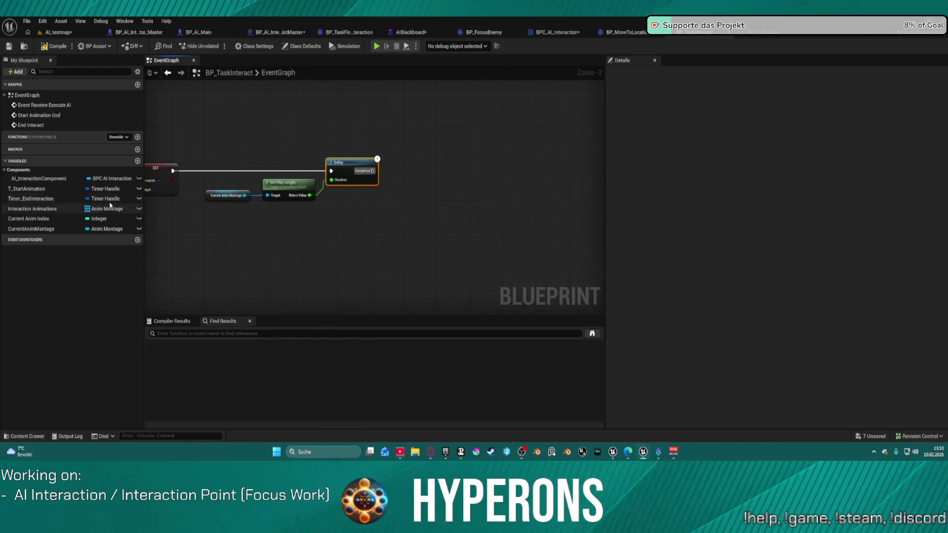
drag(39, 199, 332, 211)
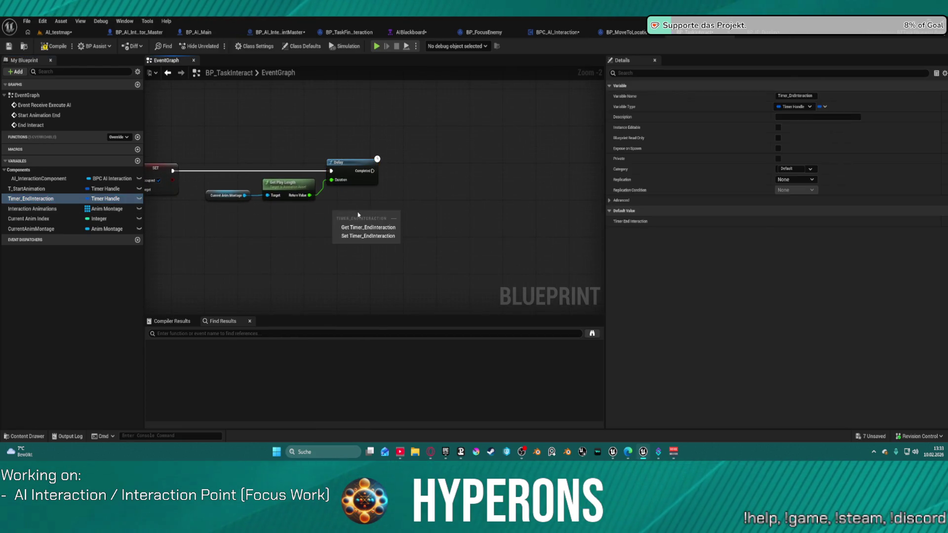
click(374, 225)
drag(368, 214, 401, 196)
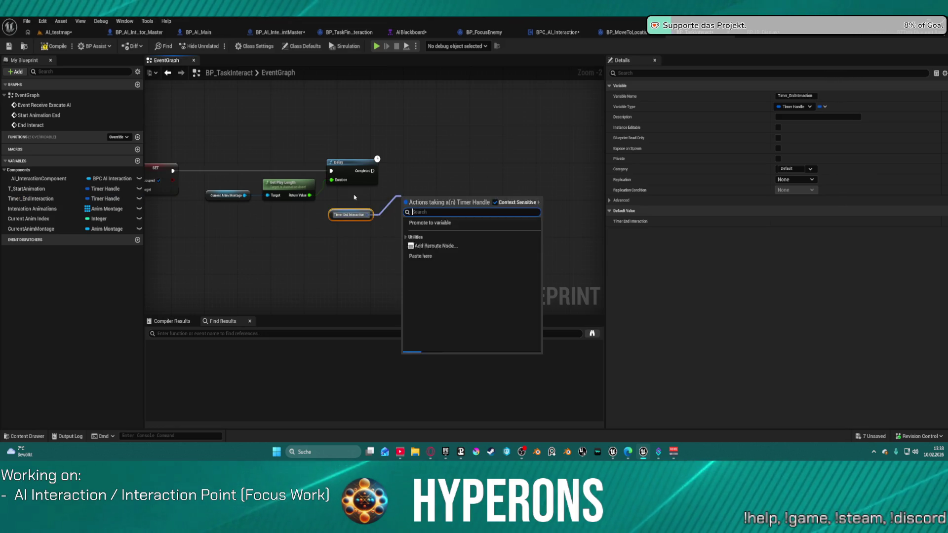
text(va)
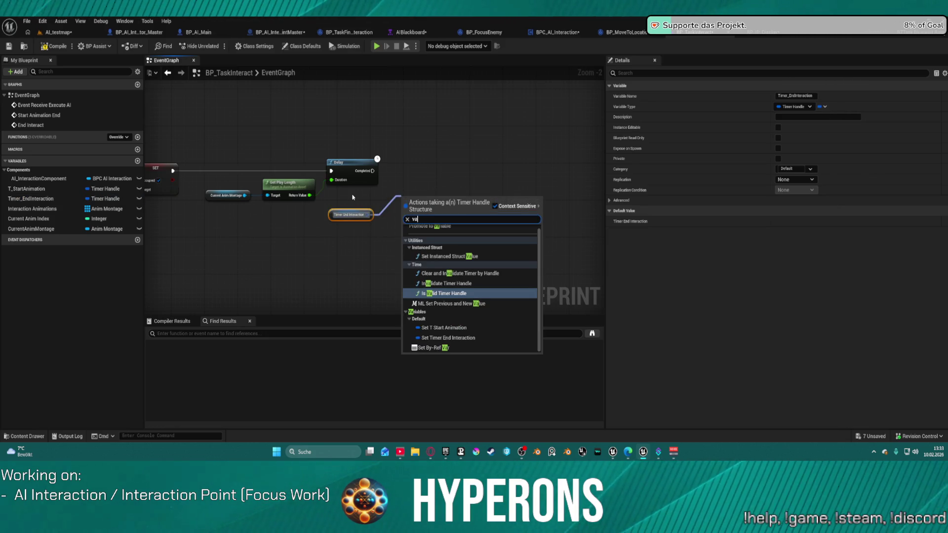
text(lid)
key(Return)
click(462, 182)
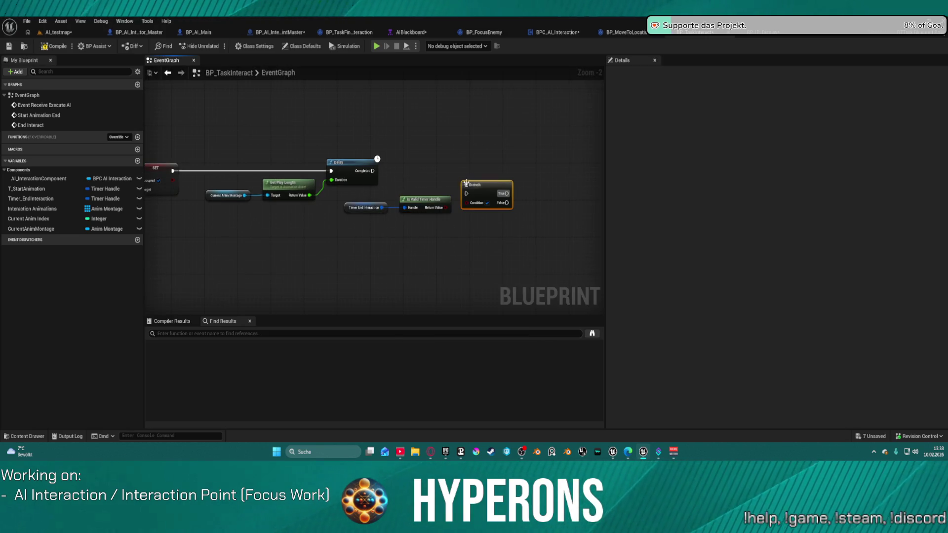
mouse_move(446, 207)
mouse_down()
mouse_move(466, 203)
mouse_move(409, 179)
mouse_move(469, 172)
mouse_move(374, 170)
mouse_up()
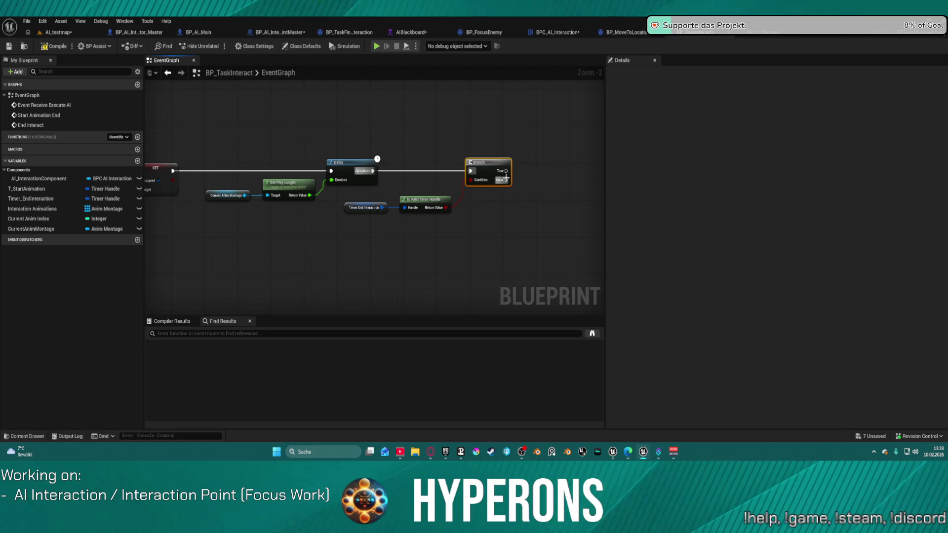
mouse_move(239, 108)
mouse_down()
mouse_move(148, 114)
mouse_move(573, 114)
mouse_move(405, 113)
mouse_move(573, 114)
mouse_move(524, 117)
mouse_move(593, 124)
mouse_move(472, 139)
mouse_move(553, 144)
mouse_move(492, 174)
mouse_move(212, 160)
mouse_up()
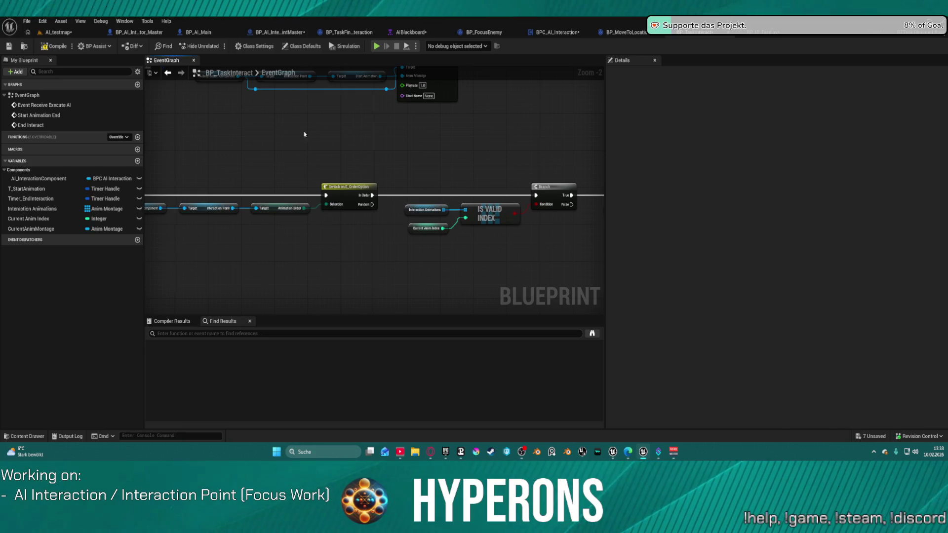
Add a custom event from the 'custom' action search and name it NextAnimation.
right_click(265, 133)
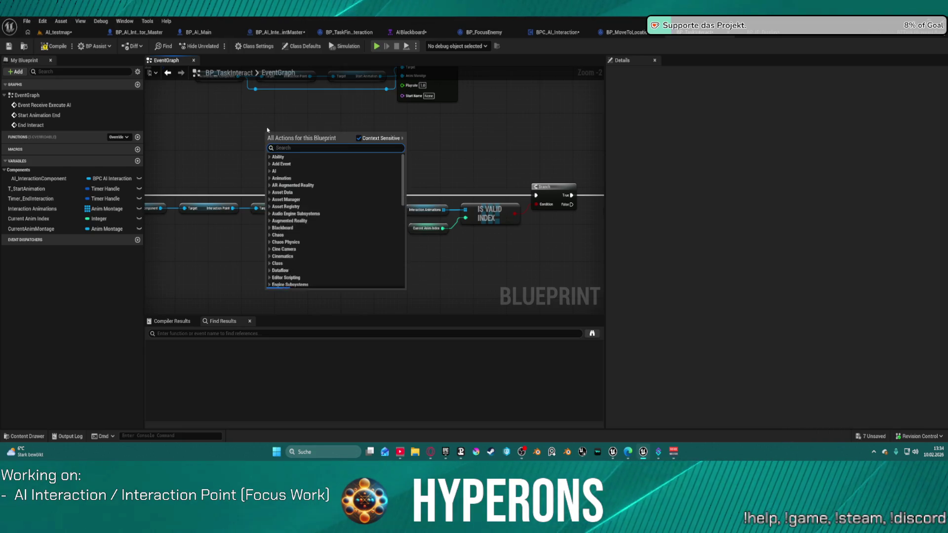
key(Escape)
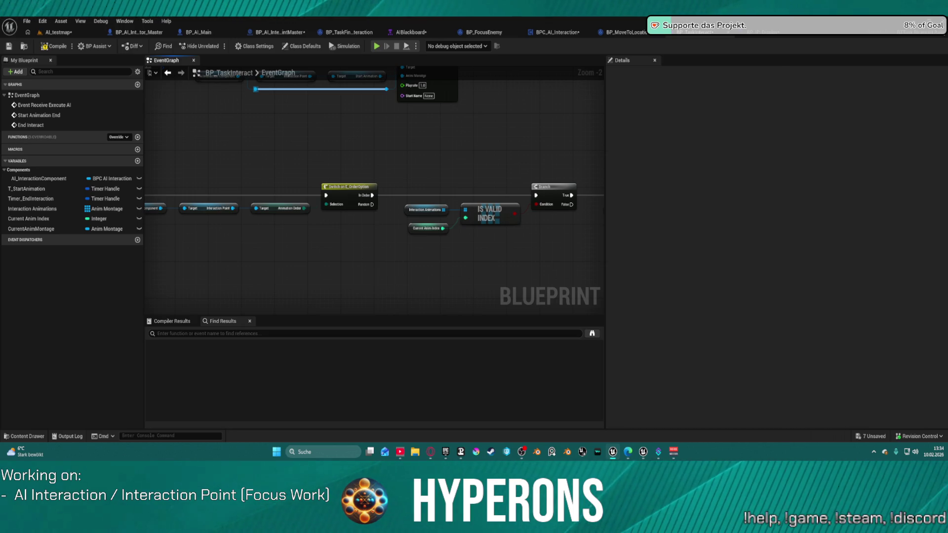
scroll(409, 146, up, 1)
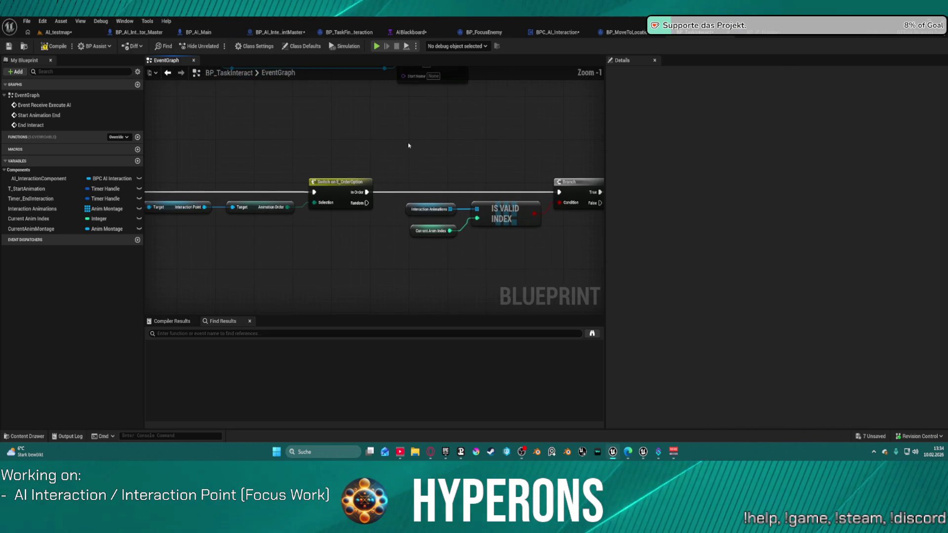
scroll(326, 128, up, 1)
right_click(323, 126)
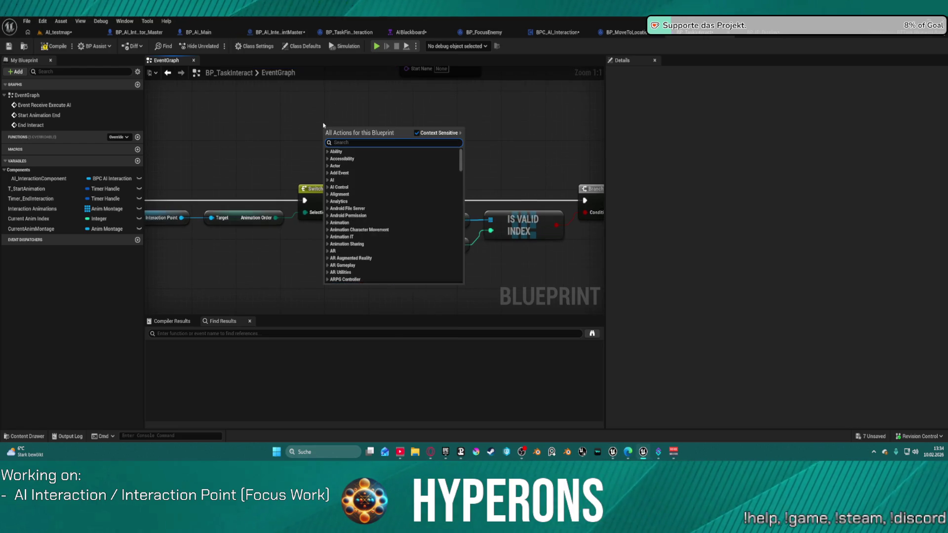
text(creater)
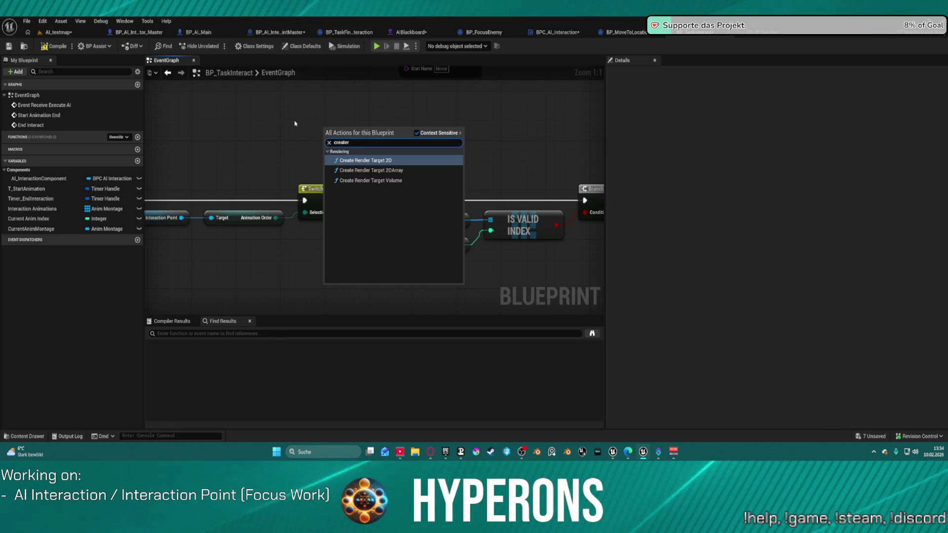
key(ctrl+a)
text(custom)
click(360, 162)
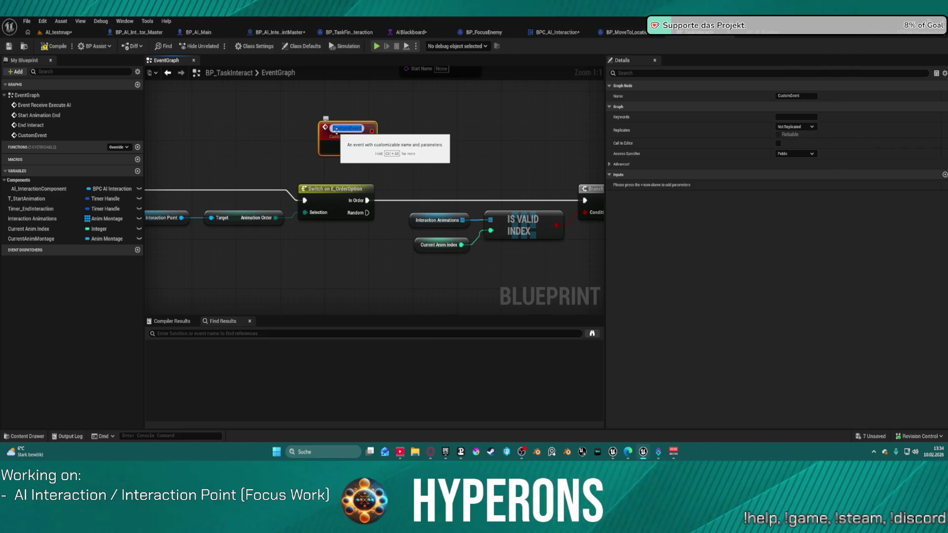
text(Na)
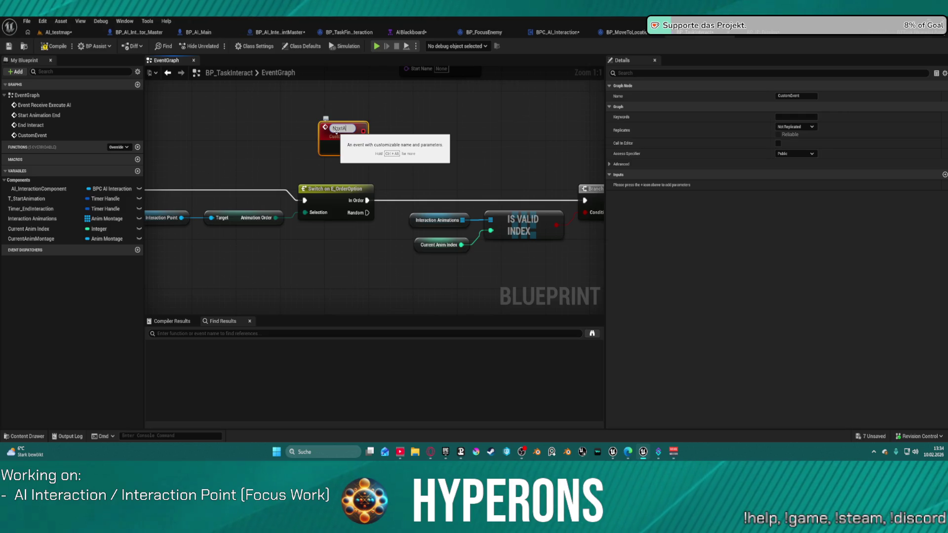
text(tion)
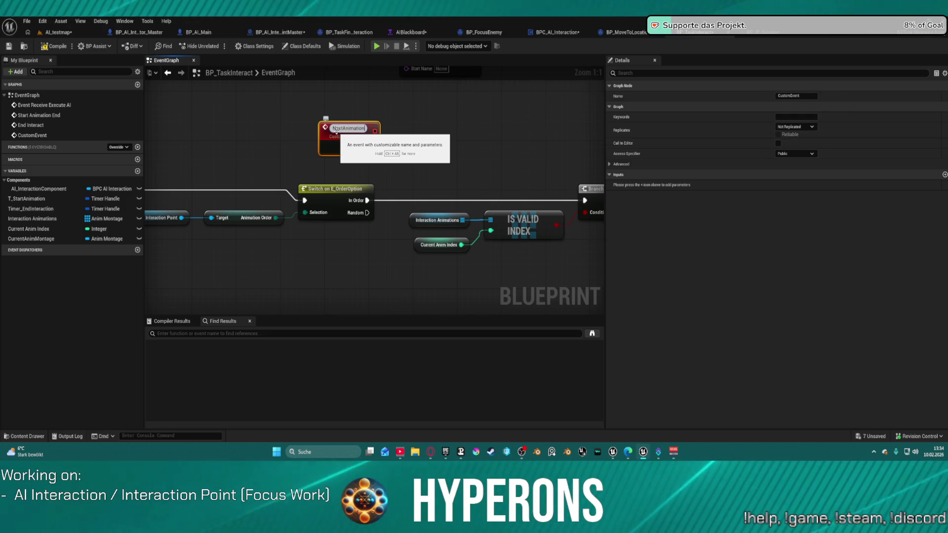
key(Return)
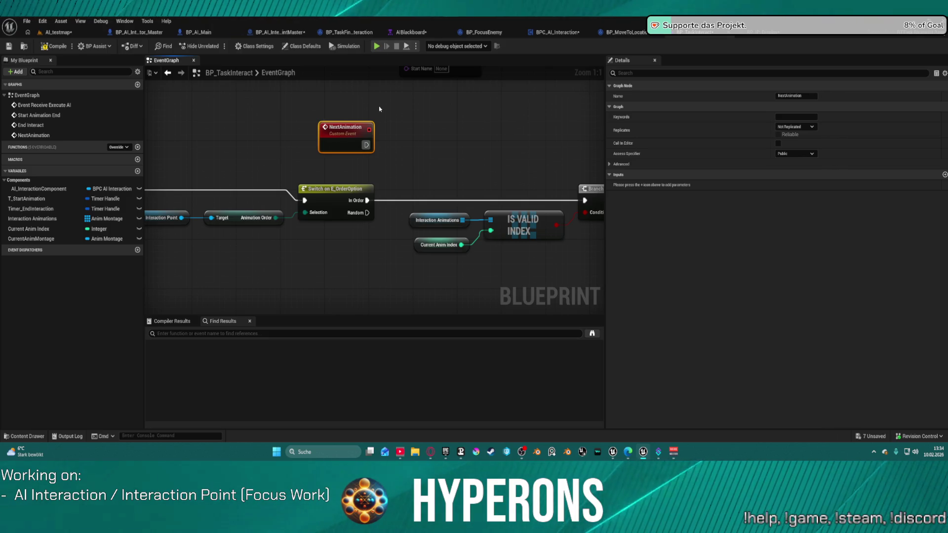
Place a Timer_EndInteraction getter beside NextAnimation and feed it into an Is Valid Timer Handle check.
drag(348, 132, 232, 125)
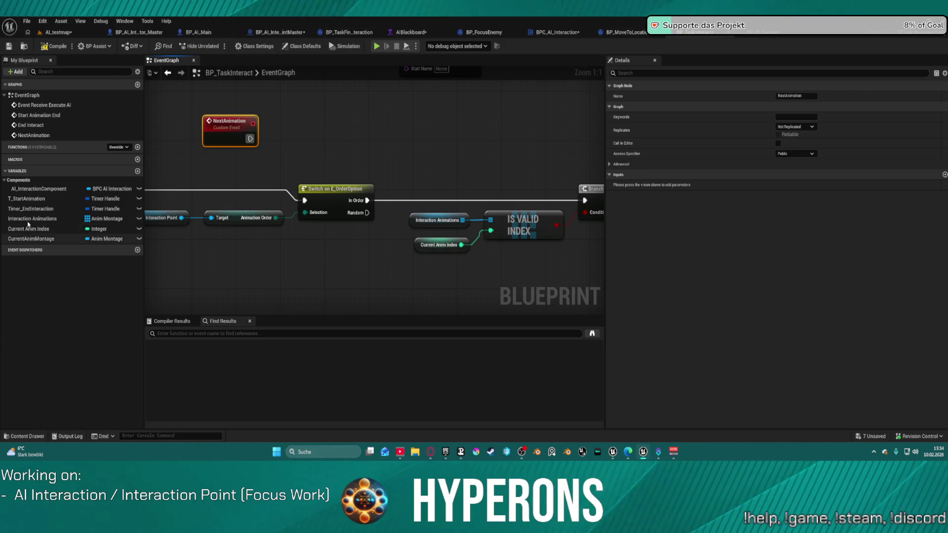
mouse_move(30, 209)
mouse_down()
mouse_move(277, 157)
mouse_move(295, 130)
mouse_up()
click(321, 143)
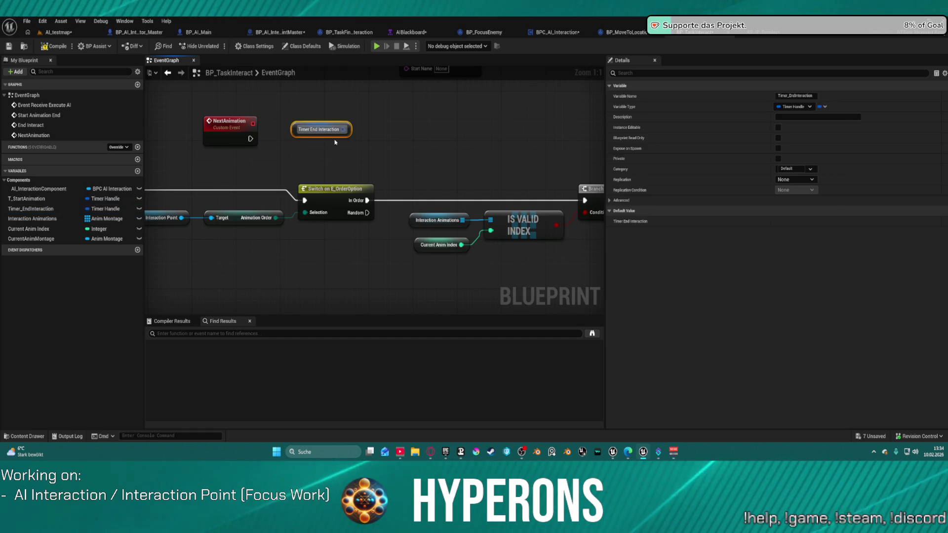
drag(381, 128, 382, 128)
text(is valid)
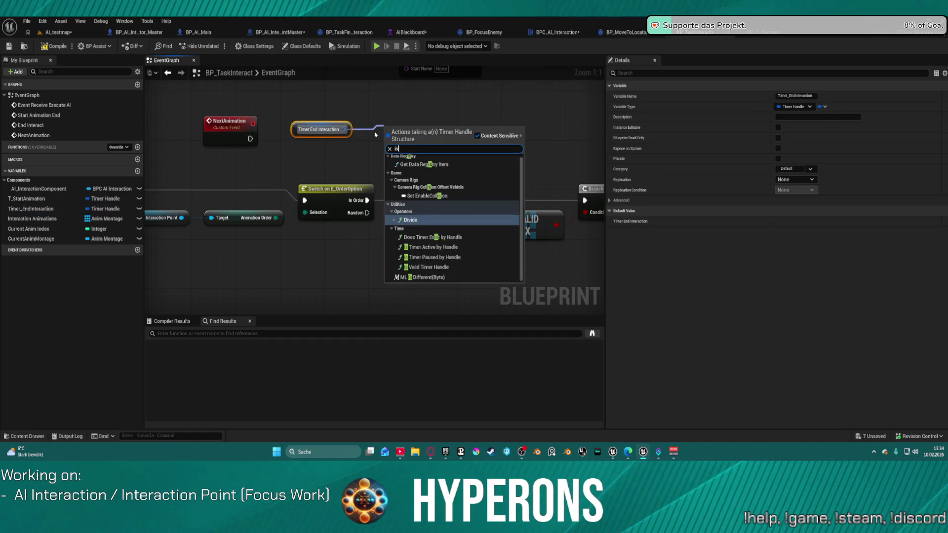
key(Return)
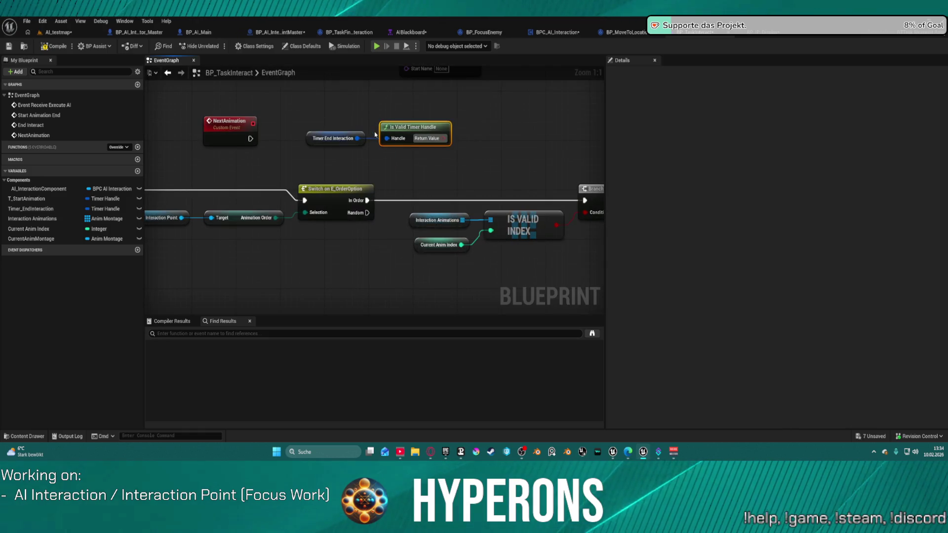
Add a Branch on the validity check, run from NextAnimation, with True driving the Switch on E_OrderOption.
click(500, 120)
mouse_move(506, 146)
mouse_down()
mouse_move(455, 148)
mouse_move(443, 138)
mouse_up()
drag(513, 123, 249, 139)
click(230, 124)
drag(524, 132, 305, 201)
scroll(420, 178, down, 2)
mouse_move(438, 176)
mouse_down()
mouse_move(200, 159)
mouse_move(267, 158)
mouse_up()
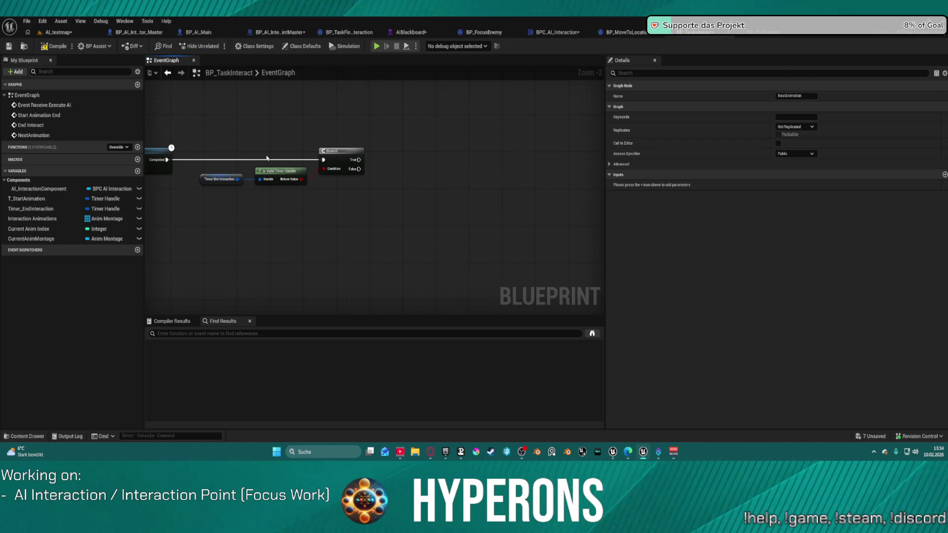
click(64, 33)
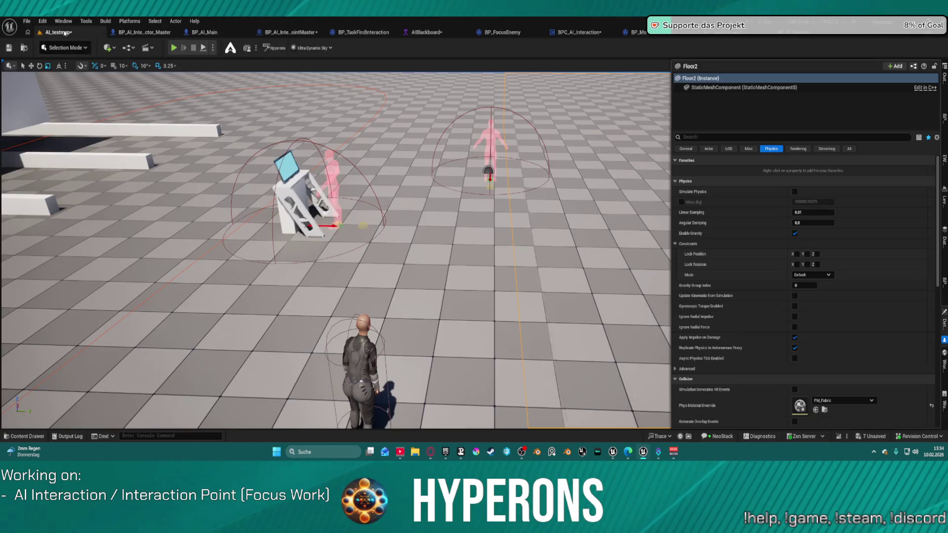
Inspect BP_AI_Main's SmoothMoveAIActor Start Location setter, then return to the BP_TaskInteract graph.
click(273, 49)
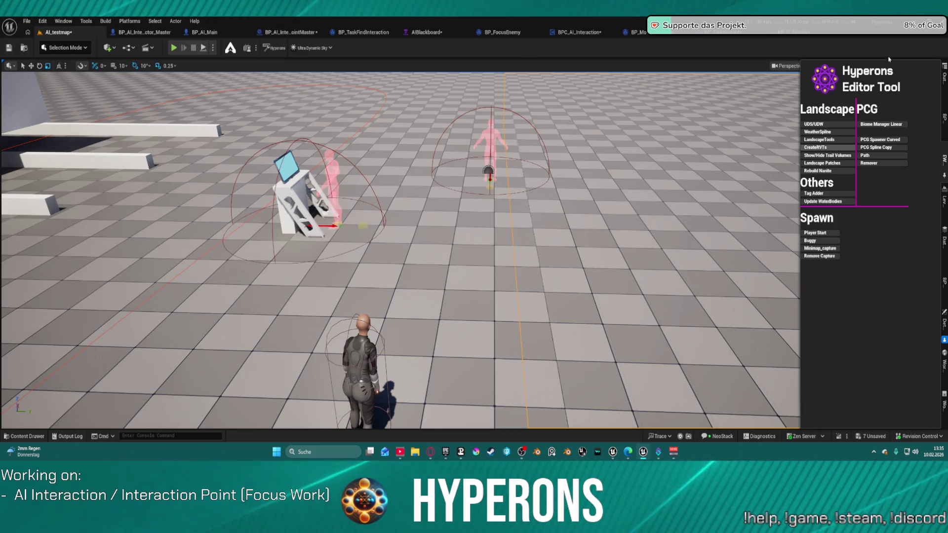
click(271, 48)
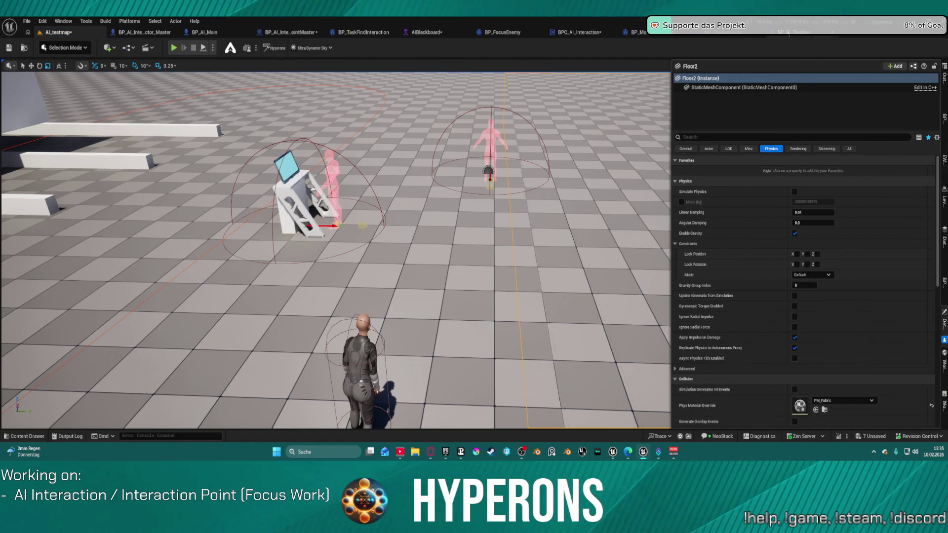
click(789, 34)
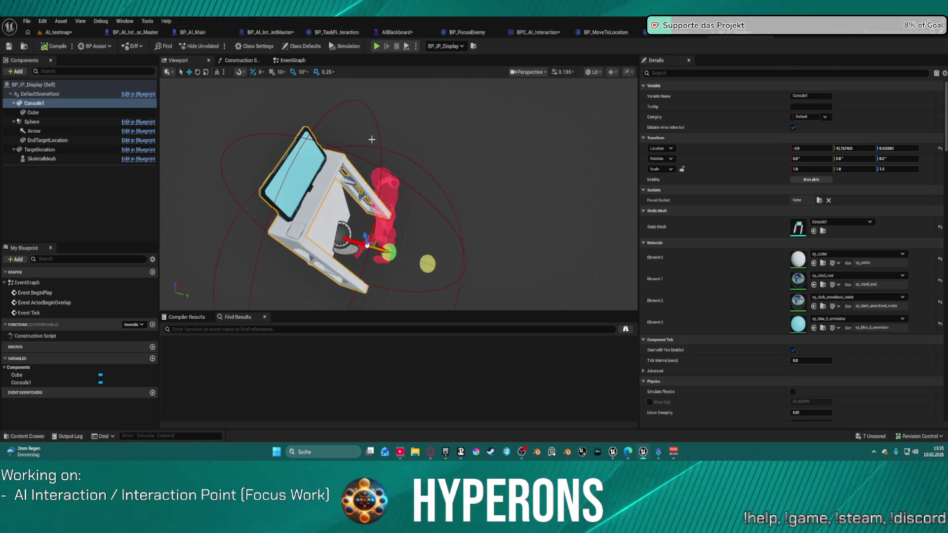
click(201, 32)
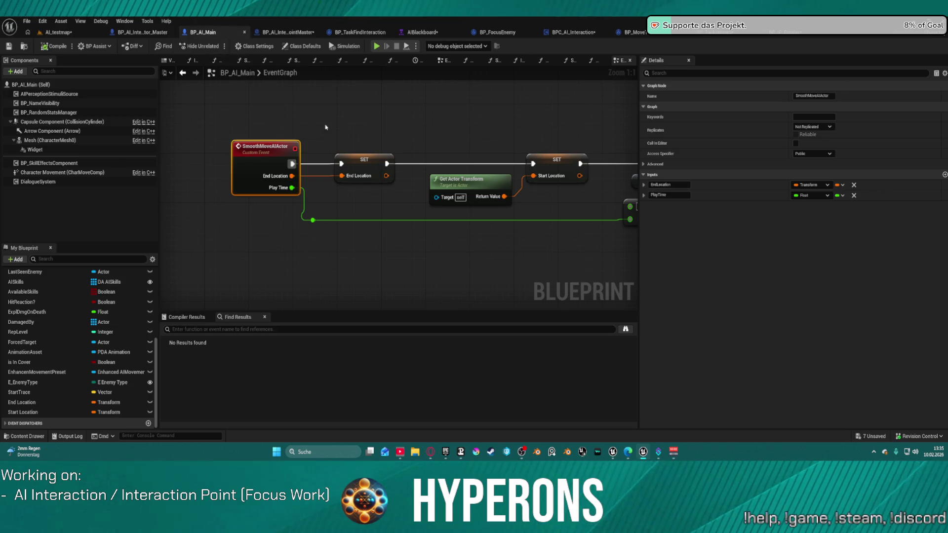
click(553, 160)
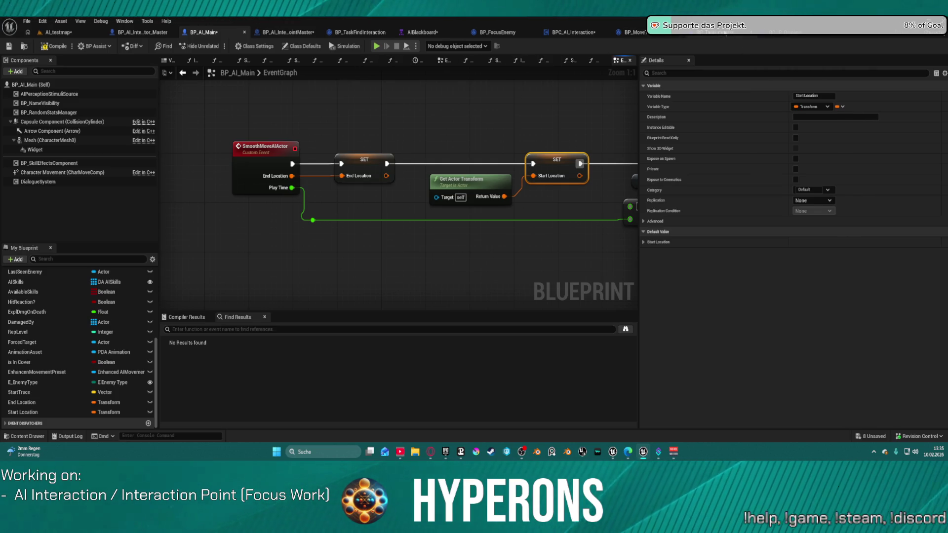
click(714, 32)
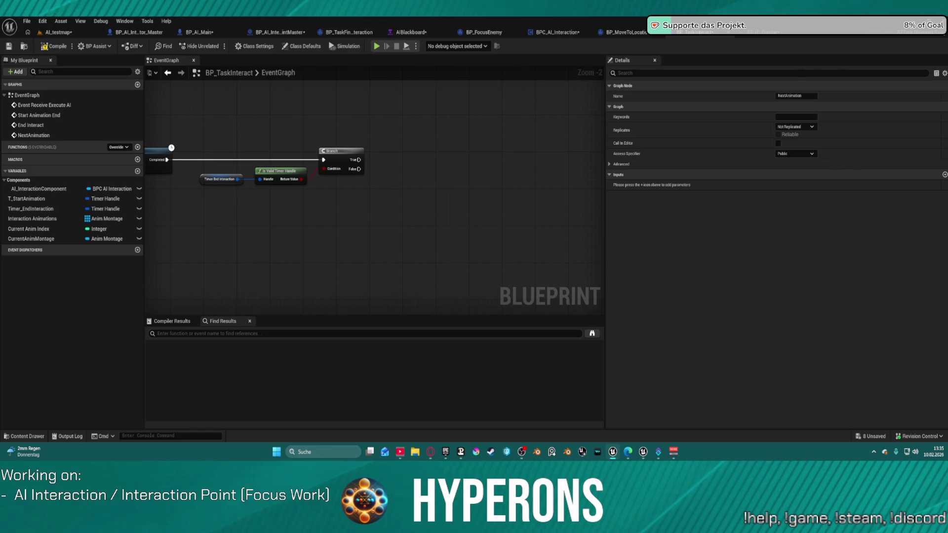
Call Next Animation from the True output of the Branch after the Delay.
mouse_move(360, 159)
mouse_down()
mouse_move(436, 169)
mouse_move(446, 160)
mouse_up()
text(next)
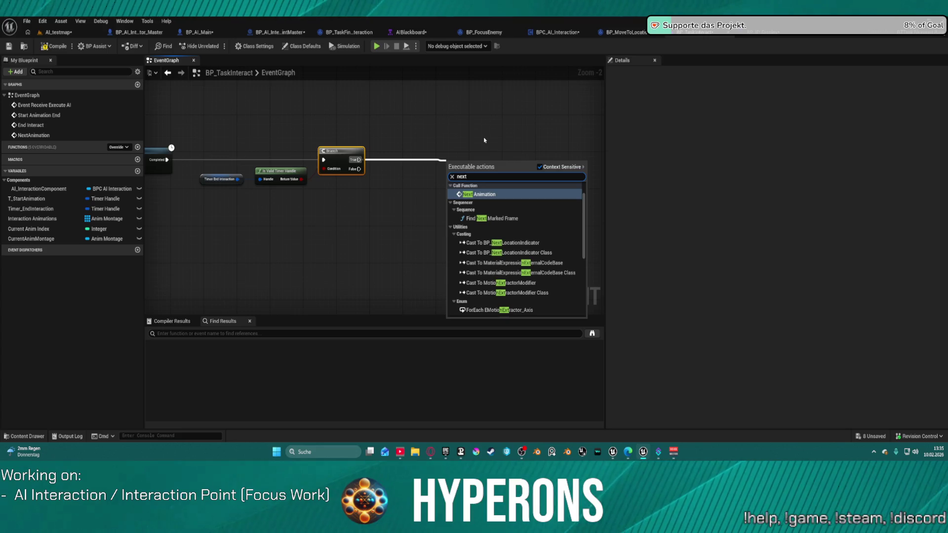
key(Return)
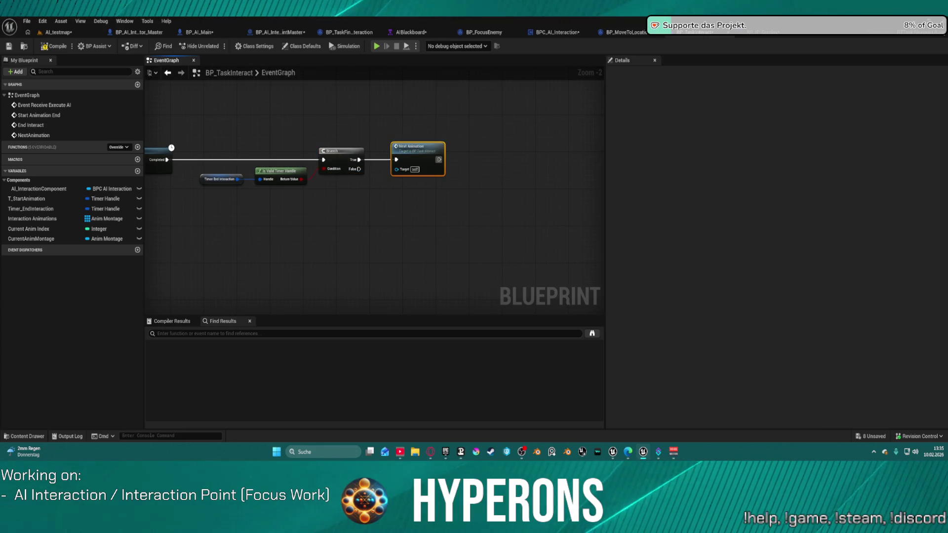
drag(321, 124, 839, 135)
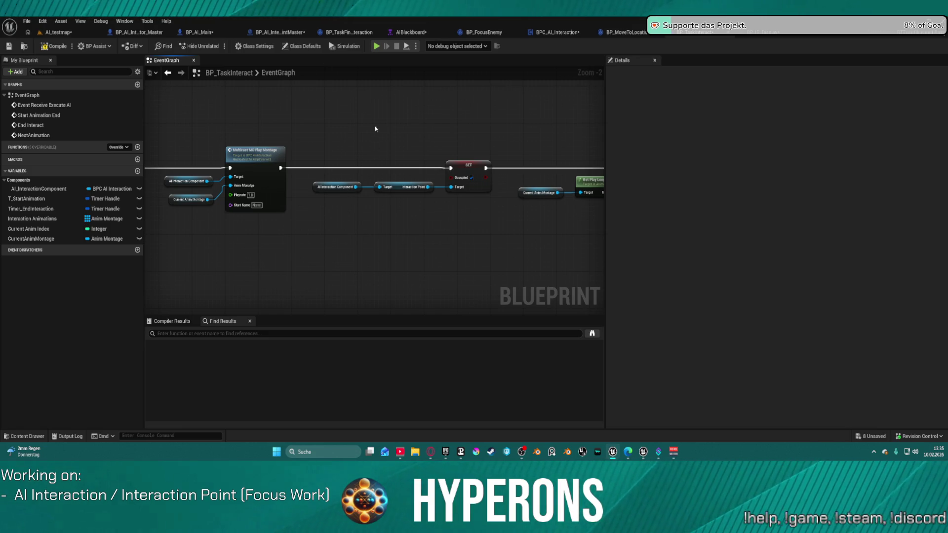
drag(353, 133, 286, 144)
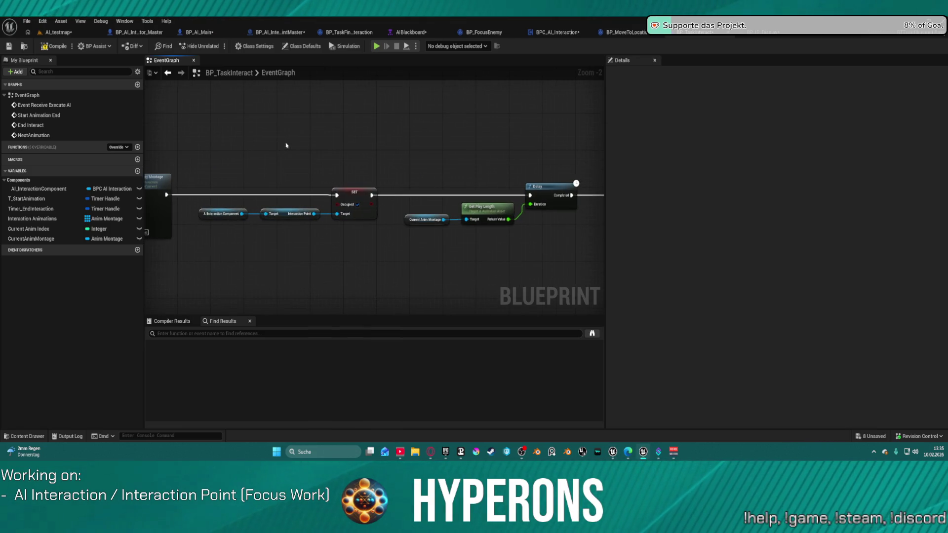
mouse_move(567, 127)
mouse_down()
mouse_move(277, 133)
mouse_move(209, 121)
mouse_up()
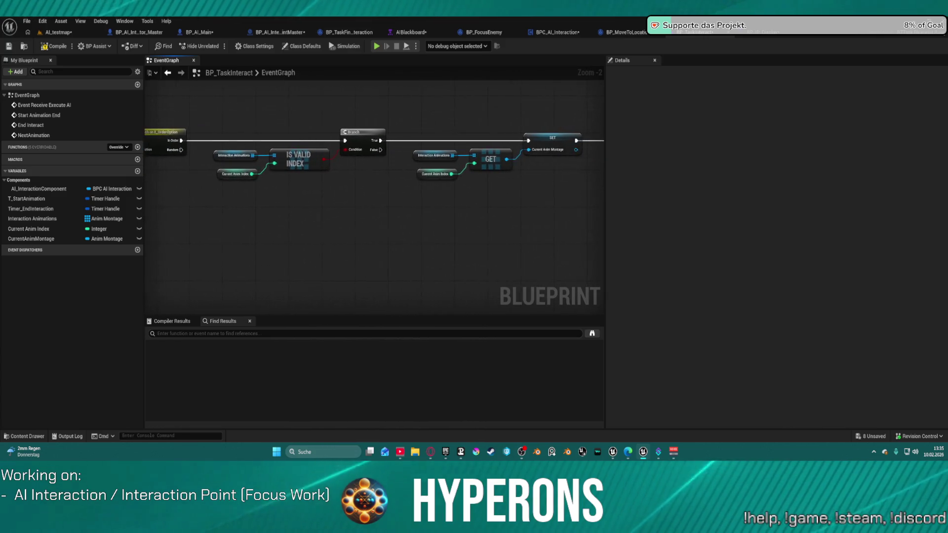
drag(300, 123, 375, 120)
scroll(336, 143, up, 2)
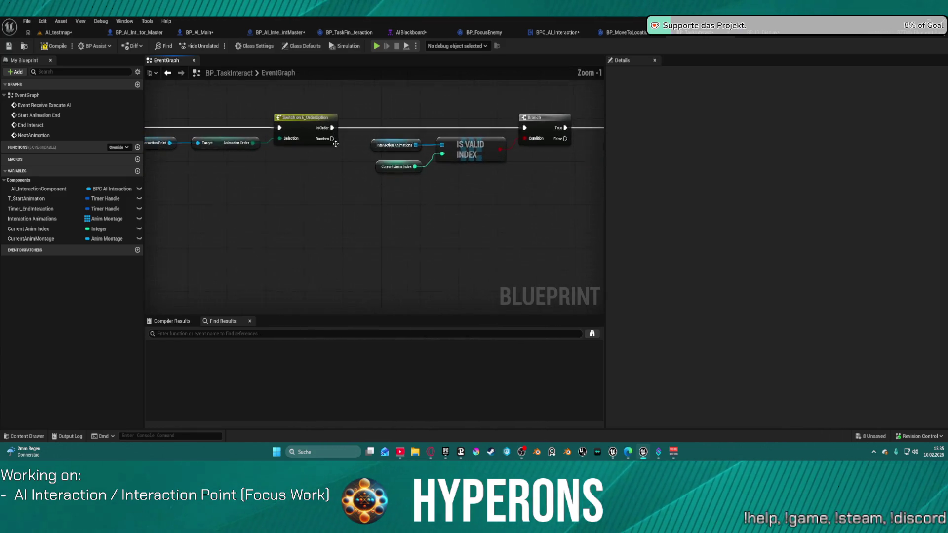
key(alt+Tab)
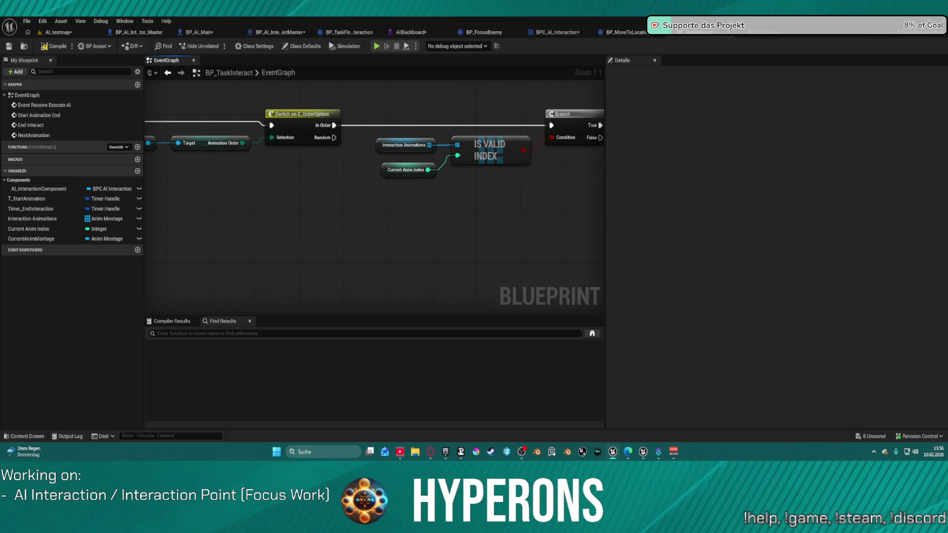
click(396, 146)
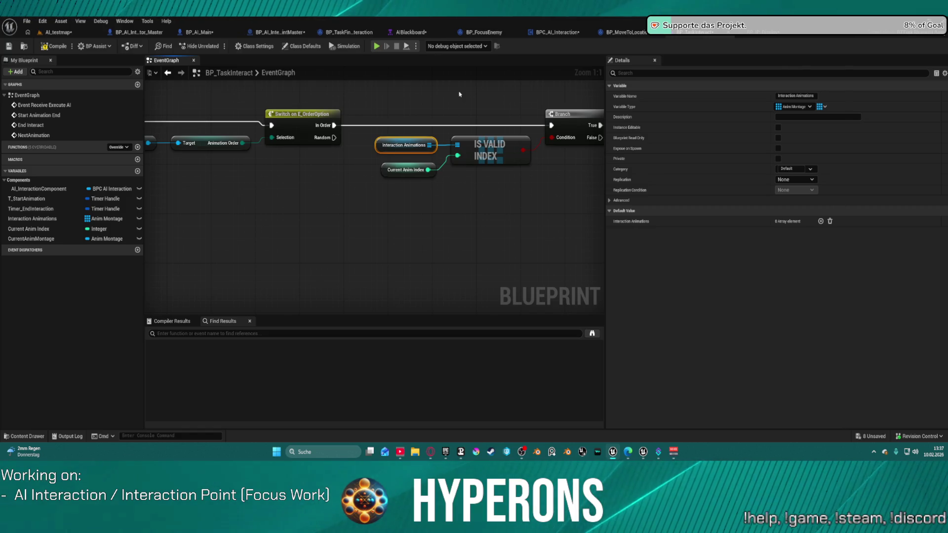
click(440, 148)
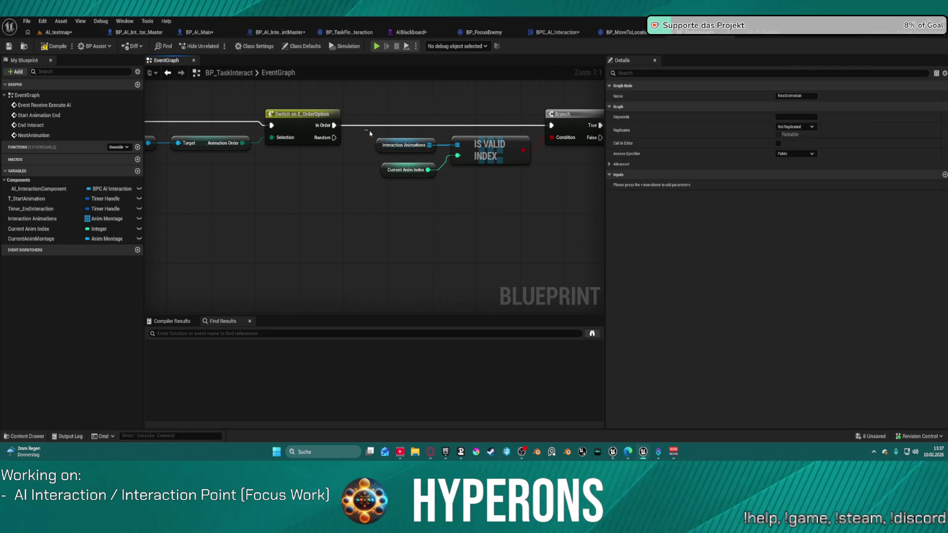
Duplicate the Interaction Animations getter and add a Length node on the copy.
scroll(440, 124, down, 2)
drag(440, 124, 375, 119)
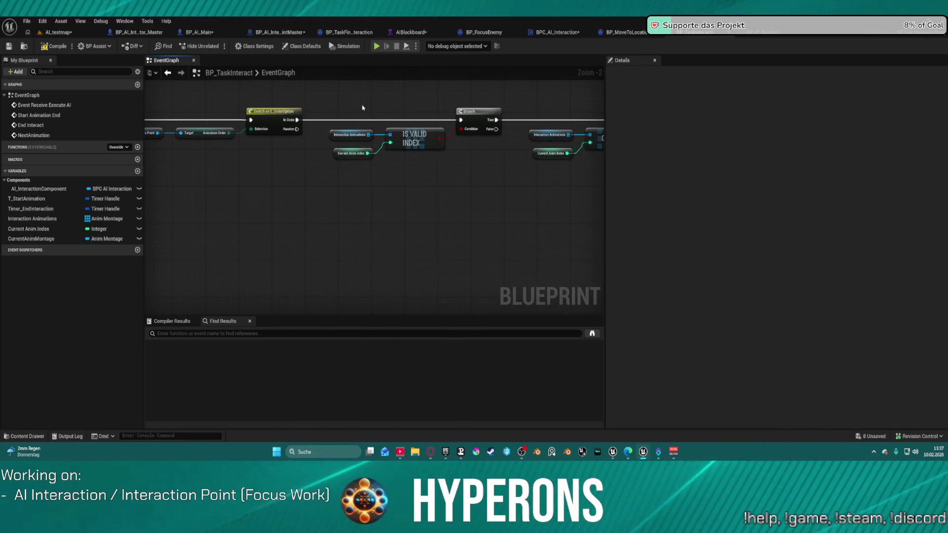
click(350, 134)
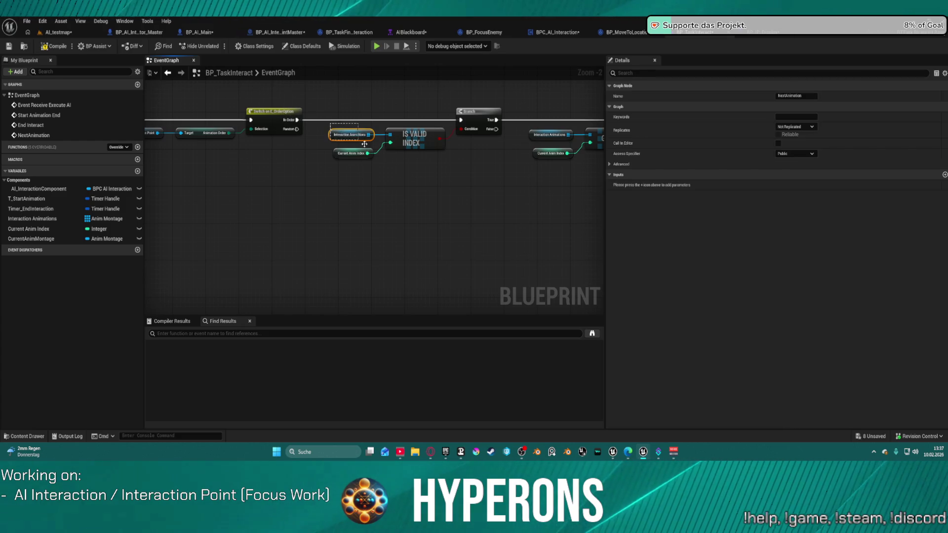
key(ctrl+c)
key(ctrl+v)
mouse_move(339, 235)
mouse_down()
mouse_move(354, 237)
mouse_move(353, 225)
mouse_up()
text(lengh)
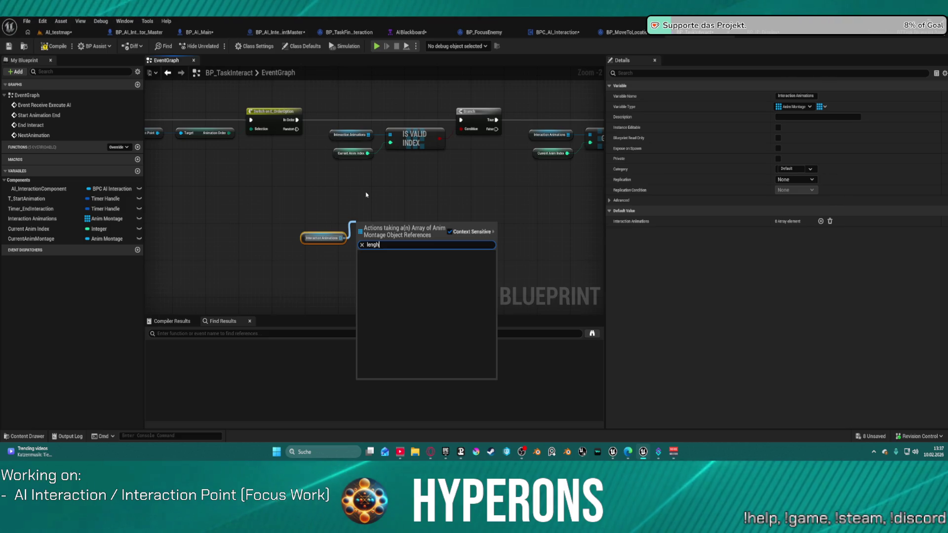
key(BackSpace)
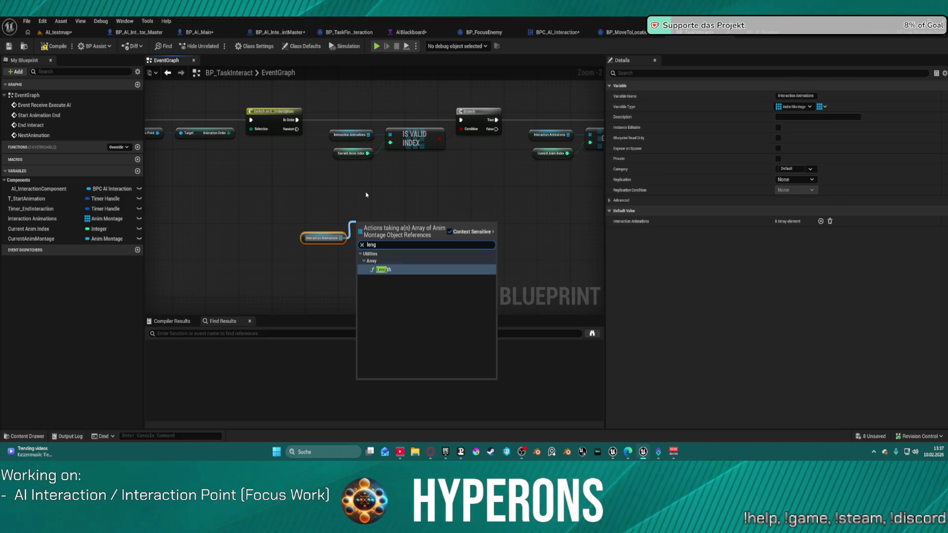
text(th)
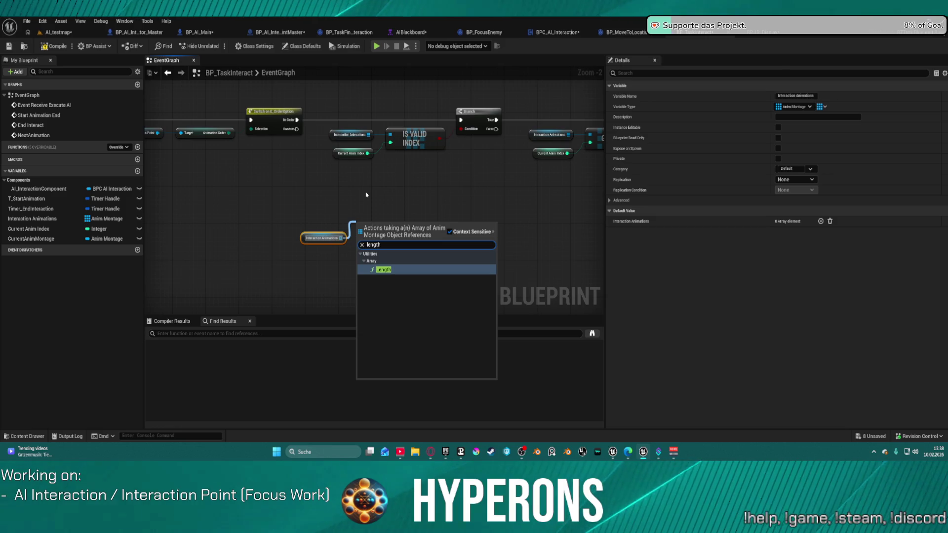
key(Return)
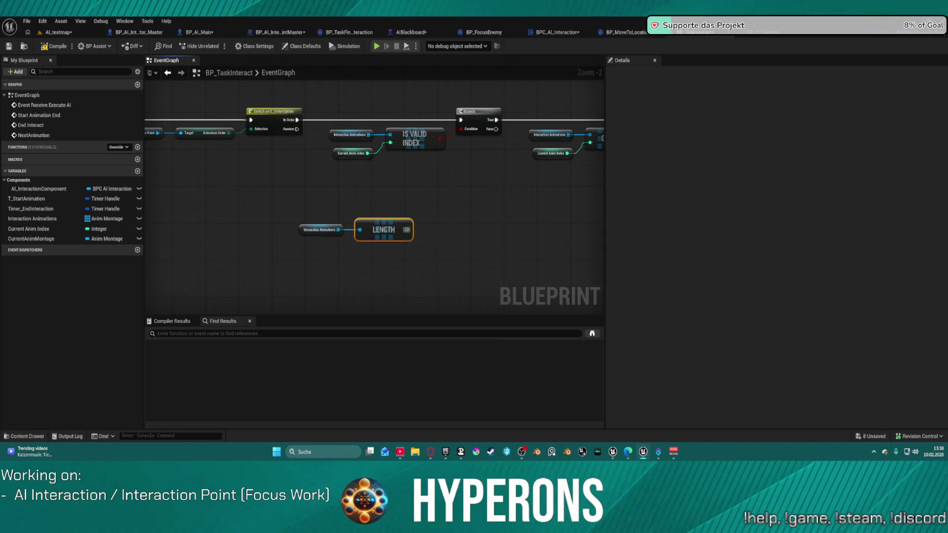
Add a Subtract node after Length and move the getter, Length and Subtract nodes down-left.
mouse_move(407, 230)
mouse_down()
mouse_move(438, 233)
mouse_move(441, 222)
mouse_up()
text(su)
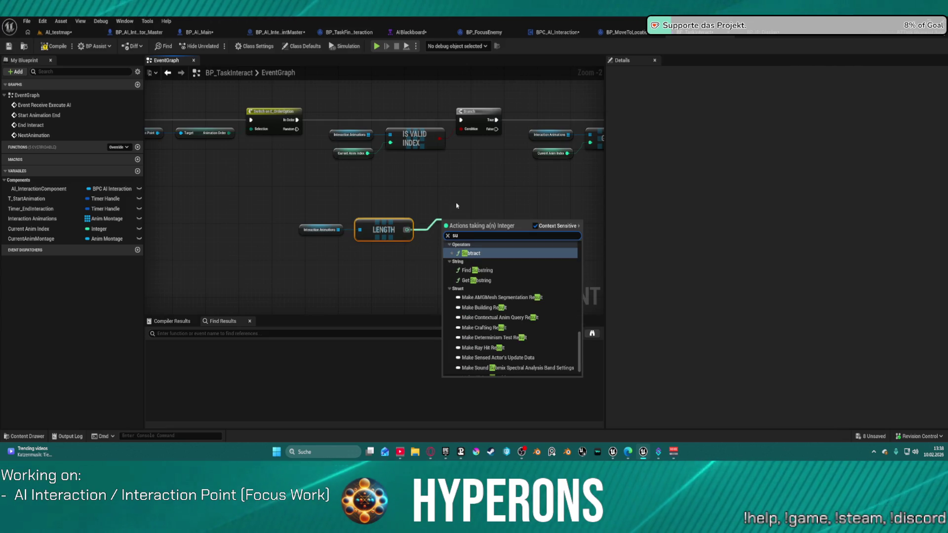
key(Return)
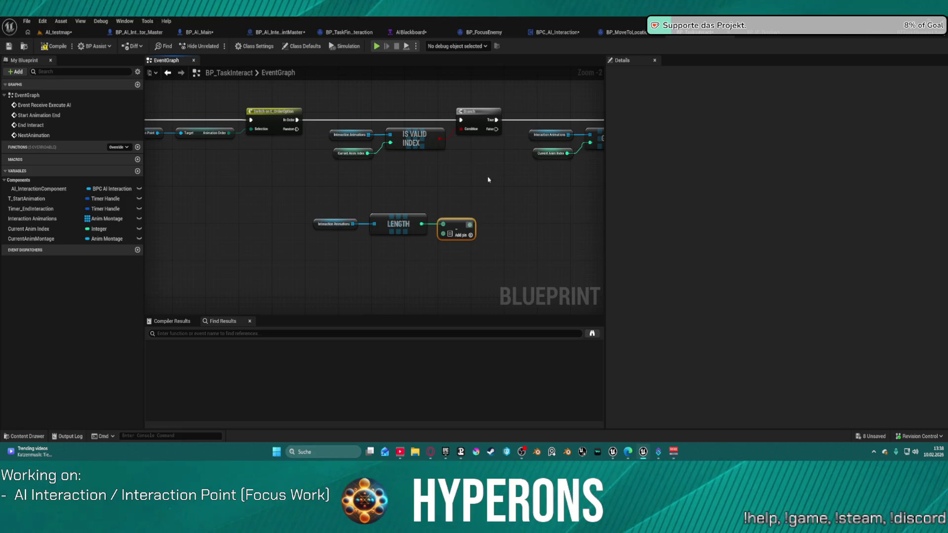
click(473, 207)
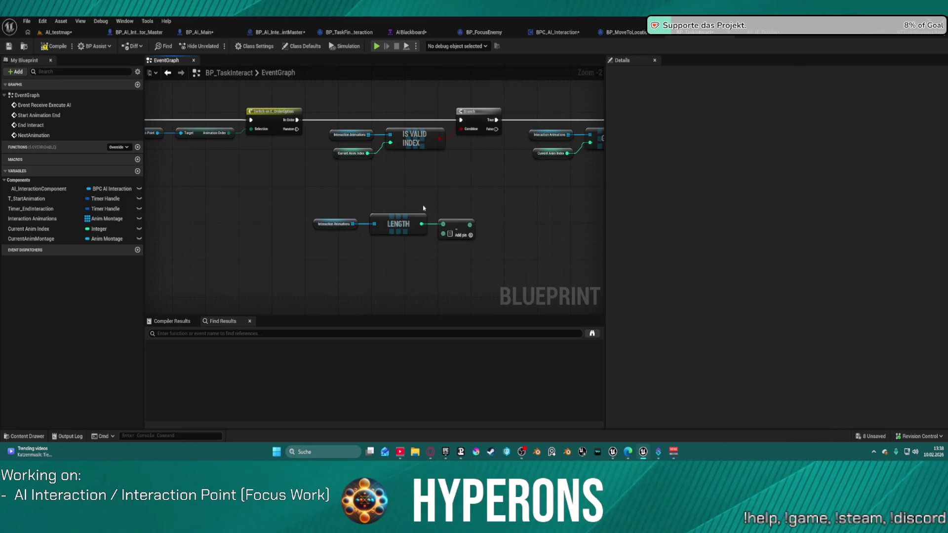
mouse_move(285, 209)
mouse_down()
mouse_move(469, 247)
mouse_move(332, 255)
mouse_up()
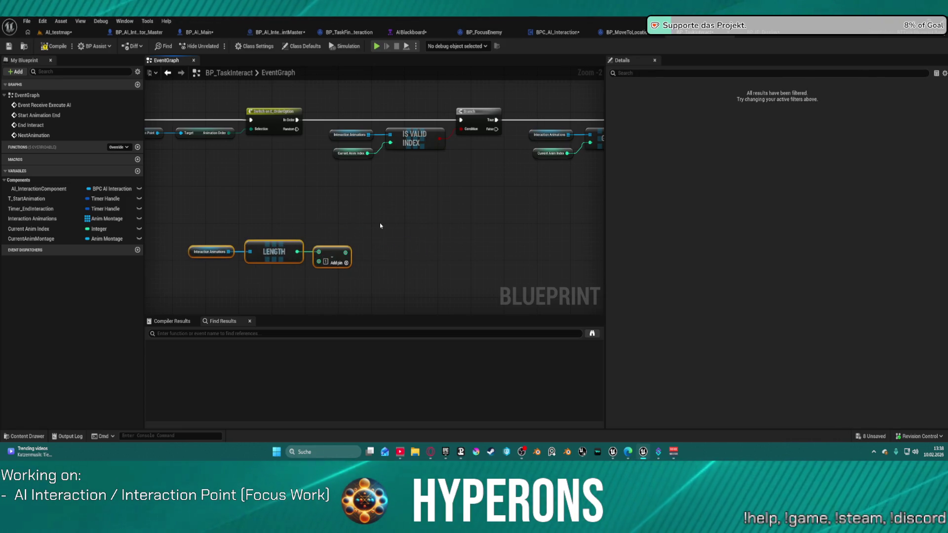
Copy-paste the Interaction Animations GET and Current Anim Montage SET nodes, wiring the pasted SET into execution.
drag(414, 142, 274, 144)
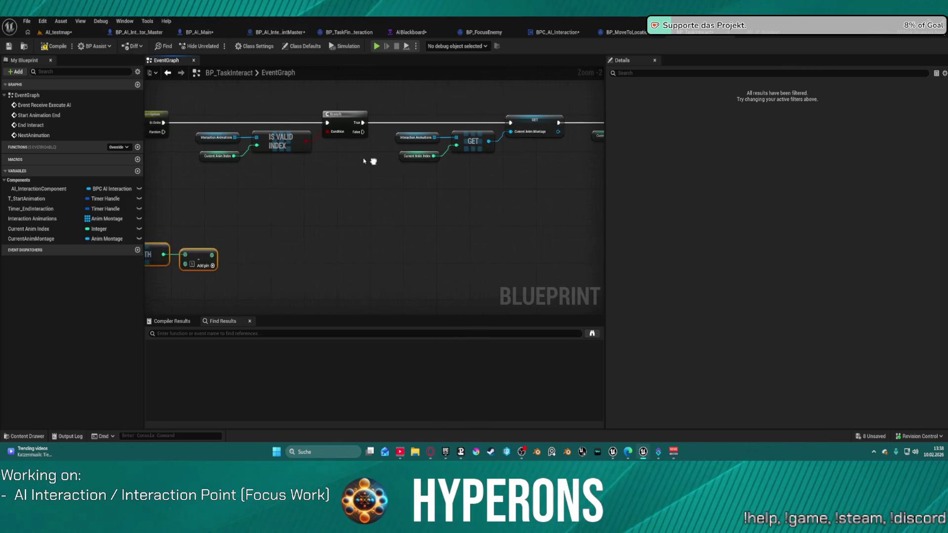
drag(387, 103, 531, 169)
key(ctrl+c)
key(ctrl+v)
mouse_move(336, 191)
mouse_down()
mouse_move(271, 188)
mouse_move(148, 145)
mouse_move(232, 144)
mouse_move(222, 131)
mouse_up()
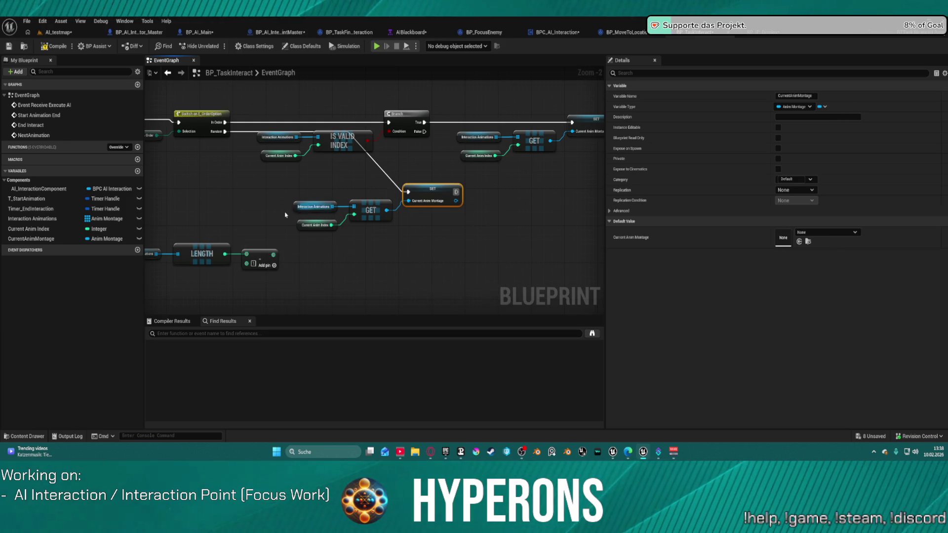
Delete the copied Current Anim Index getter and add Random Integer in Range with the Subtract result as Max.
click(315, 225)
key(Delete)
drag(272, 255, 320, 252)
text(re)
key(BackSpace)
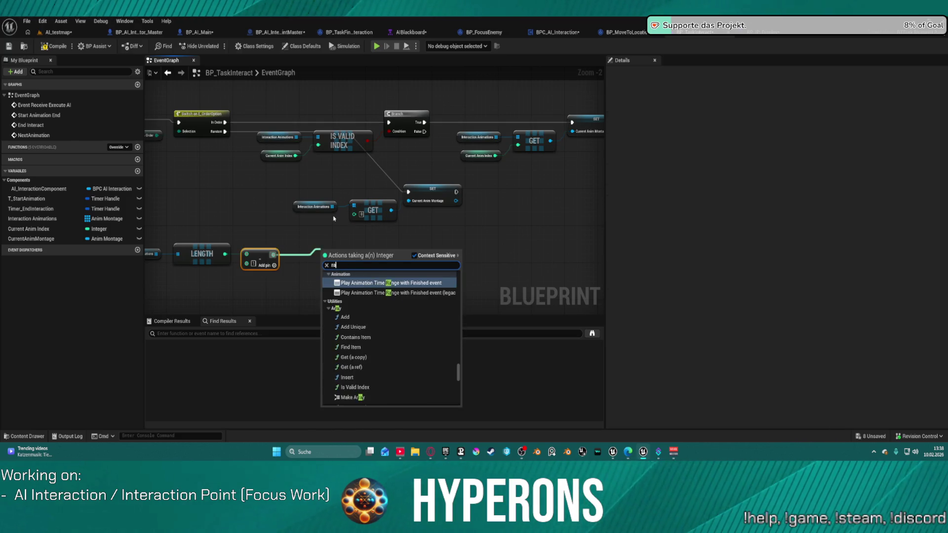
text(andom)
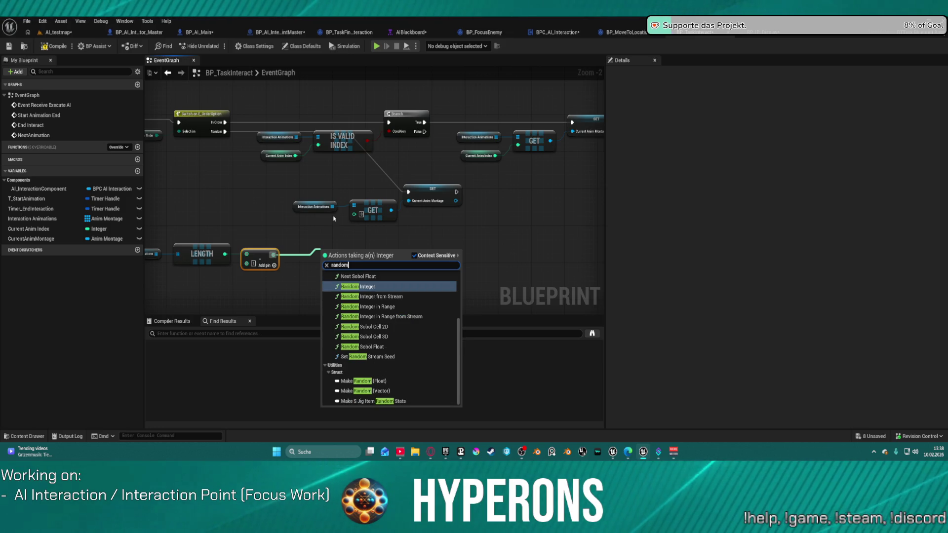
text( in)
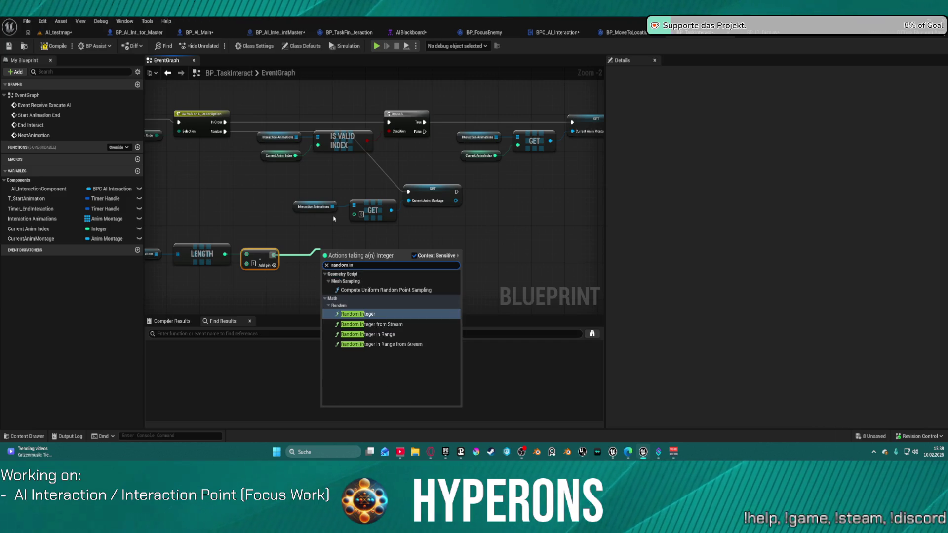
key(Down)
key(Down)
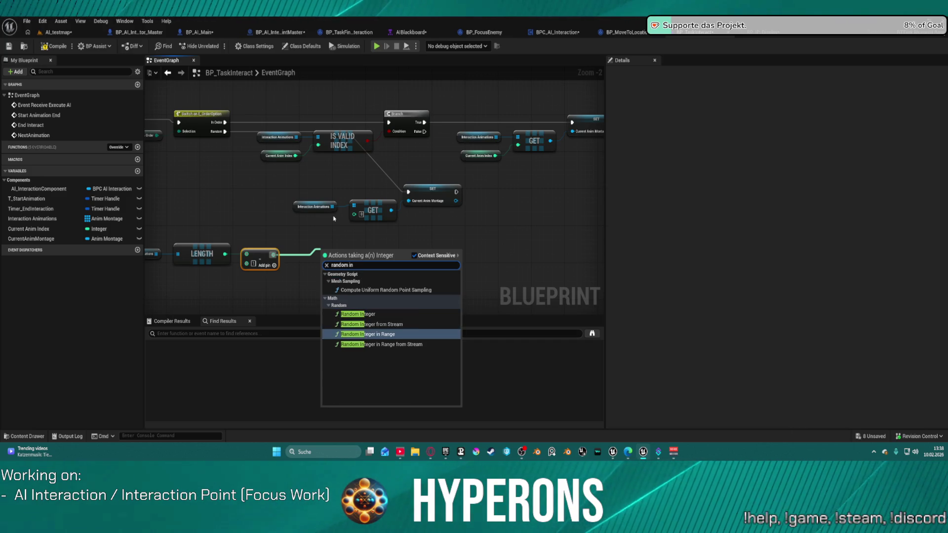
key(Return)
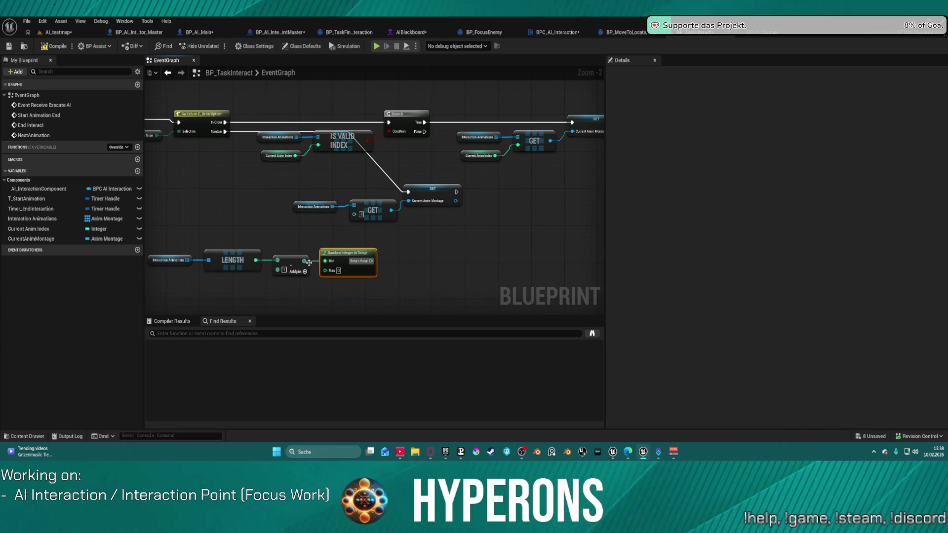
mouse_move(305, 260)
mouse_down()
mouse_move(327, 274)
mouse_move(306, 265)
mouse_up()
Feed the random integer into the pasted GET's index pin feeding SET Current Anim Montage.
key(Escape)
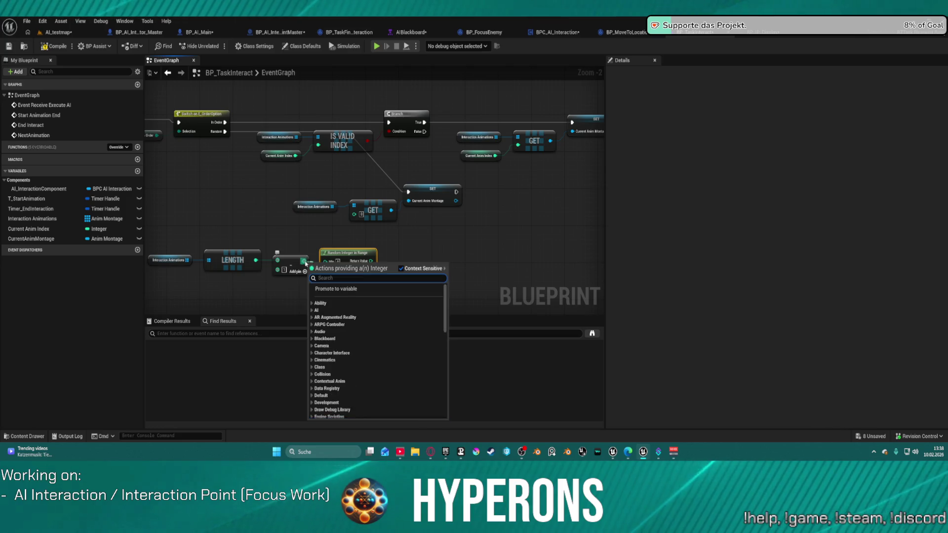
key(Escape)
drag(371, 261, 354, 214)
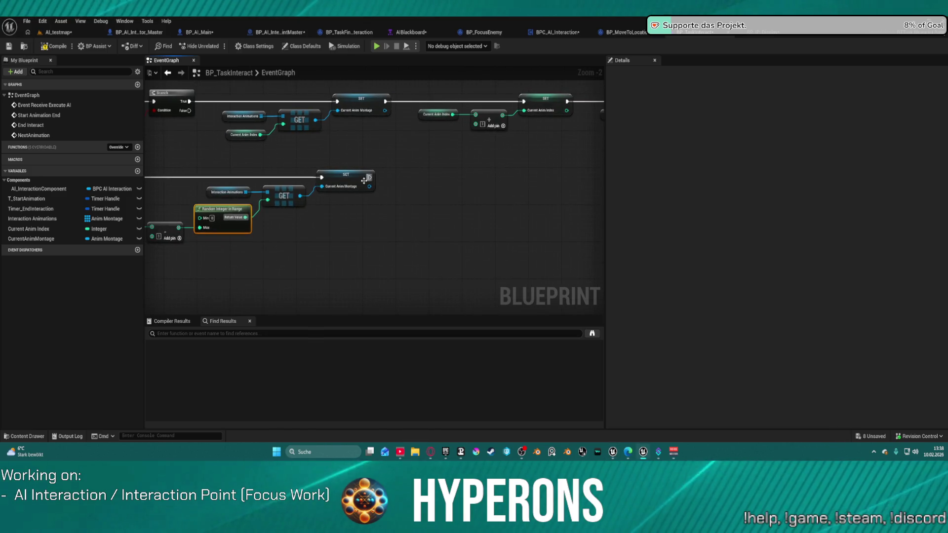
mouse_move(370, 176)
mouse_down()
mouse_move(557, 171)
mouse_move(568, 158)
mouse_move(423, 114)
mouse_move(428, 105)
mouse_move(168, 184)
mouse_move(292, 174)
mouse_move(266, 177)
mouse_up()
Wire the lower SET into Multicast MC PlayMontage and compile BP_TaskInteract.
click(411, 110)
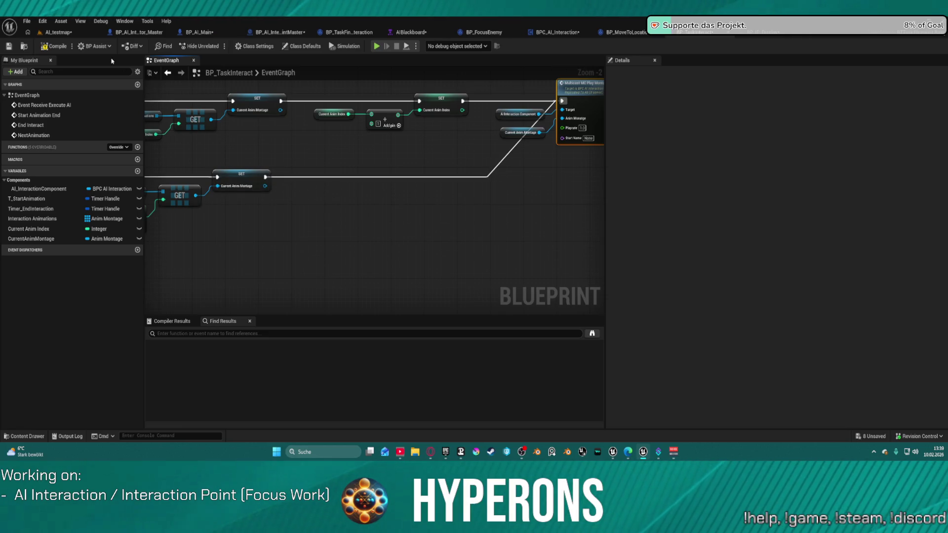
click(57, 46)
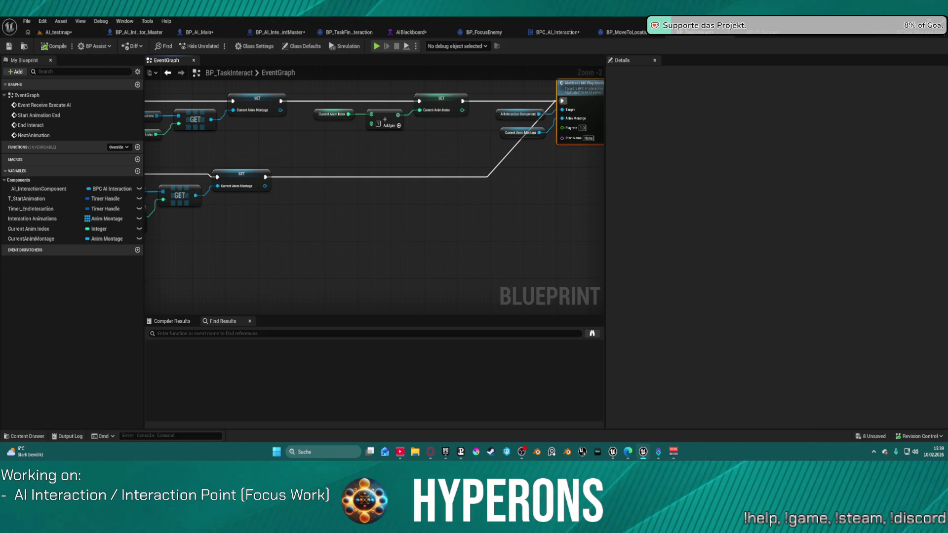
key(alt+Tab)
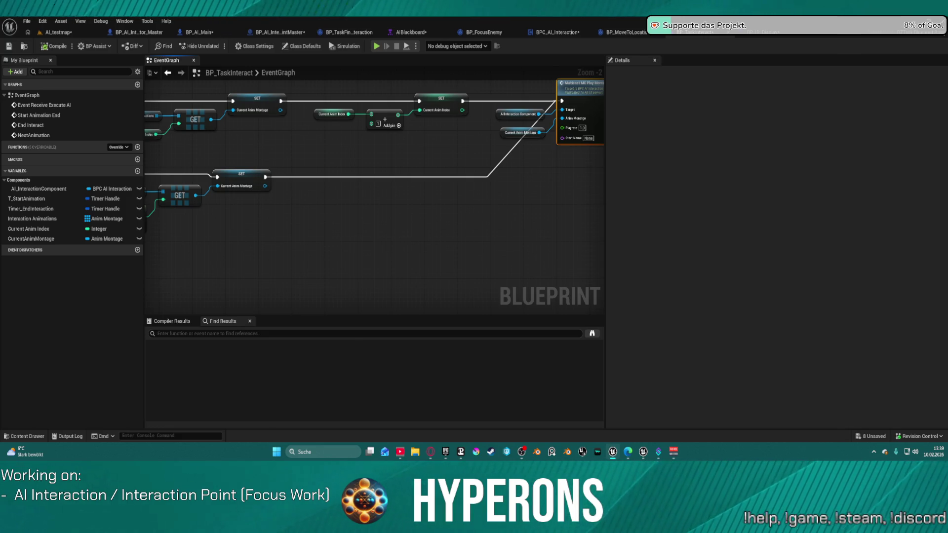
scroll(334, 187, down, 3)
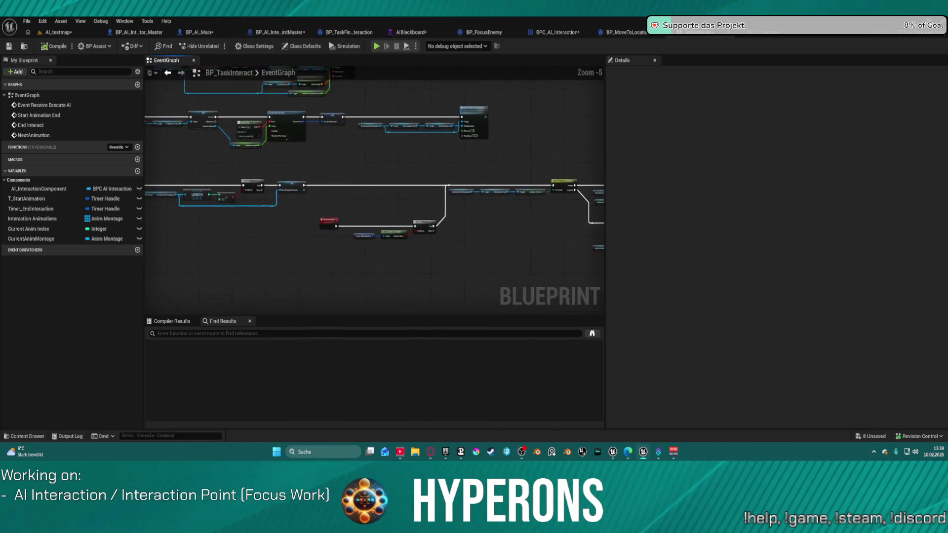
drag(480, 207, 487, 210)
mouse_move(365, 207)
mouse_down()
mouse_move(407, 201)
mouse_move(311, 100)
mouse_move(565, 99)
mouse_move(391, 103)
mouse_up()
scroll(392, 102, up, 6)
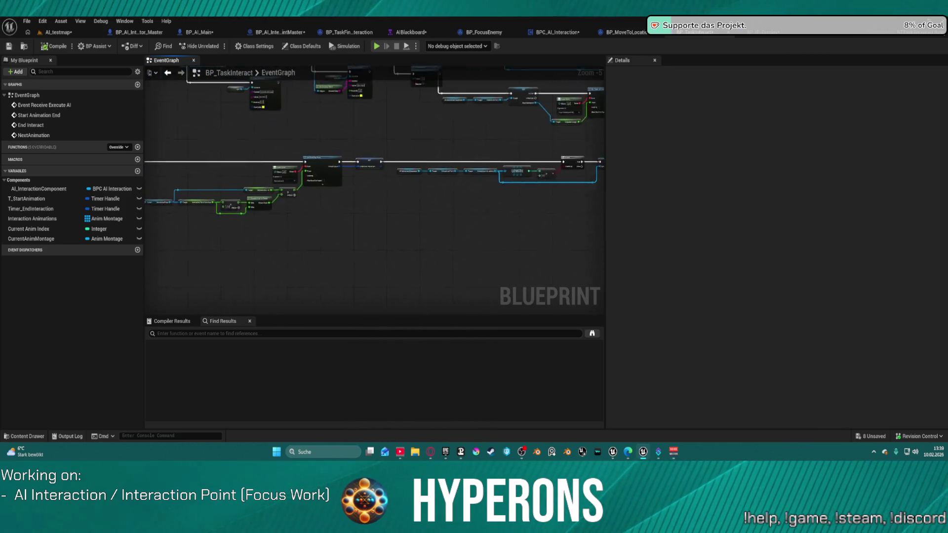
mouse_move(373, 228)
mouse_down()
mouse_move(456, 230)
mouse_move(511, 199)
mouse_move(536, 169)
mouse_move(367, 149)
mouse_up()
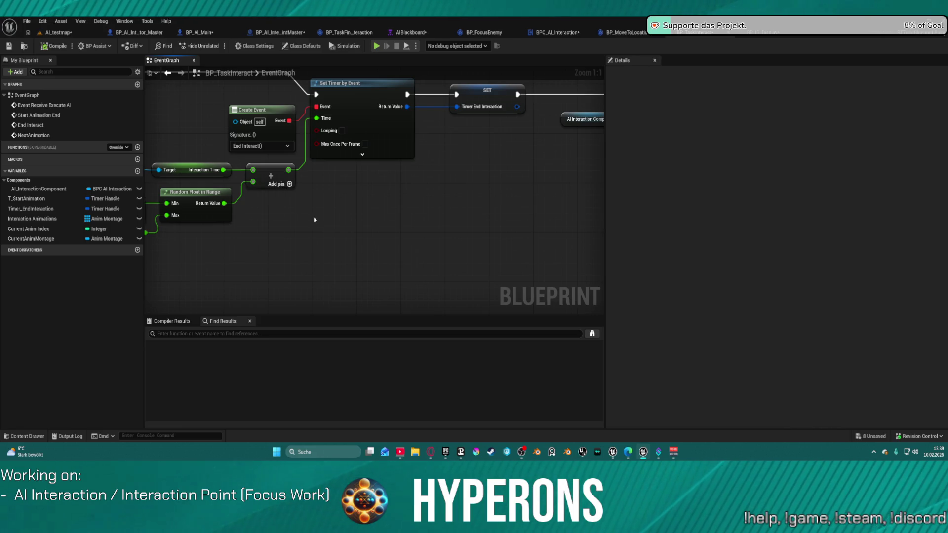
drag(314, 205, 610, 165)
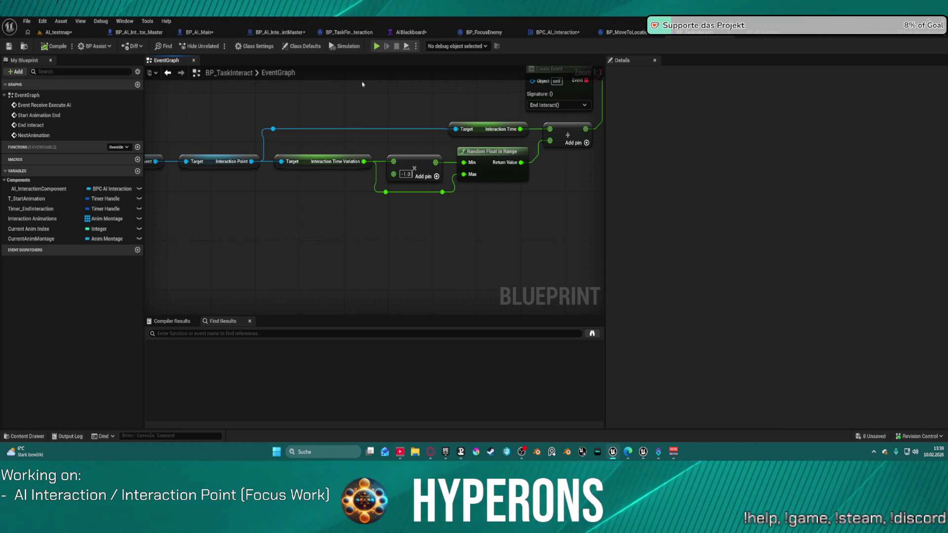
right_click(214, 221)
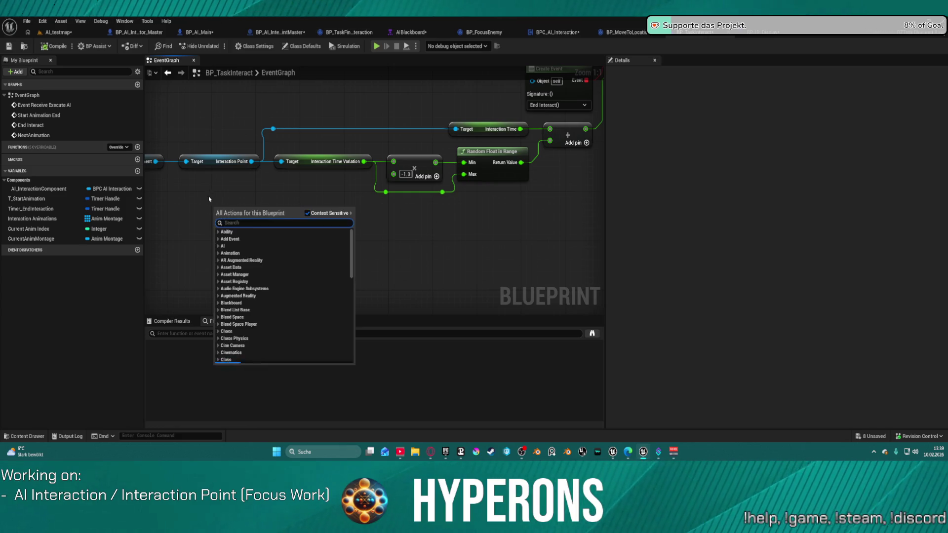
scroll(208, 197, down, 2)
drag(208, 197, 399, 160)
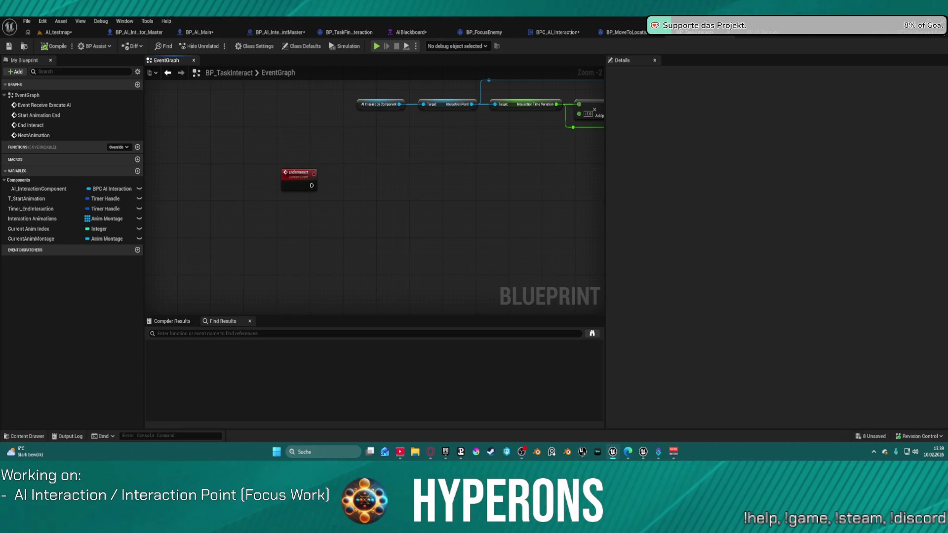
Pan BP_AI_Main's EventGraph past the hostility colour and taunt target groups to the Play montage on all group.
click(201, 32)
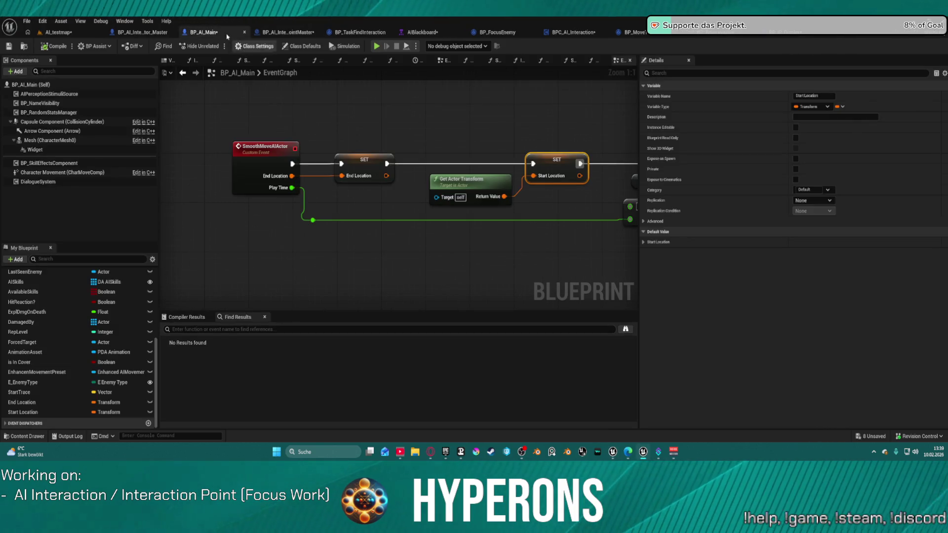
scroll(311, 148, down, 5)
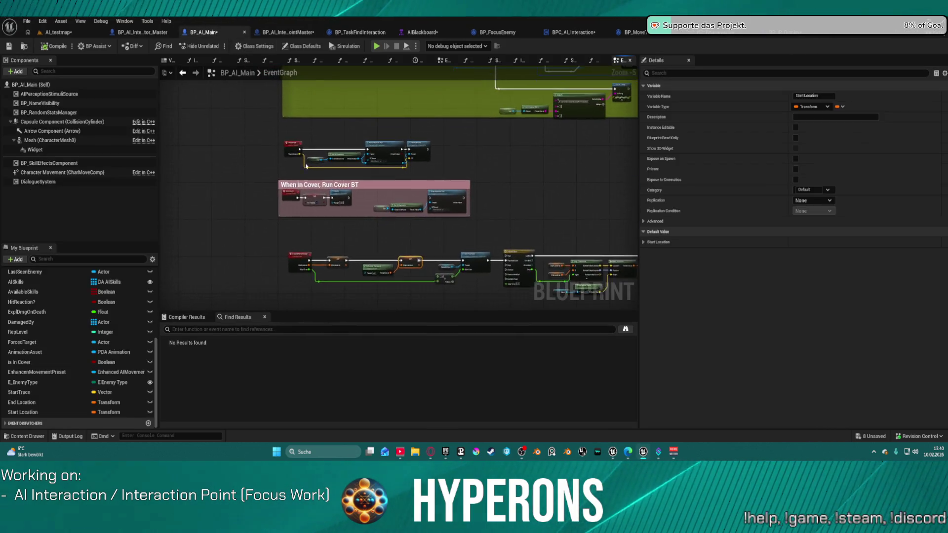
scroll(308, 167, up, 2)
mouse_move(377, 112)
mouse_down()
mouse_move(334, 193)
mouse_move(321, 376)
mouse_up()
scroll(333, 194, down, 1)
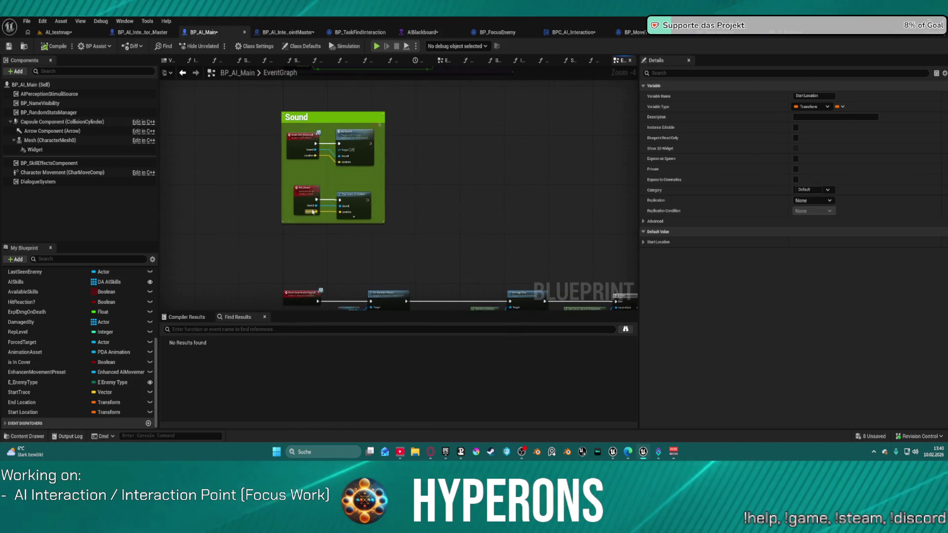
scroll(316, 269, up, 4)
mouse_move(315, 268)
mouse_down()
mouse_move(293, 280)
mouse_move(222, 159)
mouse_move(235, 145)
mouse_move(235, 158)
mouse_move(305, 186)
mouse_move(301, 371)
mouse_up()
drag(302, 247, 303, 360)
scroll(346, 223, down, 3)
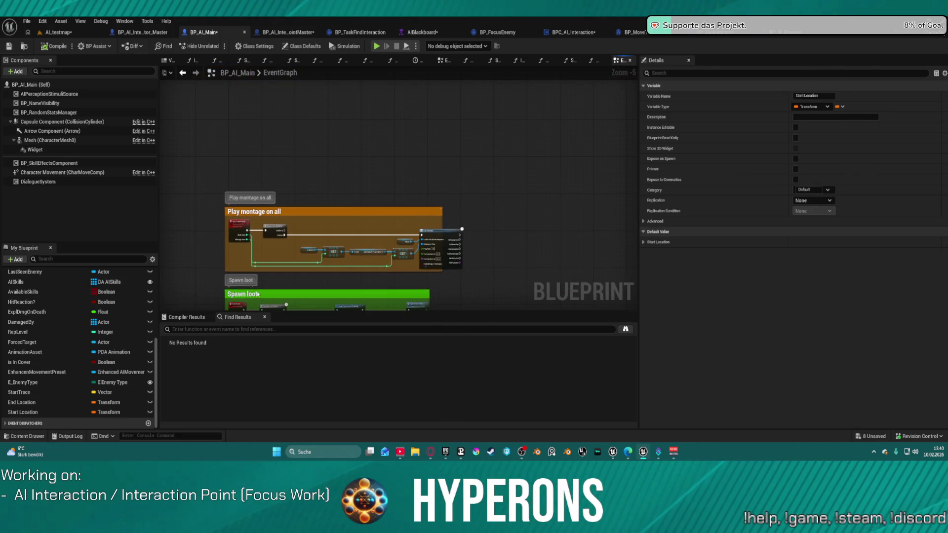
scroll(240, 219, up, 5)
scroll(320, 130, down, 3)
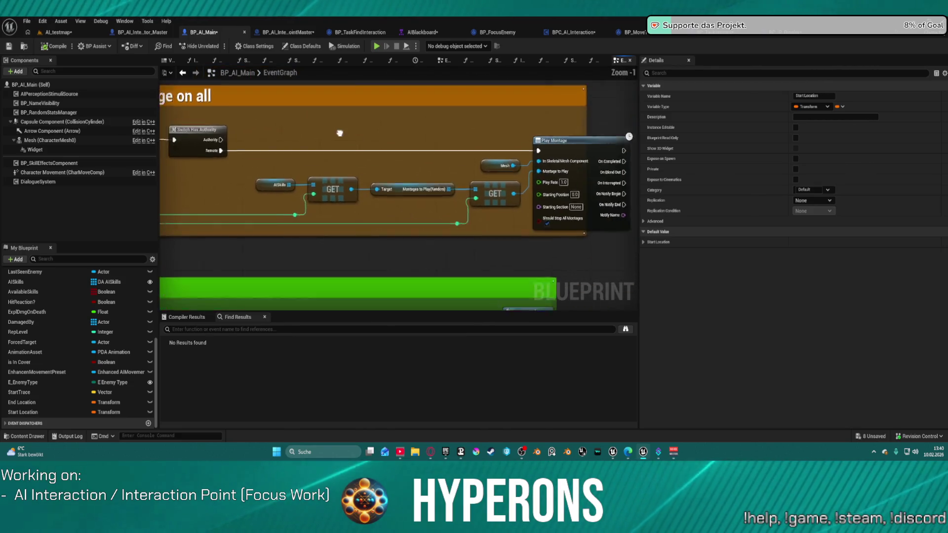
drag(320, 130, 414, 141)
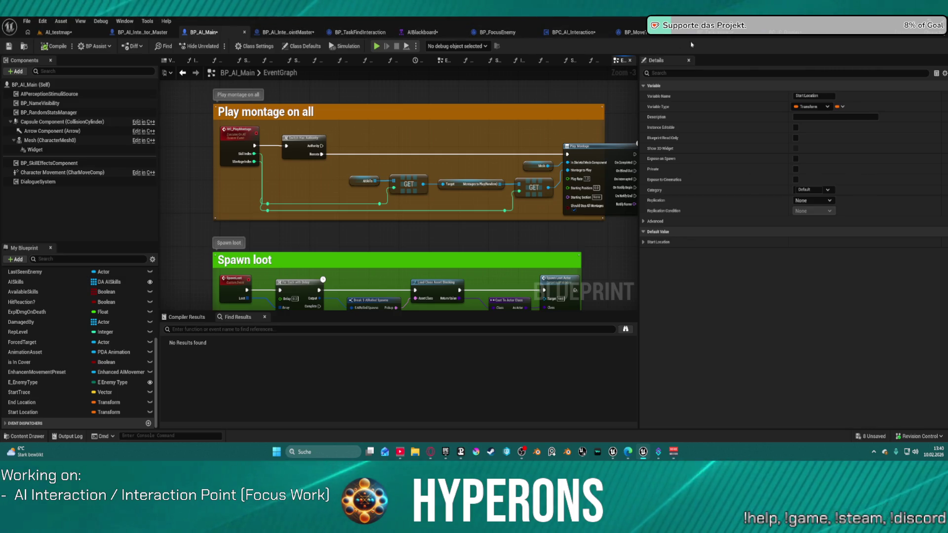
click(573, 33)
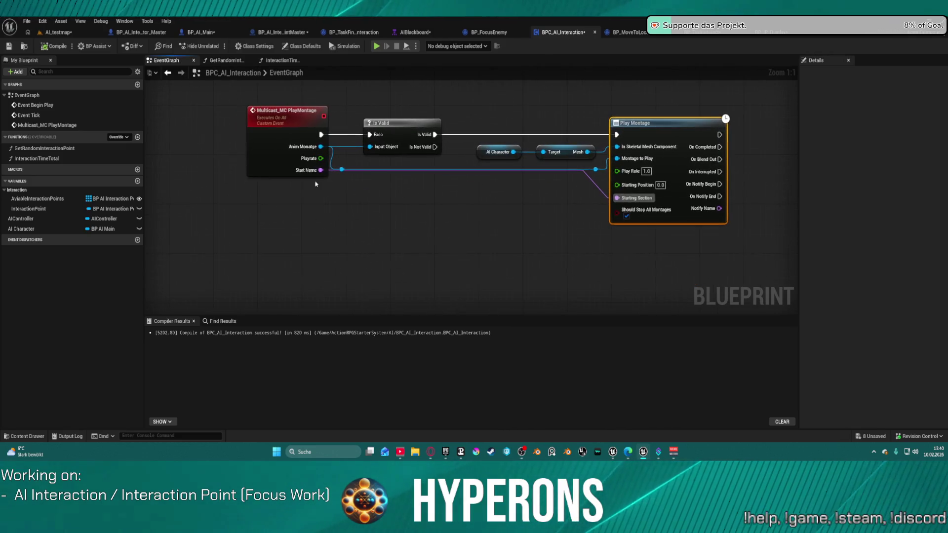
Duplicate the Multicast_MC PlayMontage event below, set it to replicate as Multicast, and name it Stp.
click(270, 143)
key(ctrl+c)
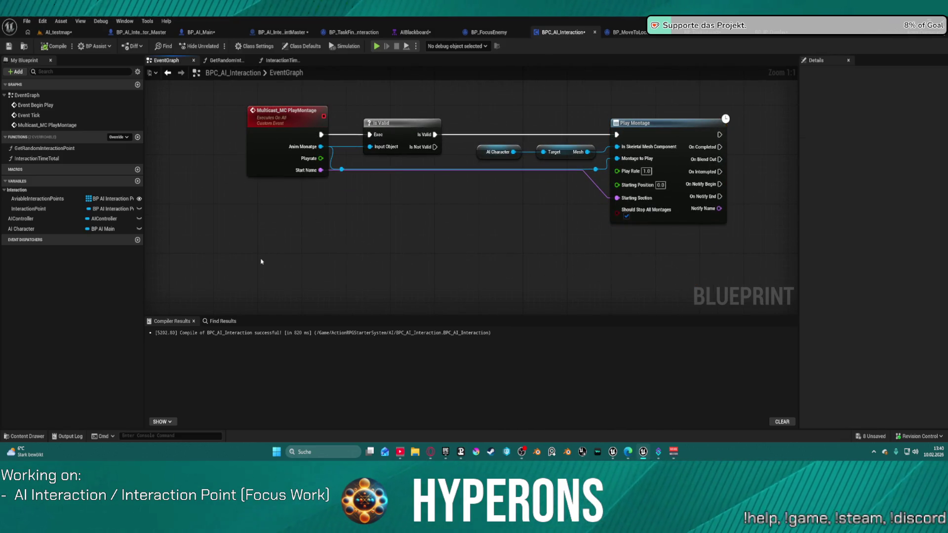
key(ctrl+v)
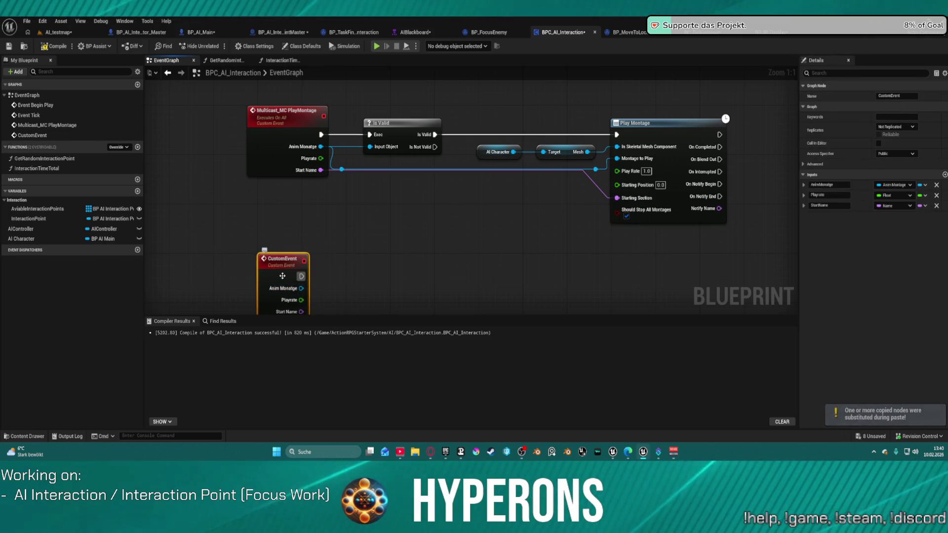
drag(280, 271, 279, 240)
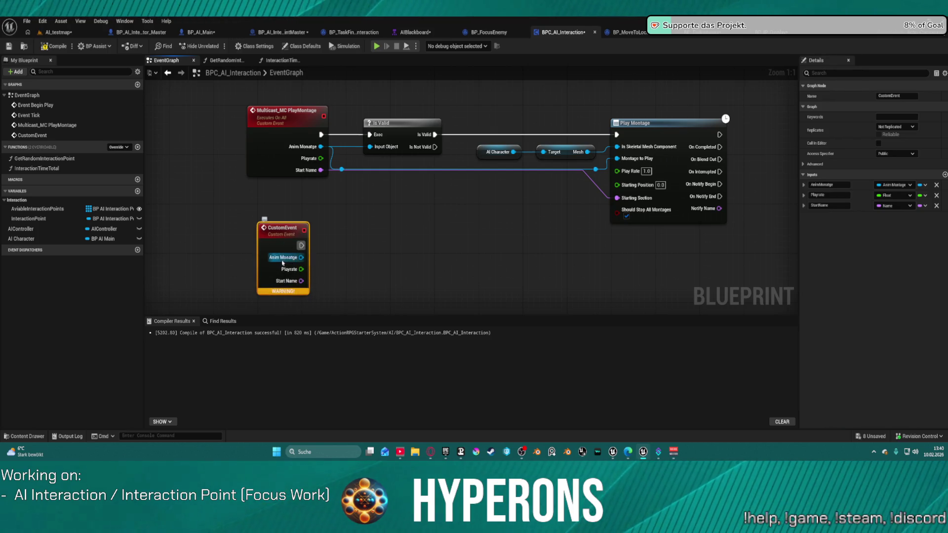
click(889, 95)
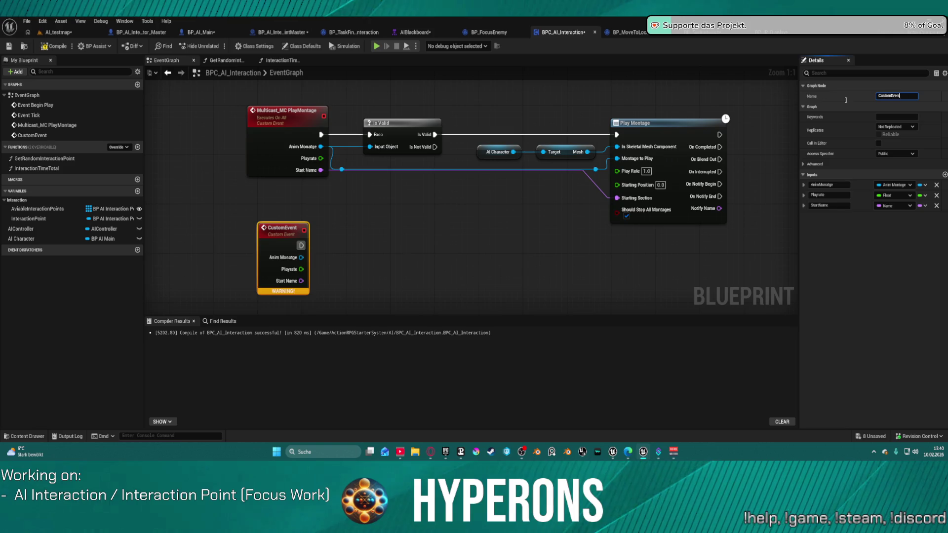
click(894, 127)
click(891, 145)
click(898, 96)
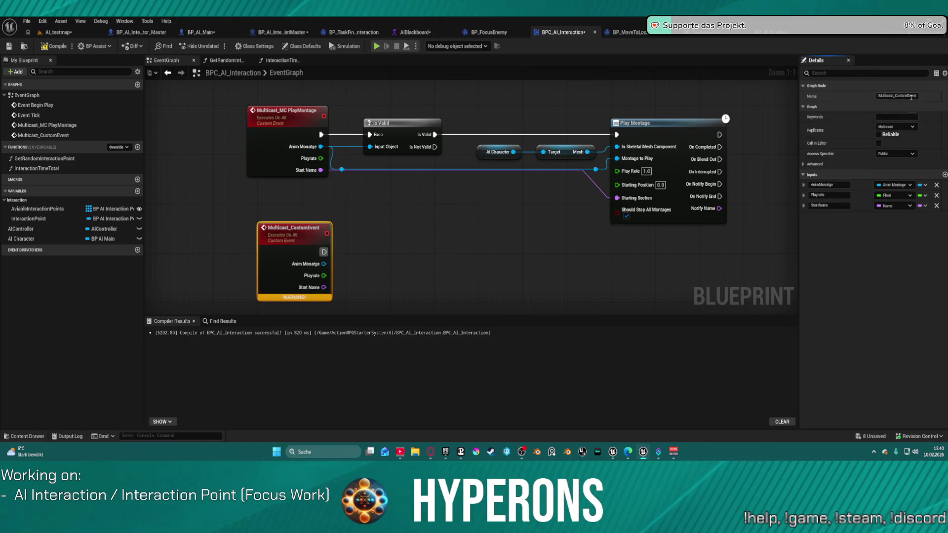
text(Stp)
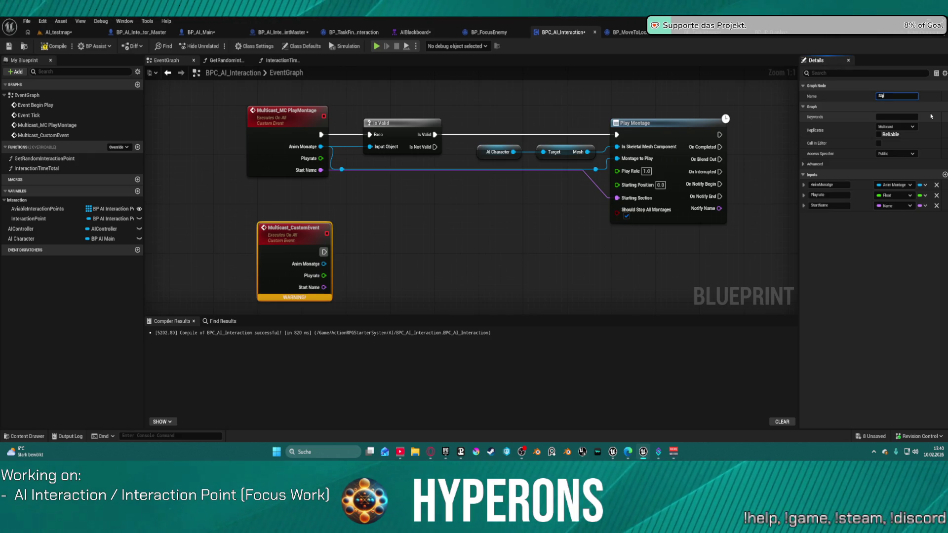
key(Return)
Rename the original event Multicast_PlayMontage and the copy Multicast_StopMotage.
double_click(292, 111)
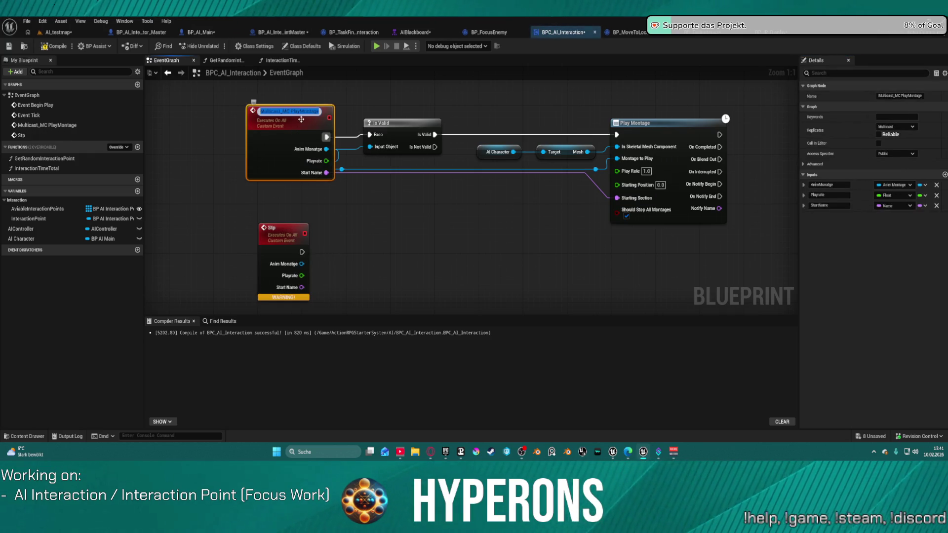
text(Multicast_PlayMontage)
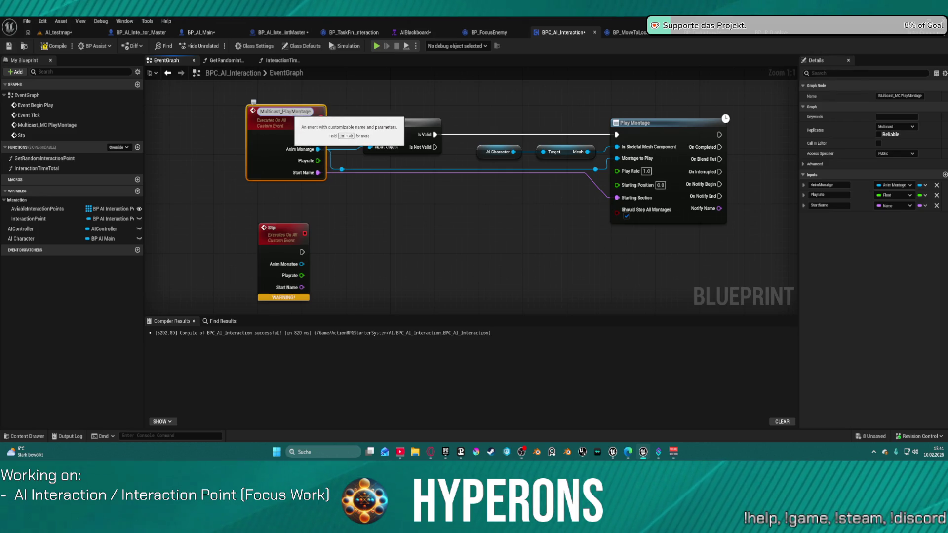
key(Return)
click(283, 237)
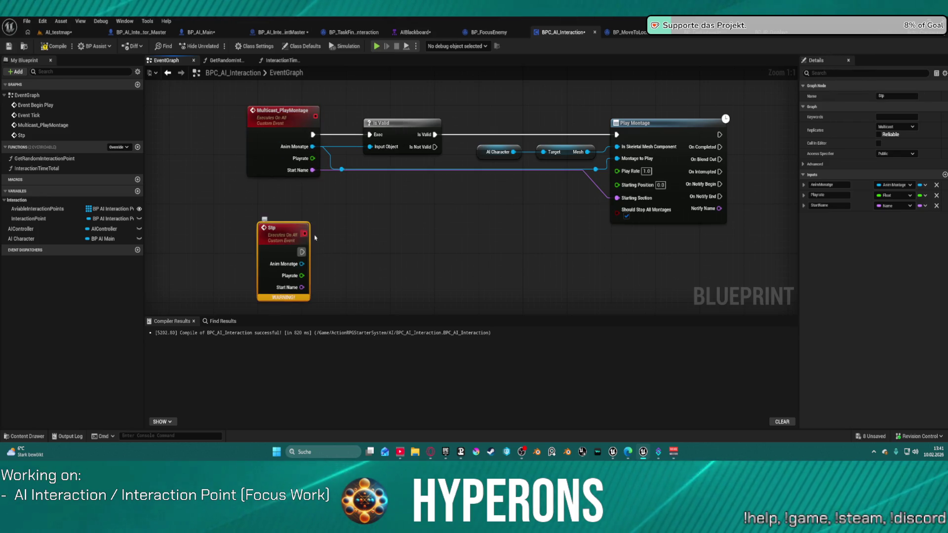
click(879, 96)
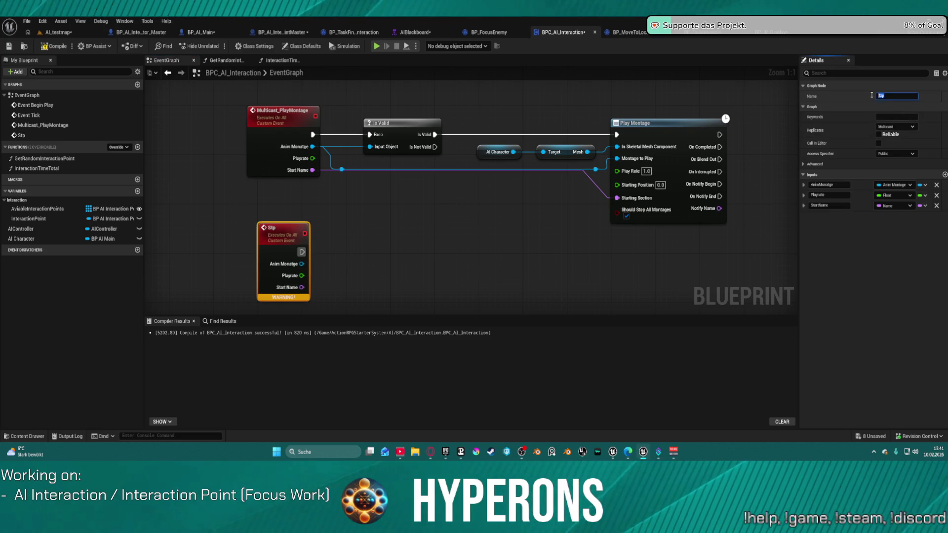
text(Multicast_Sto)
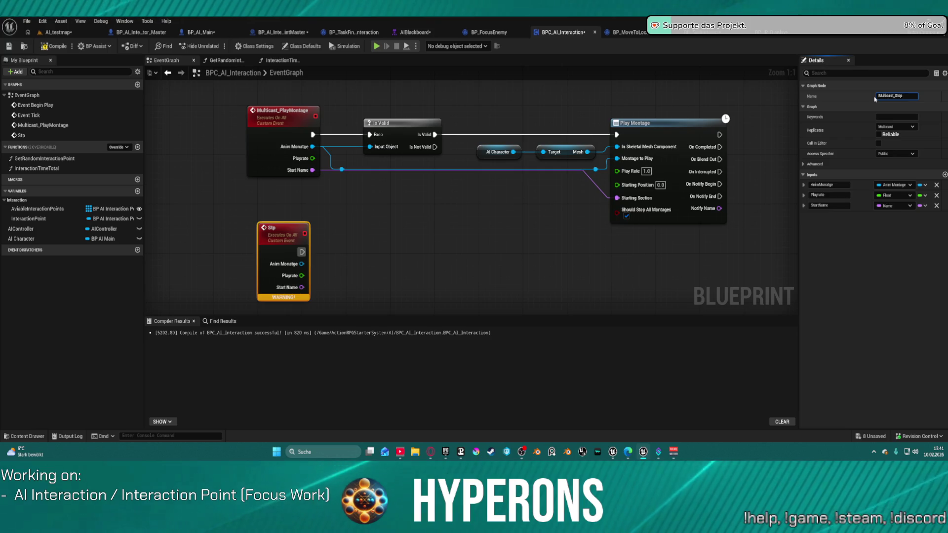
text(Mota)
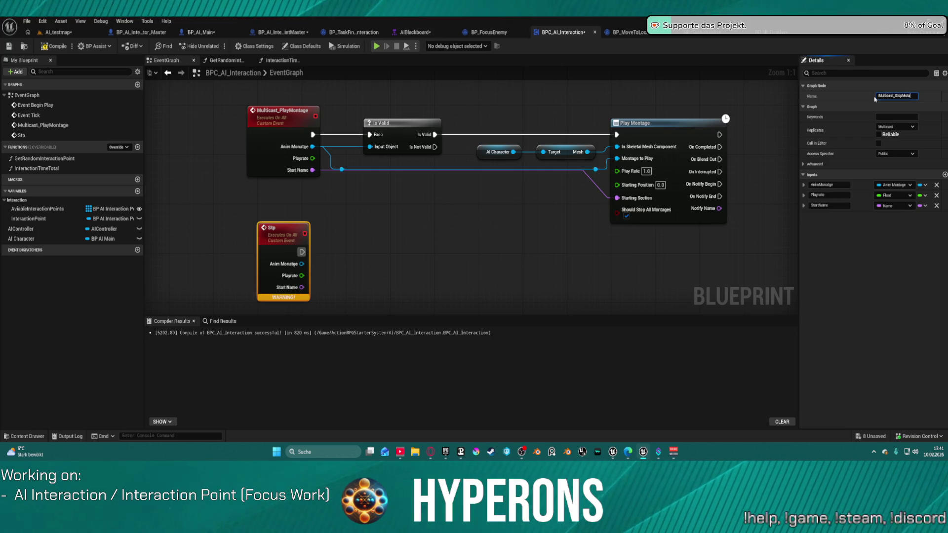
text(ge)
key(Return)
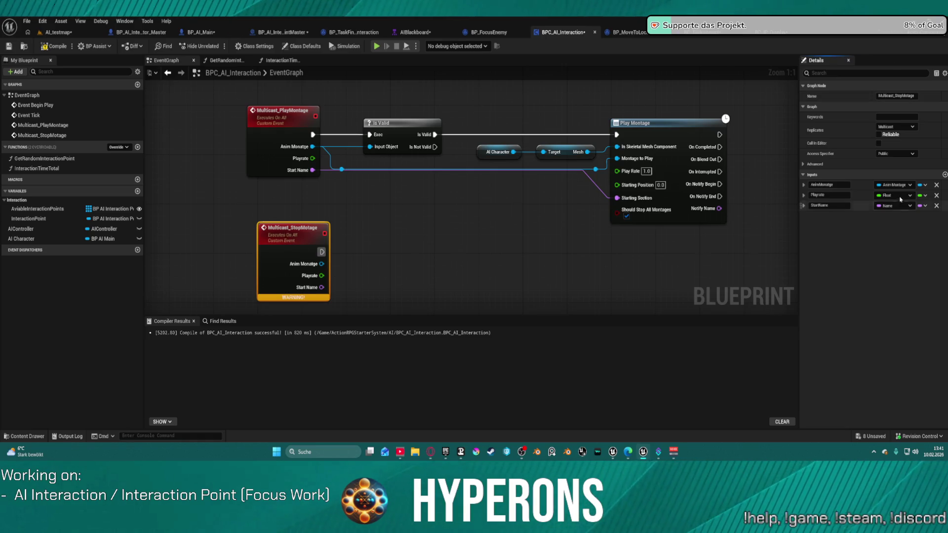
Remove the Playrate and StartName inputs from Multicast_StopMotage and nudge the node into place.
click(936, 196)
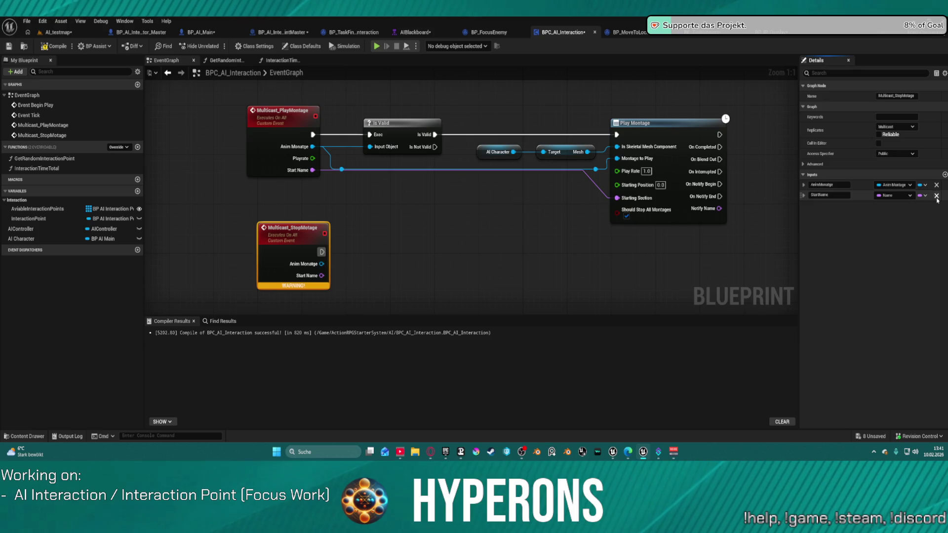
click(936, 195)
mouse_move(298, 235)
mouse_down()
mouse_move(271, 234)
mouse_move(281, 241)
mouse_up()
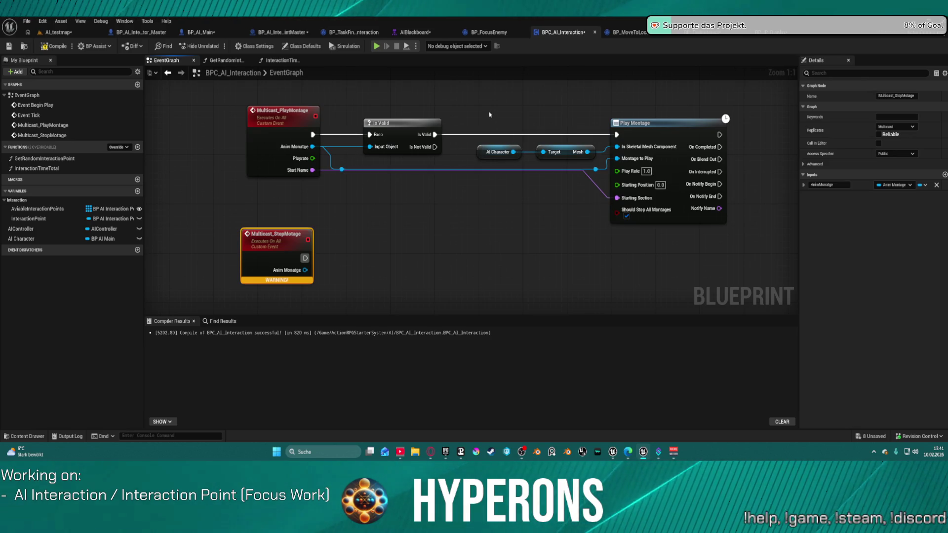
mouse_move(478, 144)
mouse_down()
mouse_move(550, 158)
mouse_move(506, 168)
mouse_up()
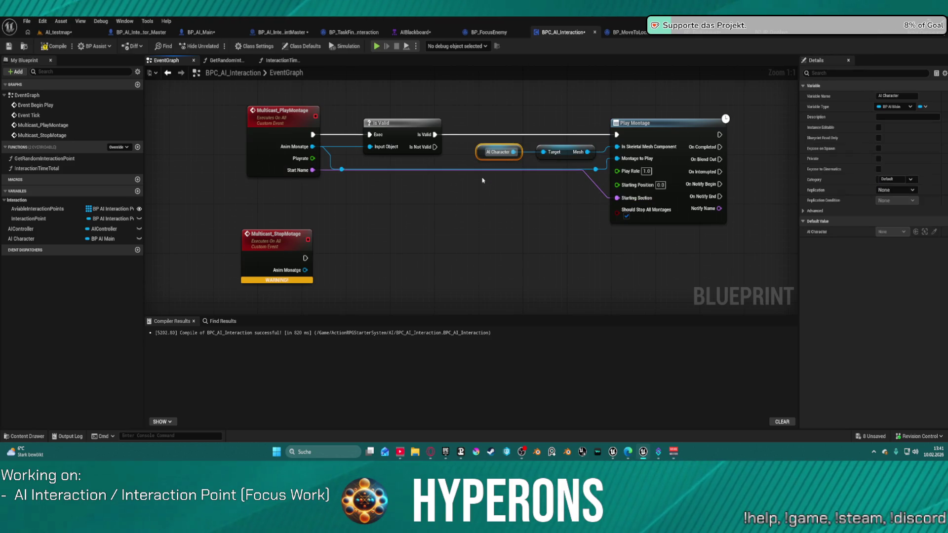
Add Stop Anim Montage on a copied AI Character getter beside Multicast_StopMotage, then compile.
key(ctrl+c)
key(ctrl+v)
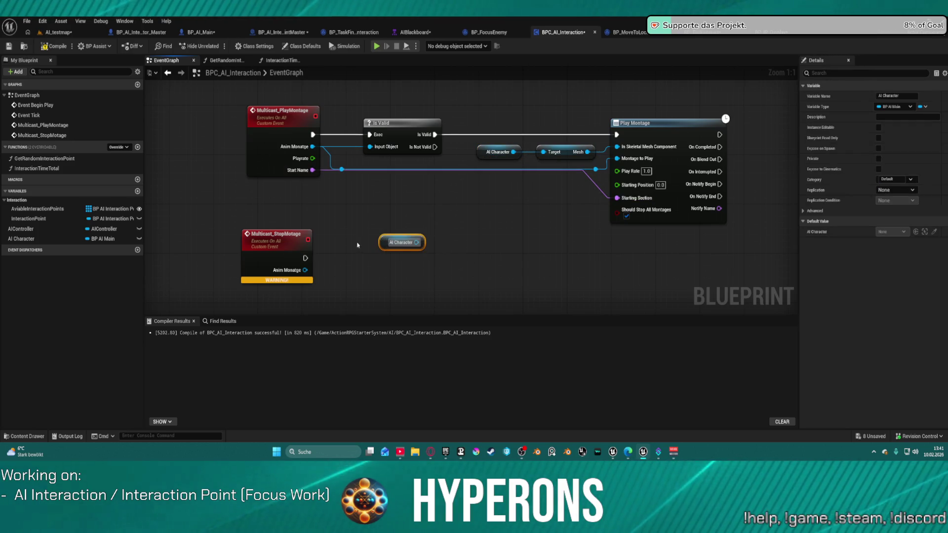
mouse_move(395, 243)
mouse_down()
mouse_move(359, 267)
mouse_move(333, 307)
mouse_move(300, 295)
mouse_move(361, 263)
mouse_up()
text(s)
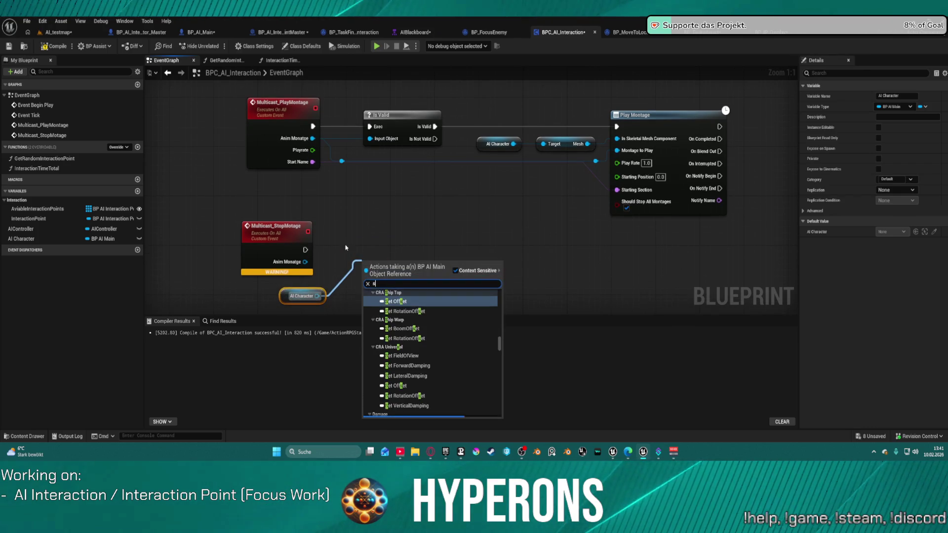
text(top)
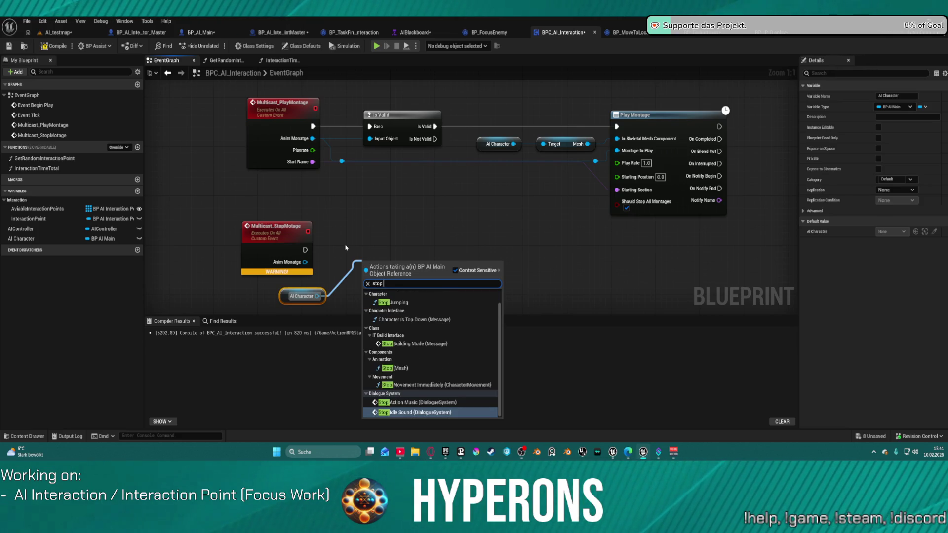
text( anim)
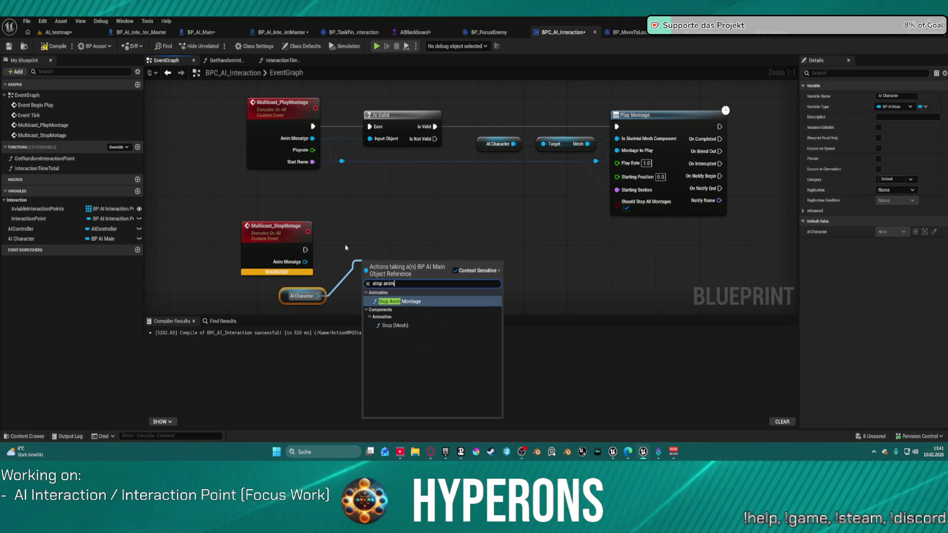
key(Return)
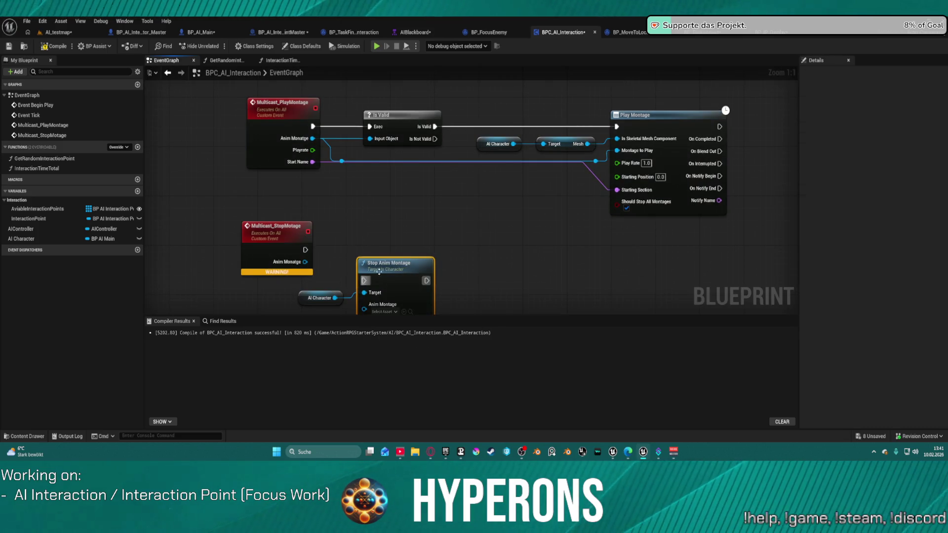
mouse_move(401, 257)
mouse_down()
mouse_move(412, 203)
mouse_move(305, 249)
mouse_move(379, 249)
mouse_up()
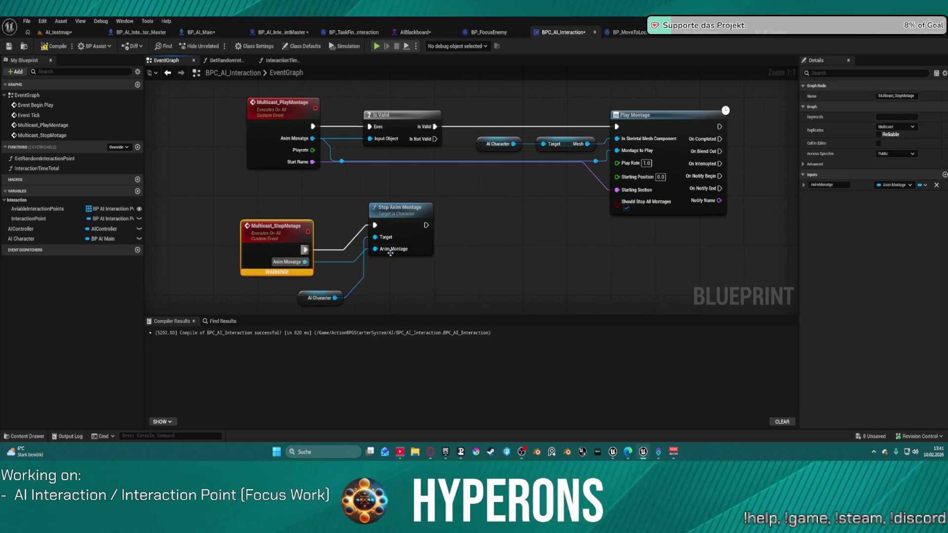
click(401, 225)
key(f)
drag(500, 239, 506, 188)
click(55, 45)
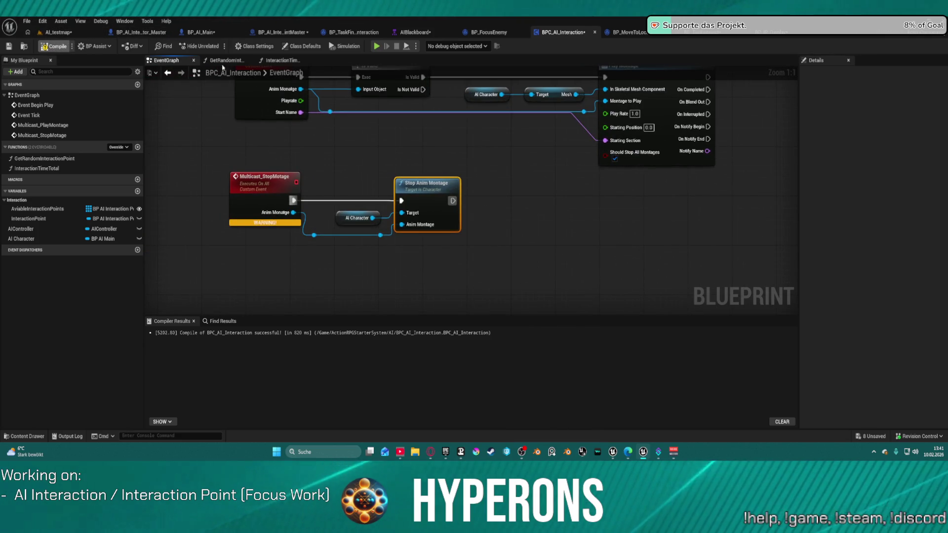
click(709, 33)
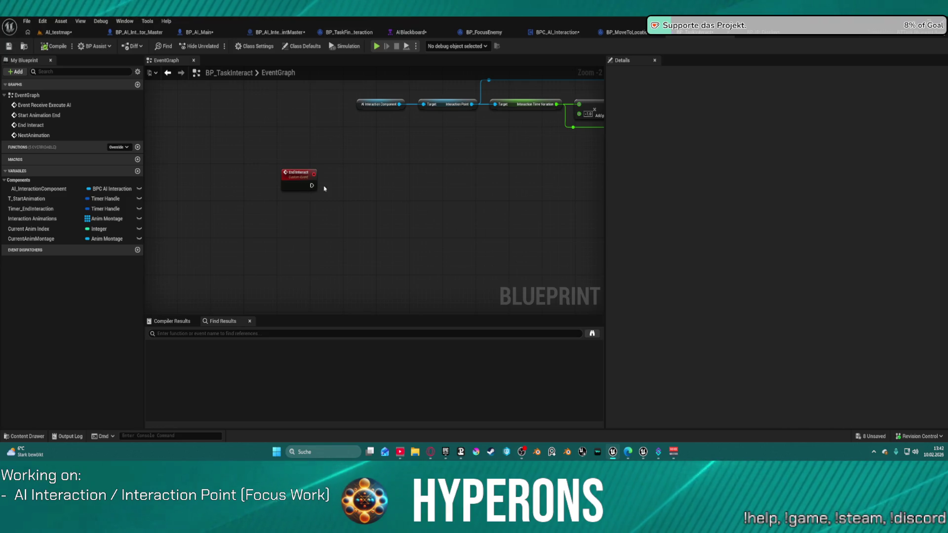
Call Multicast Stop Motage on a copied AI Interaction Component from End Interact, passing CurrentAnimMontage.
mouse_move(311, 185)
mouse_down()
mouse_move(365, 196)
mouse_move(363, 187)
mouse_up()
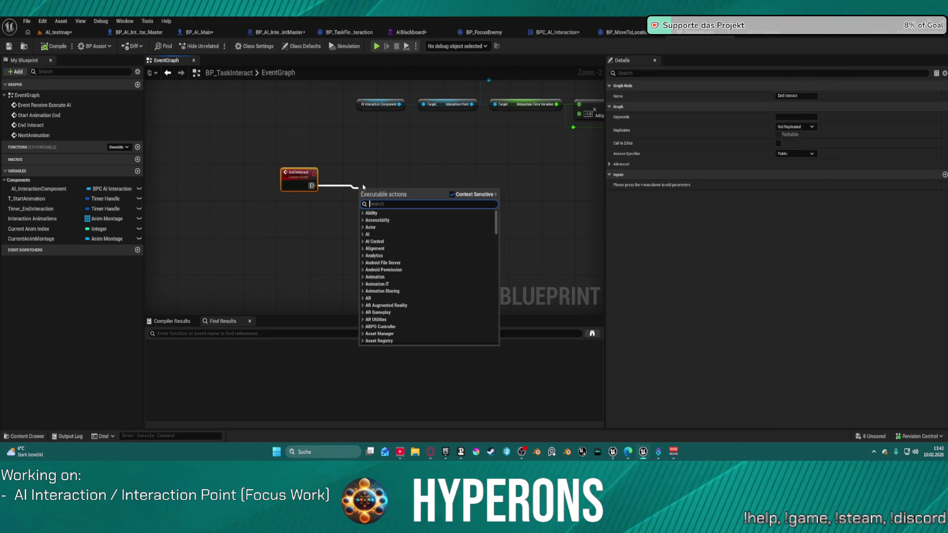
click(379, 104)
click(380, 104)
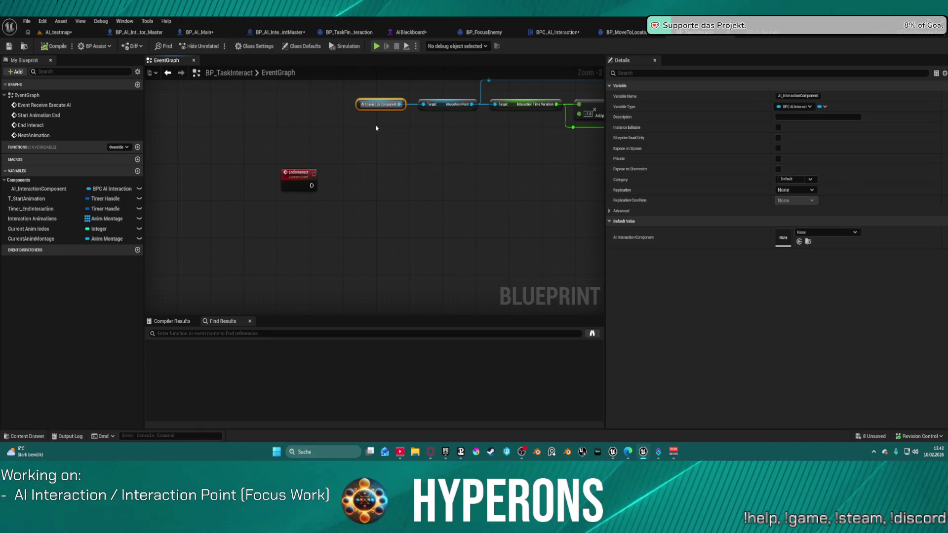
key(ctrl+c)
key(ctrl+v)
drag(337, 211, 359, 194)
text(stop)
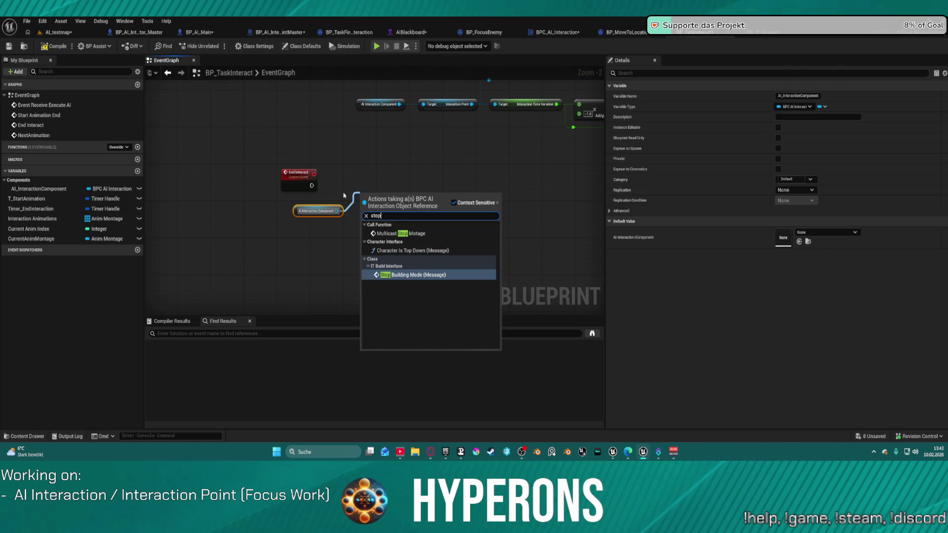
key(Up)
key(Up)
key(Return)
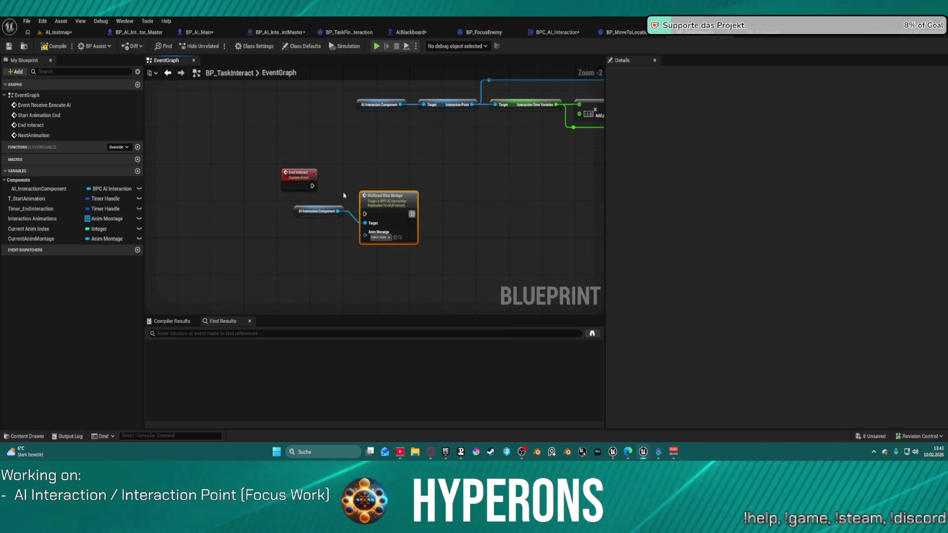
drag(312, 186, 365, 213)
drag(31, 238, 365, 232)
Add a Branch after the Multicast Stop Motage call and wire its execution input.
click(417, 219)
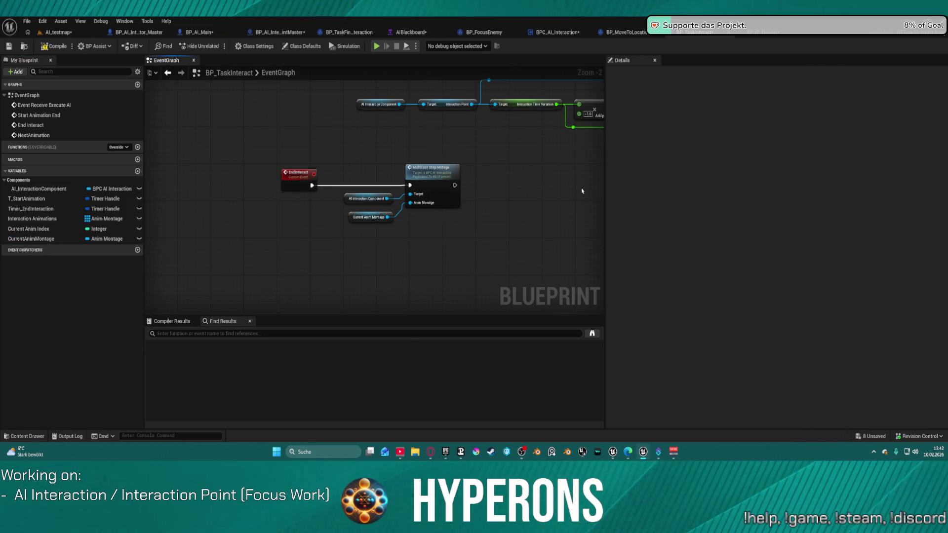
drag(461, 189, 358, 174)
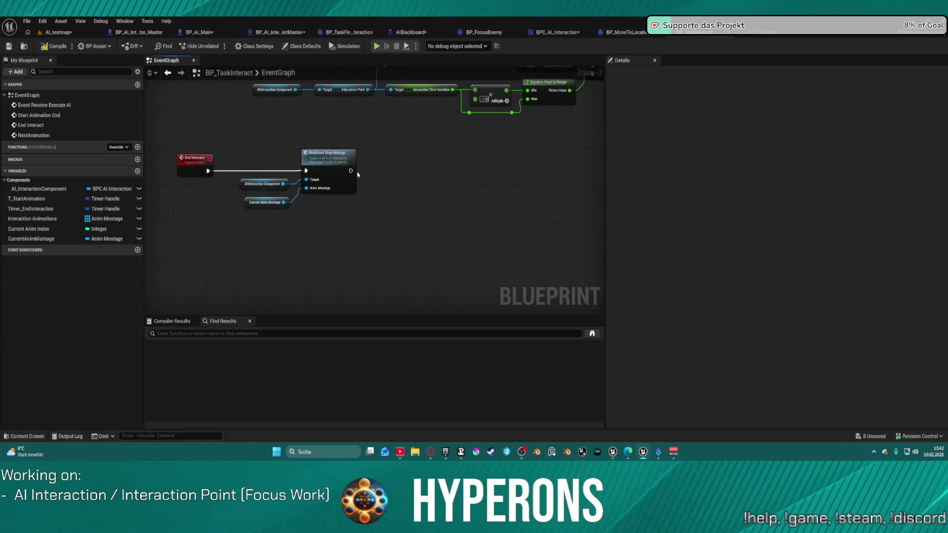
click(403, 168)
mouse_move(408, 184)
mouse_down()
mouse_move(345, 171)
mouse_move(360, 182)
mouse_move(409, 181)
mouse_move(424, 162)
mouse_up()
click(424, 158)
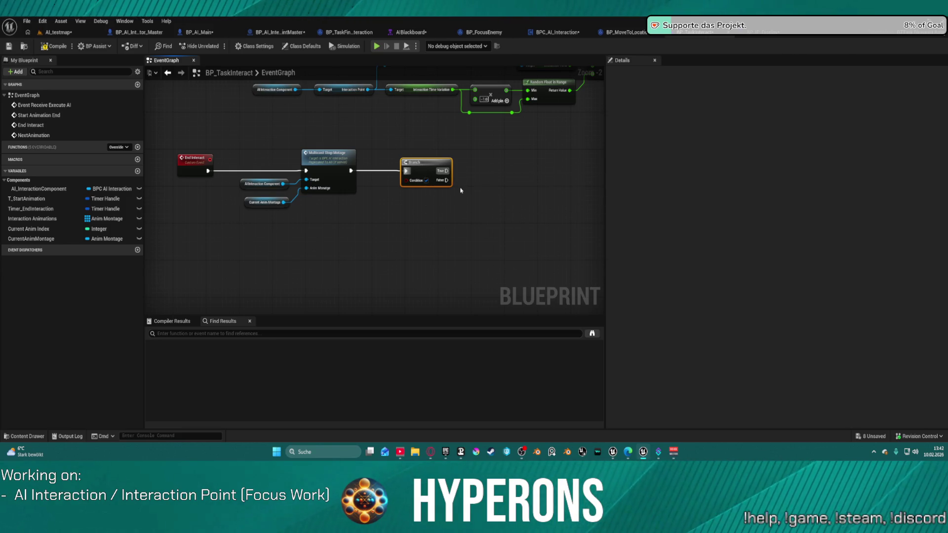
Place an AI Interaction Component getter below the Branch and add Get AI Character from it.
mouse_move(429, 205)
mouse_down()
mouse_move(485, 212)
mouse_move(282, 220)
mouse_up()
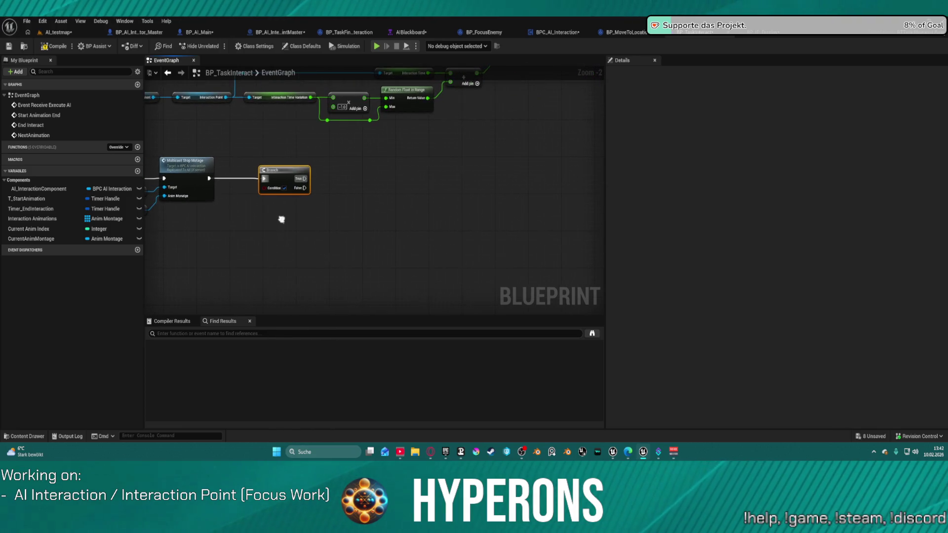
drag(287, 171, 375, 172)
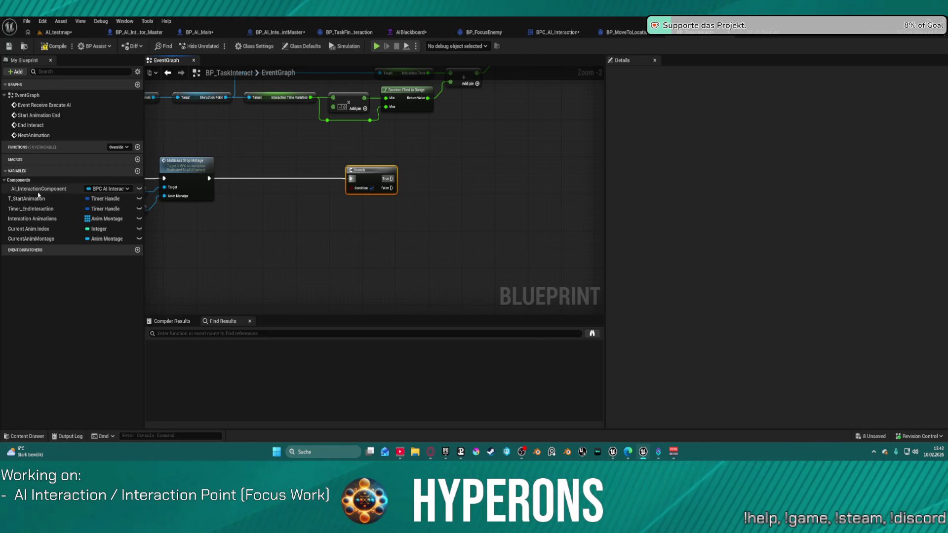
mouse_move(36, 192)
mouse_down()
mouse_move(211, 239)
mouse_move(191, 232)
mouse_move(262, 230)
mouse_up()
click(209, 238)
text(charate)
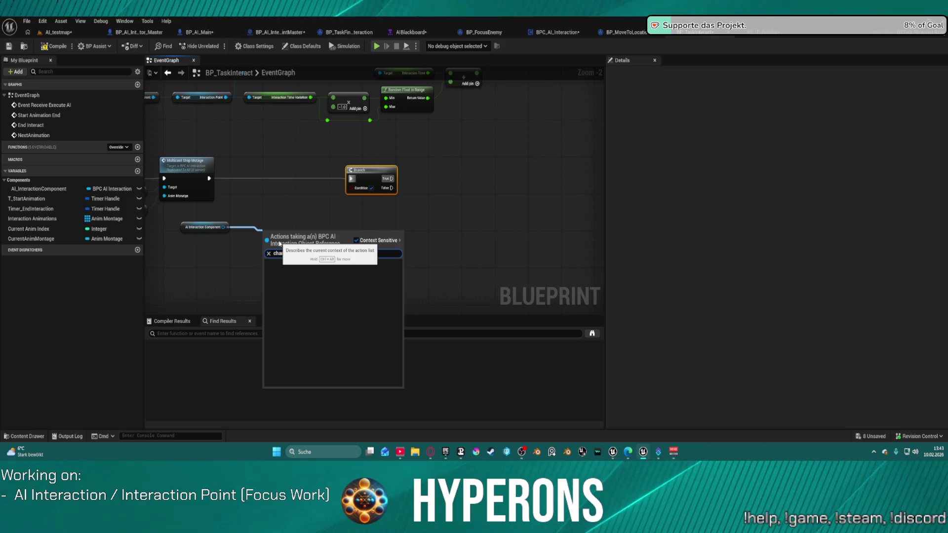
key(BackSpace)
key(BackSpace)
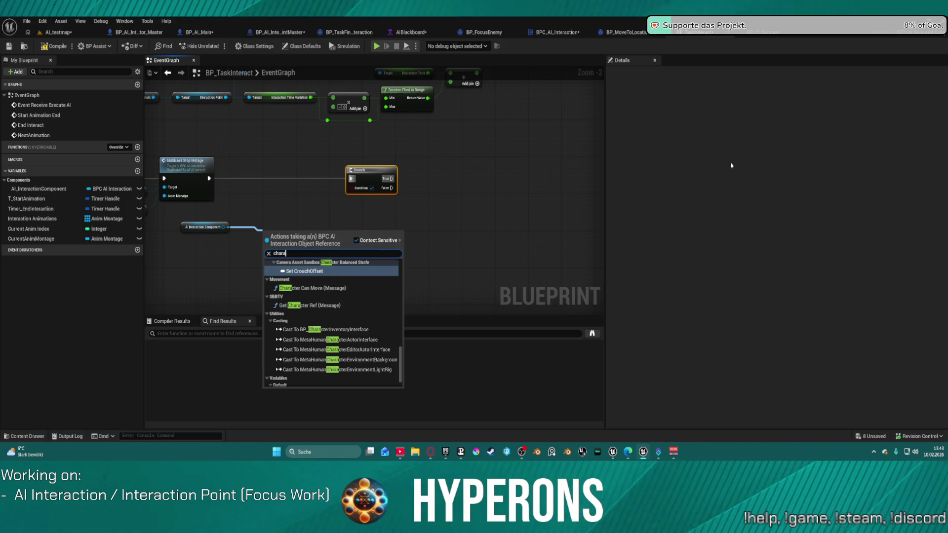
text(cter)
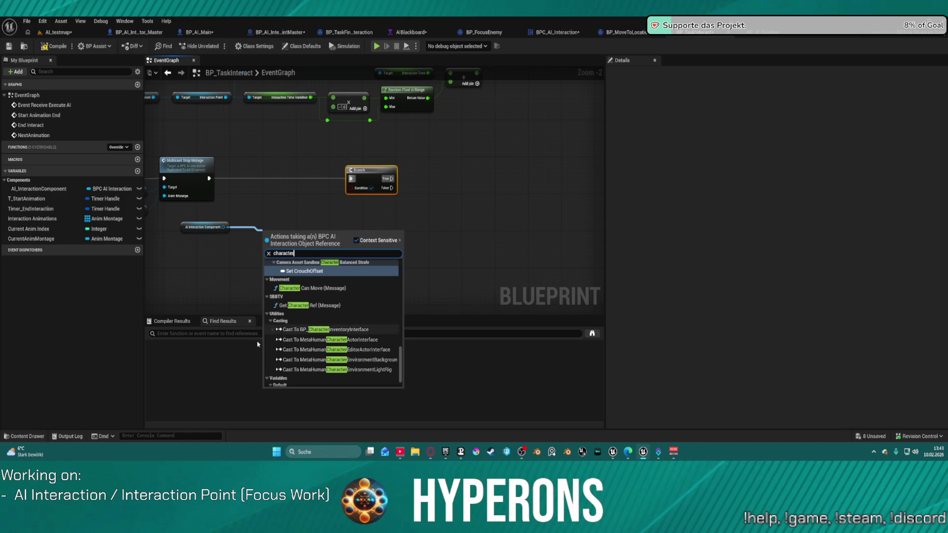
scroll(326, 345, down, 3)
click(316, 372)
Add Is Alive? on the AI Character and wire it into the Branch Condition.
drag(307, 231, 333, 234)
text(all)
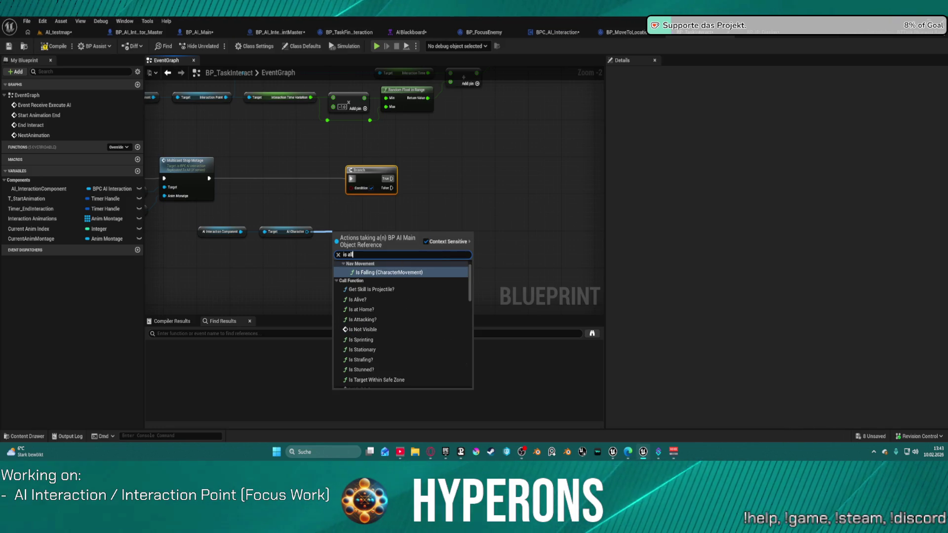
key(BackSpace)
text(i)
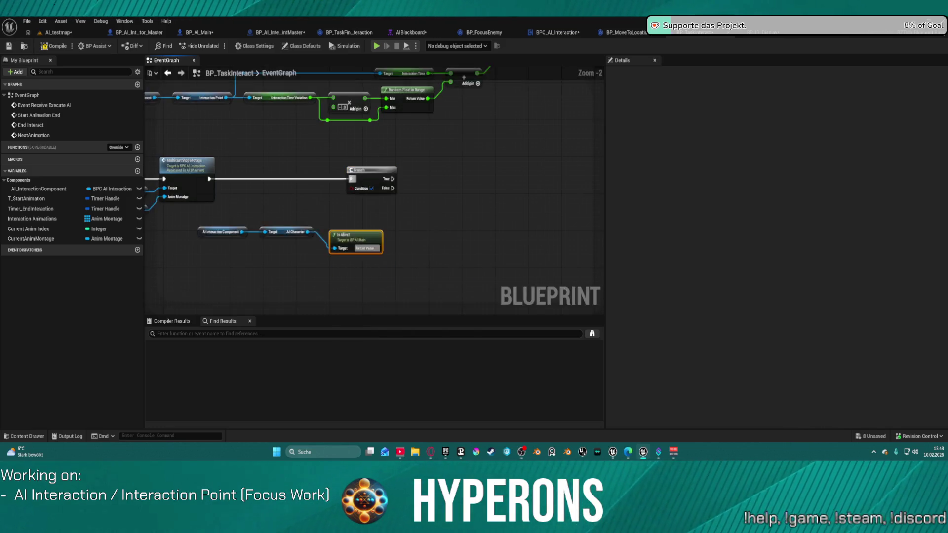
key(Return)
mouse_move(380, 249)
mouse_down()
mouse_move(364, 191)
mouse_move(352, 187)
mouse_up()
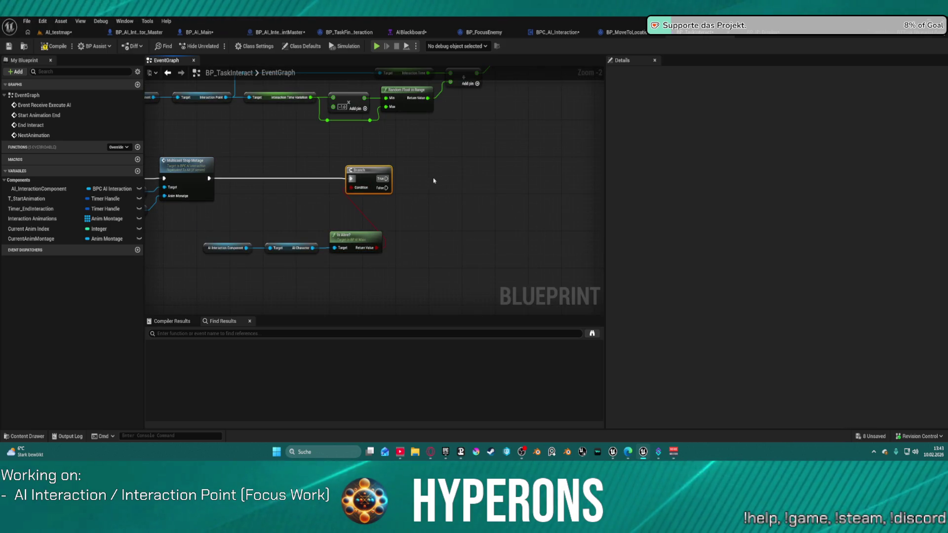
mouse_move(434, 181)
mouse_down()
mouse_move(517, 182)
mouse_move(284, 158)
mouse_up()
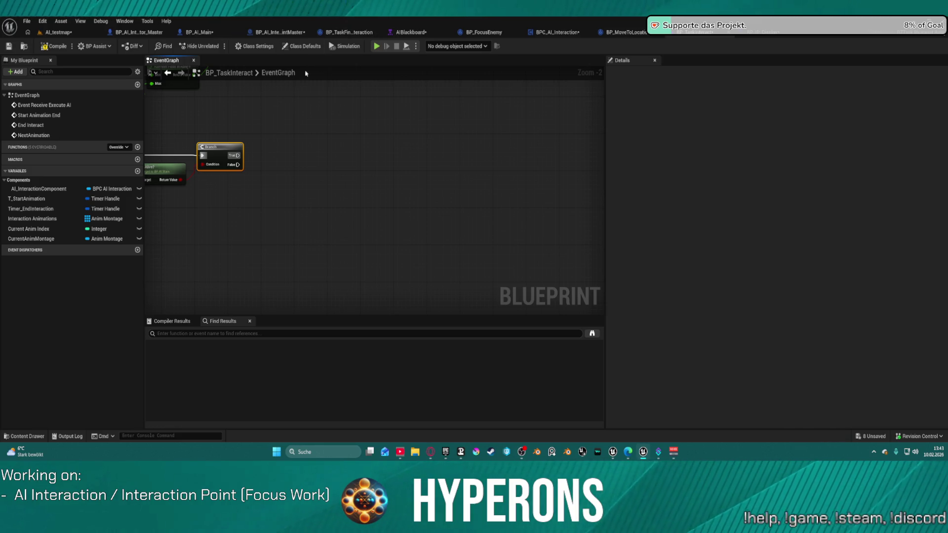
Add a NOT Boolean node negating the Is Alive? result.
drag(180, 179, 212, 188)
text(not bl)
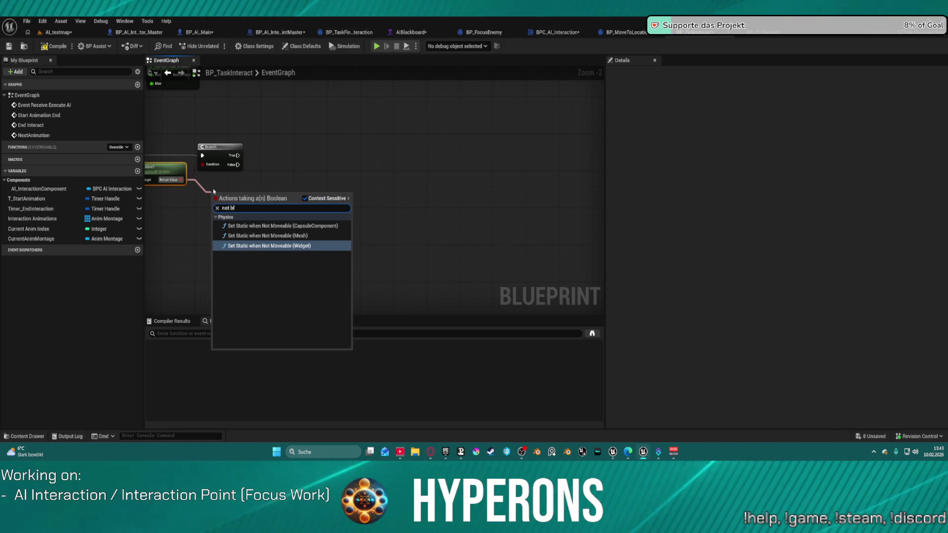
key(BackSpace)
key(Return)
mouse_move(213, 191)
mouse_down()
mouse_move(203, 195)
mouse_move(231, 189)
mouse_move(196, 171)
mouse_move(202, 164)
mouse_move(269, 169)
mouse_up()
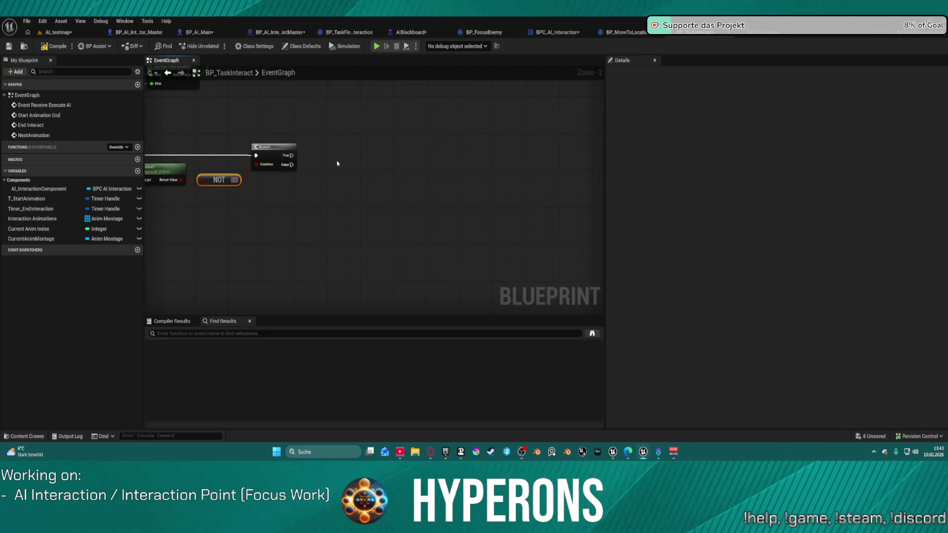
Run Finish Execute with Success ticked from the Branch's False output, placed lower.
drag(287, 166, 372, 238)
text(finis)
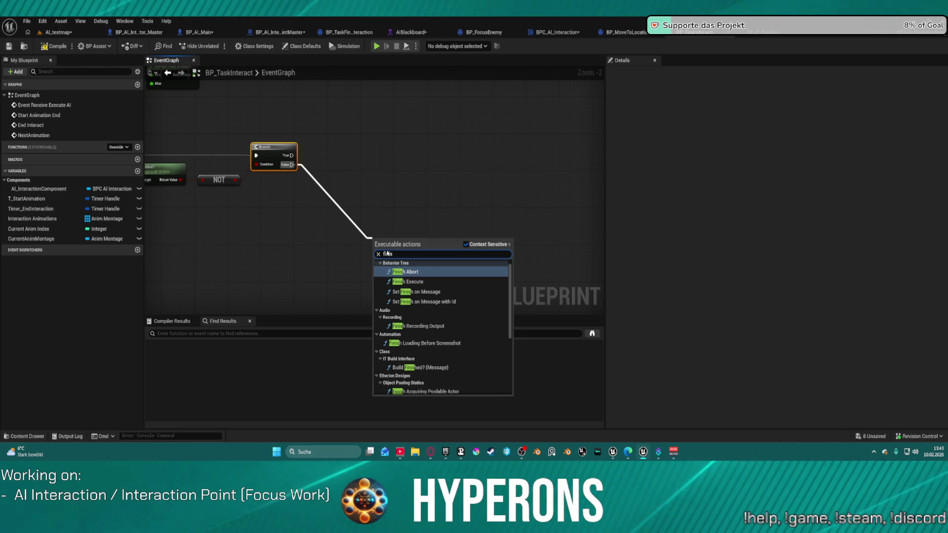
key(Down)
key(Return)
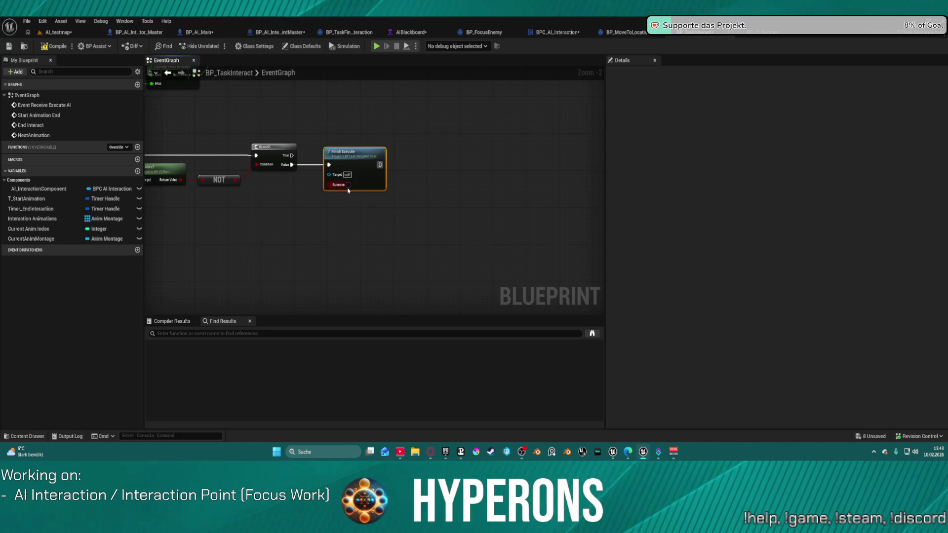
click(348, 184)
drag(355, 171, 350, 208)
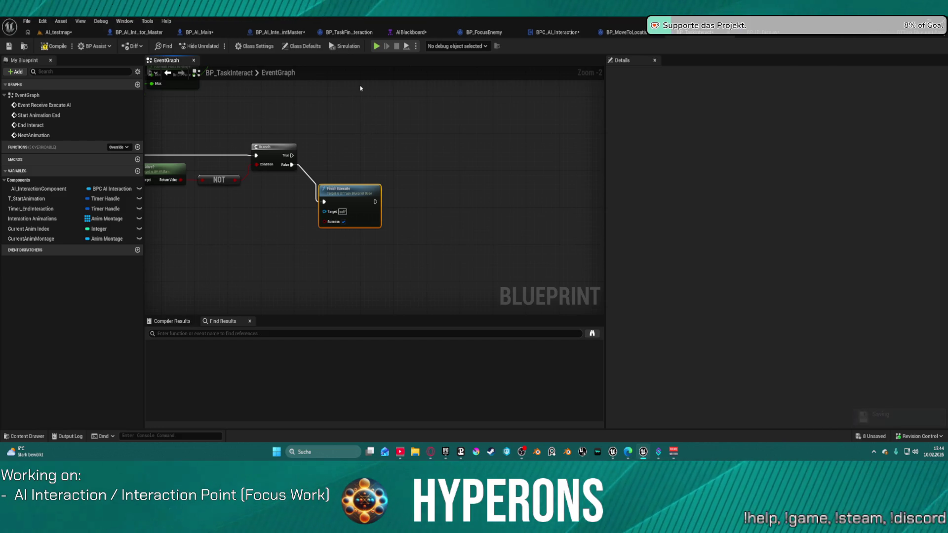
key(alt+Tab)
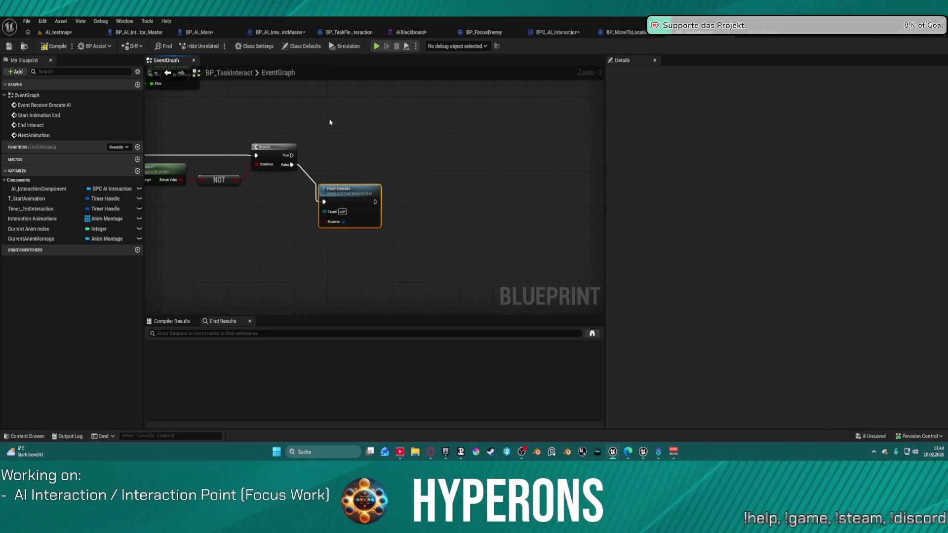
key(alt+Tab)
Chain AI Interaction Component getter to Get Interaction Point to Use End Target Location.
key(ctrl+v)
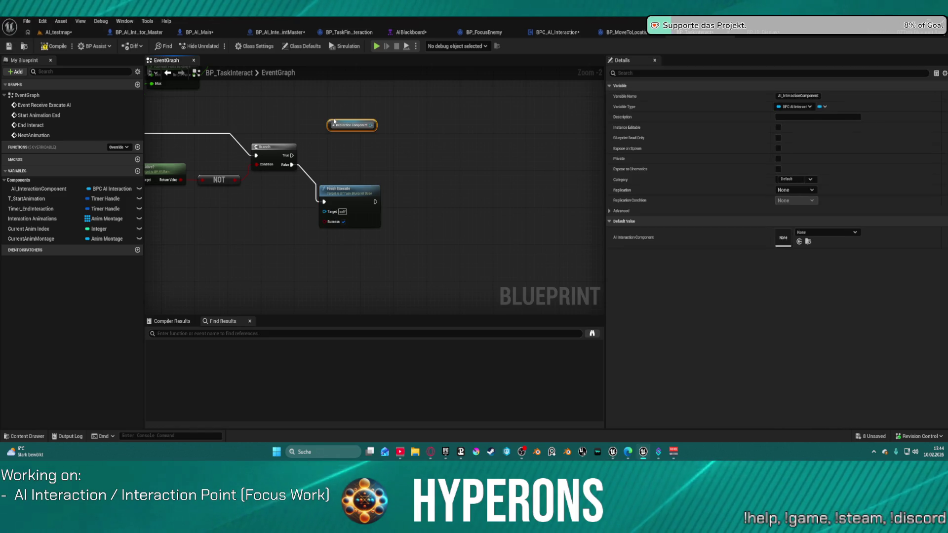
drag(371, 125, 388, 143)
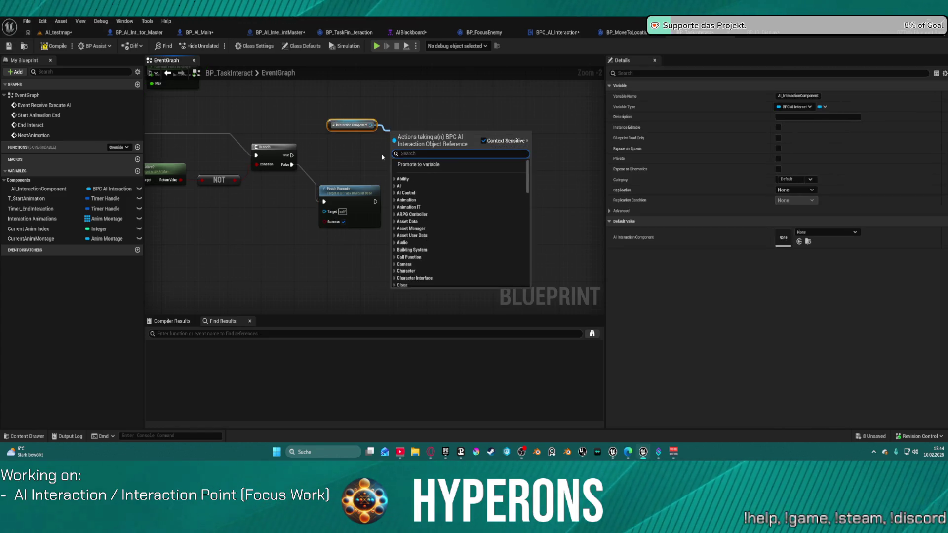
text(intera)
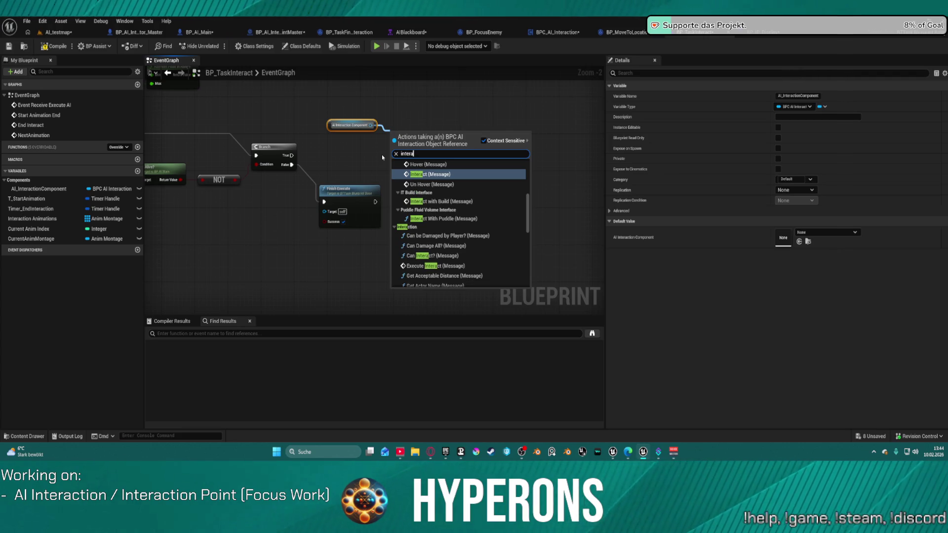
text(ction)
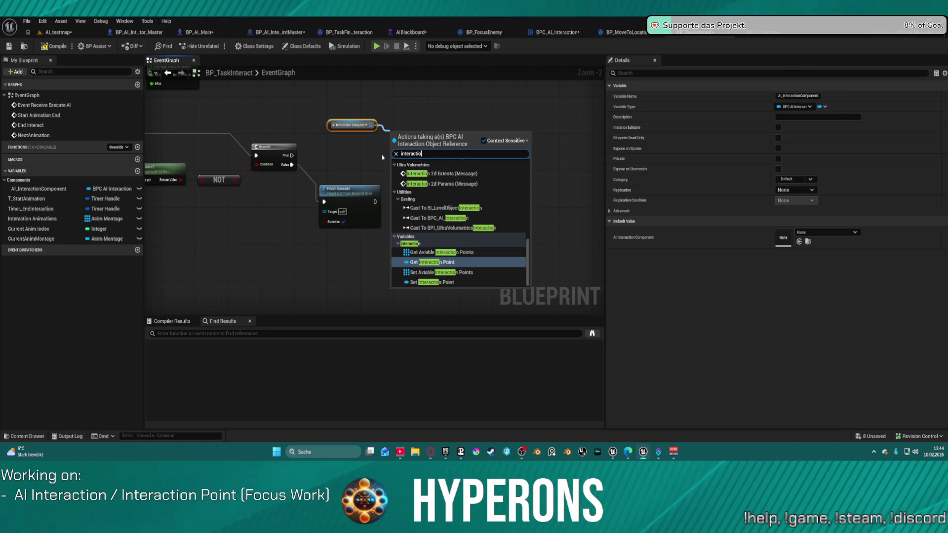
key(Return)
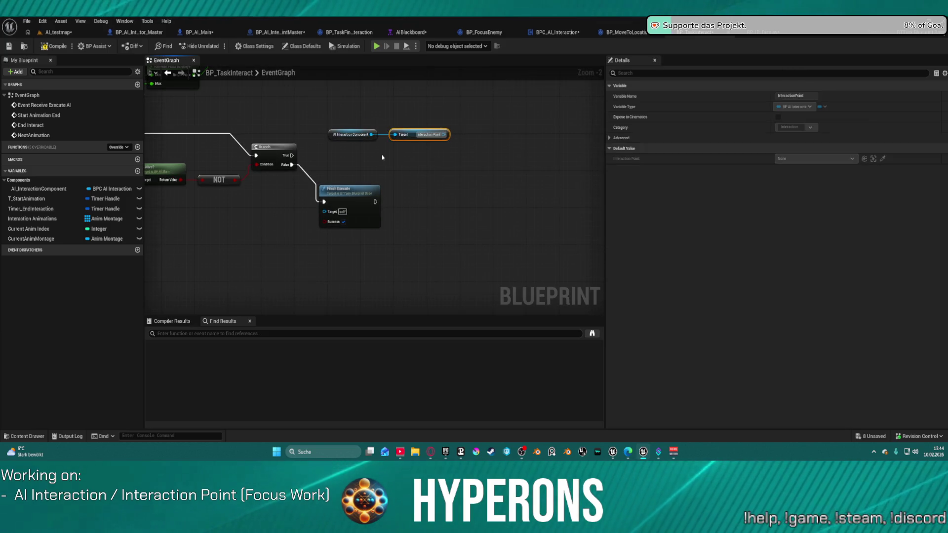
drag(444, 135, 471, 153)
text(use end locati)
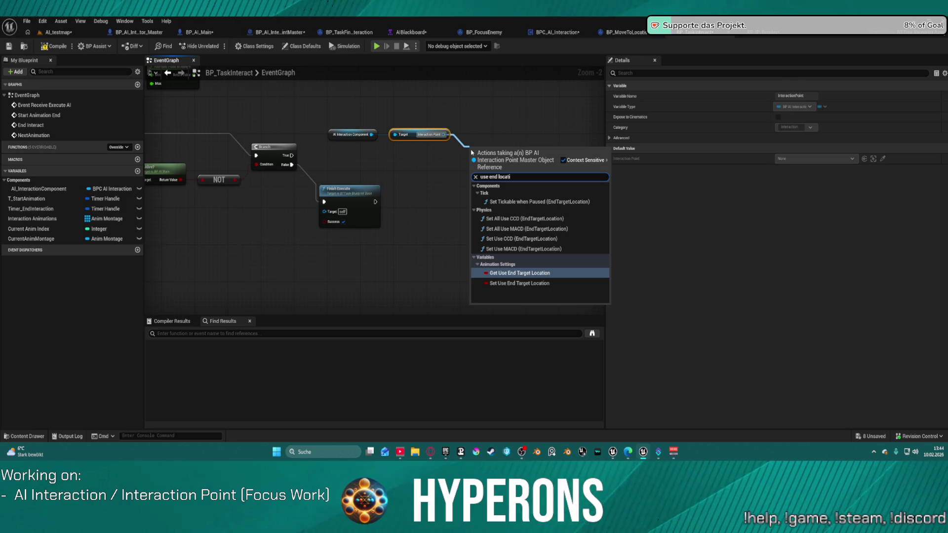
key(Return)
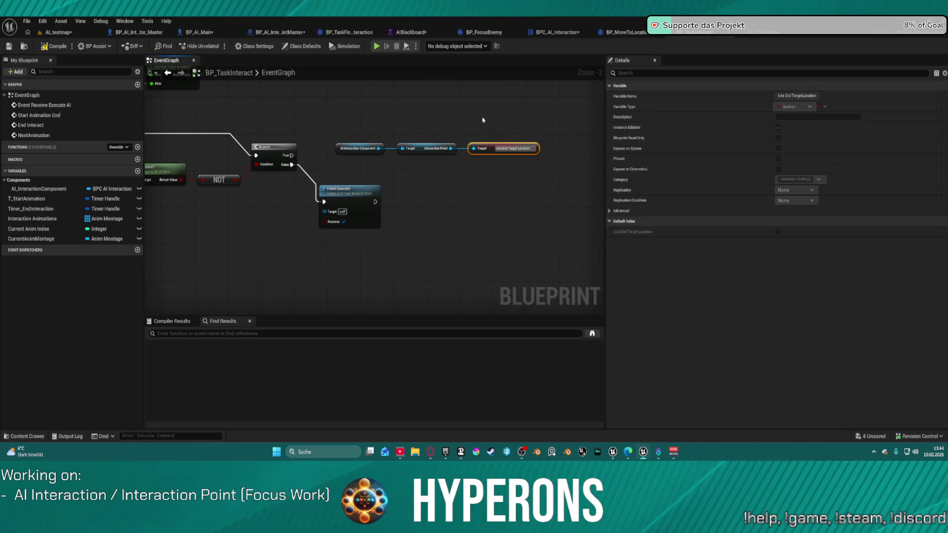
Add a second Branch on the first Branch's True, conditioned on Use End Target Location.
click(500, 121)
drag(291, 155, 506, 130)
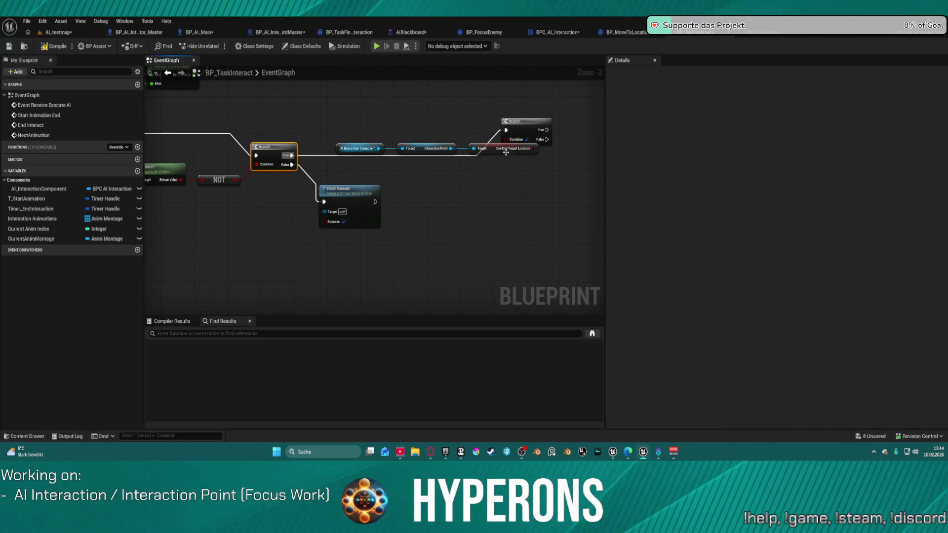
mouse_move(338, 163)
mouse_down()
mouse_move(306, 157)
mouse_move(406, 132)
mouse_up()
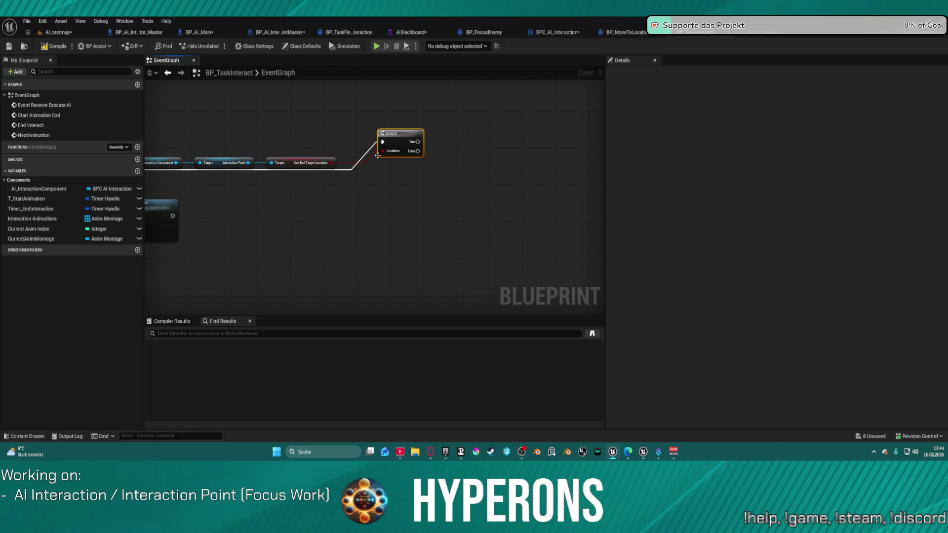
Add a Get AI Character node off the AI Interaction Component getter.
mouse_move(176, 163)
mouse_down()
mouse_move(434, 193)
mouse_move(457, 166)
mouse_up()
text(sm)
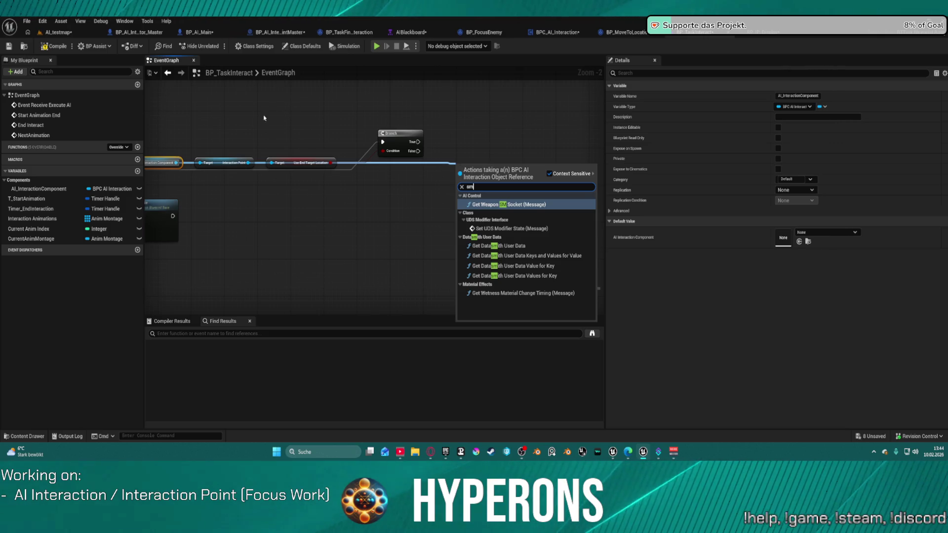
click(241, 132)
drag(176, 163, 235, 123)
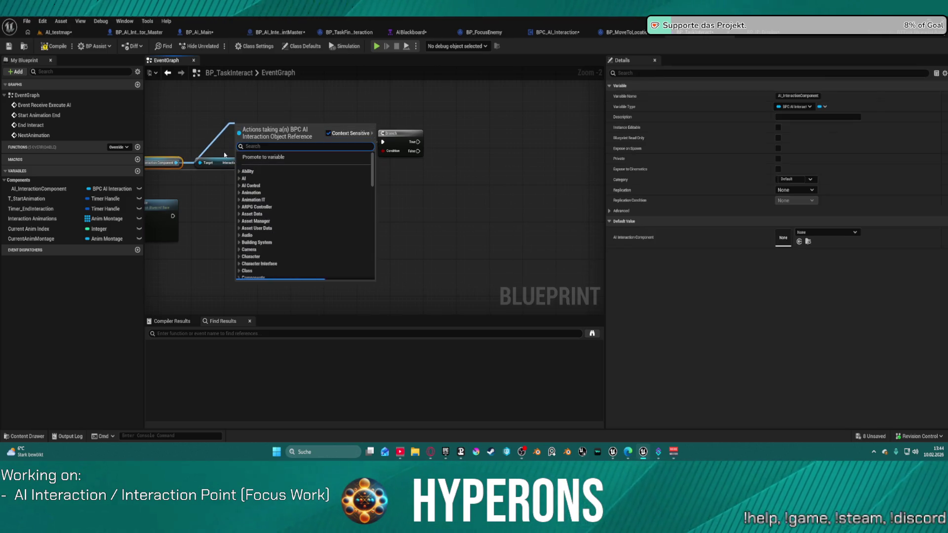
text(chara)
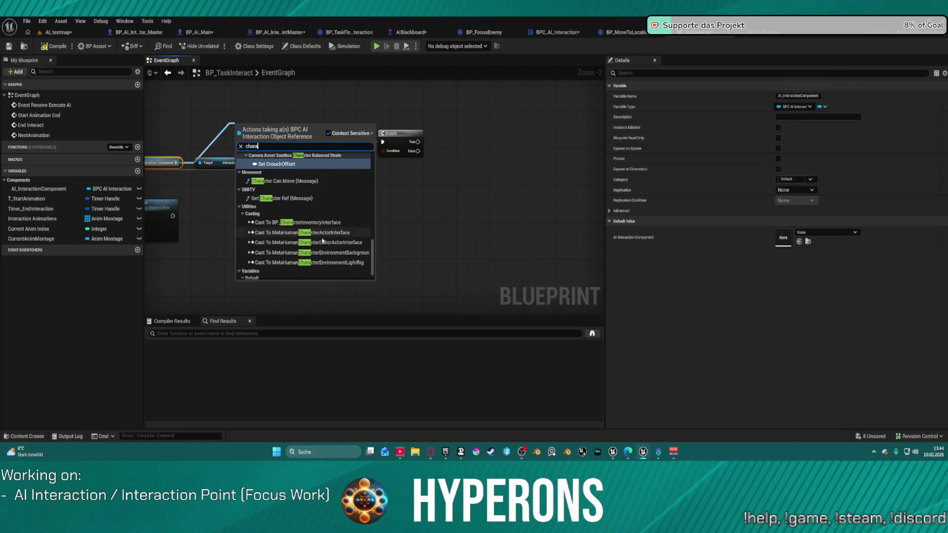
scroll(322, 241, down, 2)
click(307, 271)
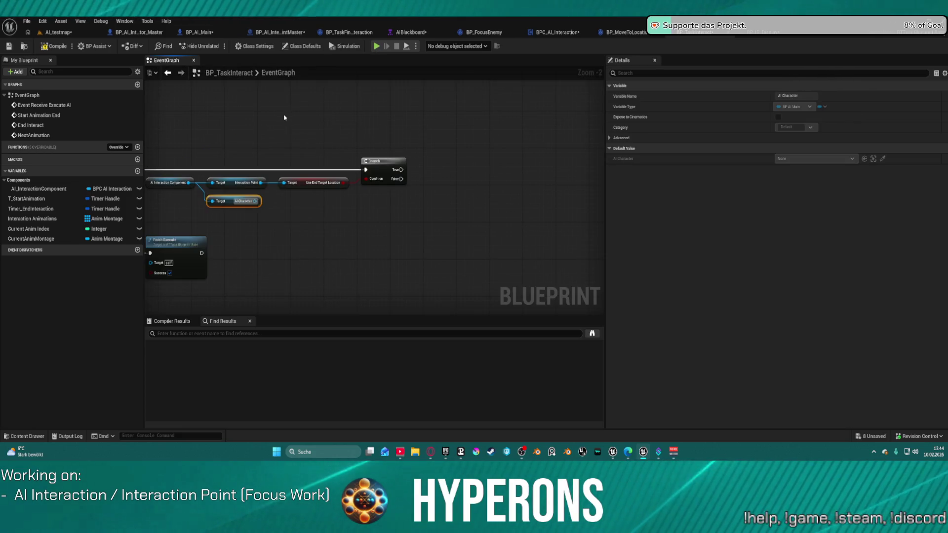
Add Smooth Move AIActor targeting AI Character, removing the stray Smooth Move getter.
drag(255, 201, 337, 216)
text(s)
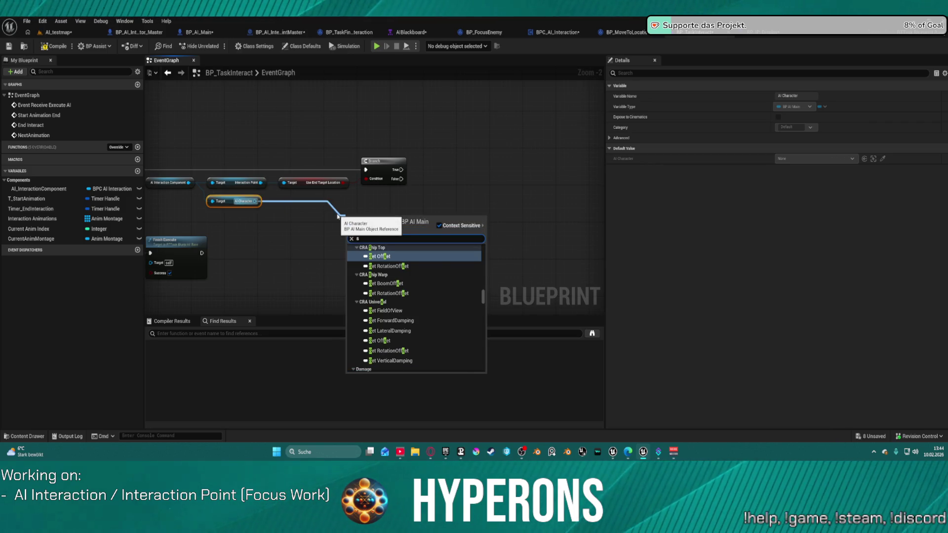
text(moo)
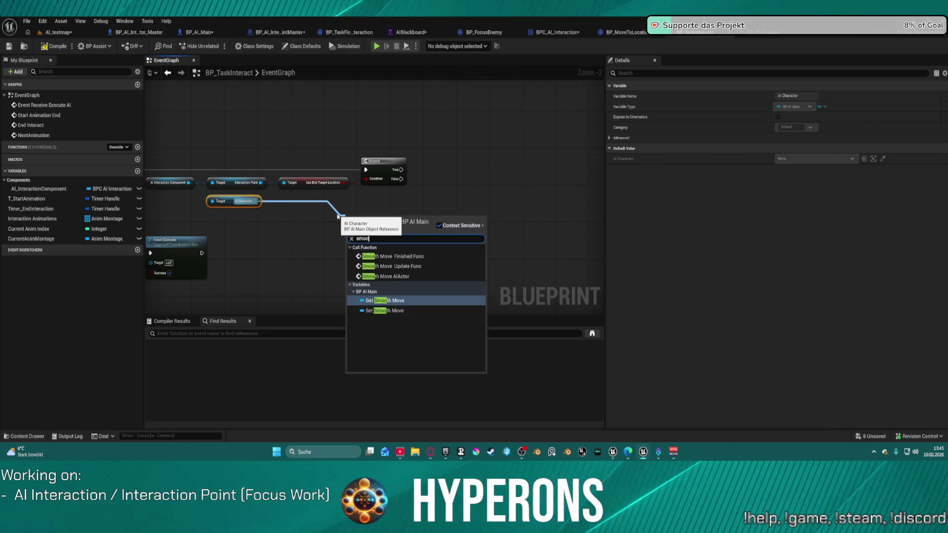
key(Return)
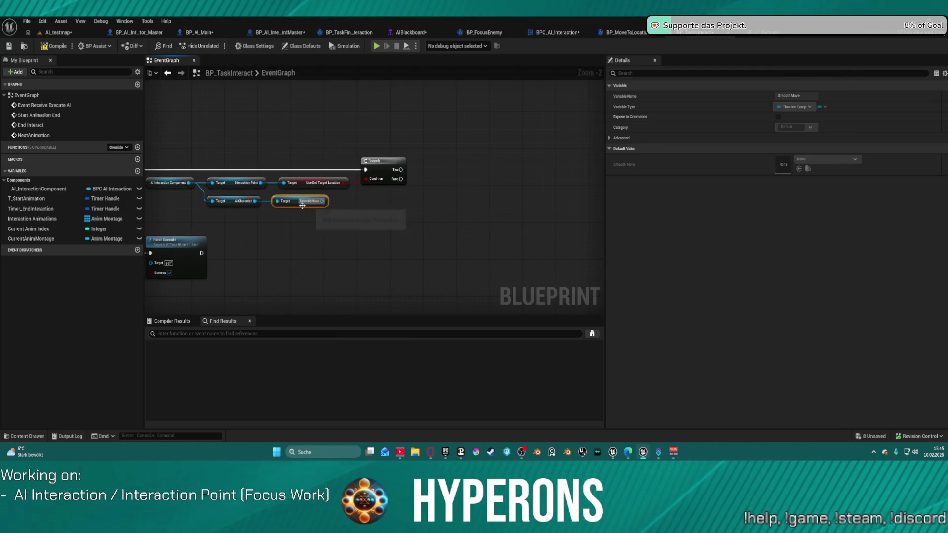
key(Delete)
drag(255, 201, 379, 226)
text(smoot)
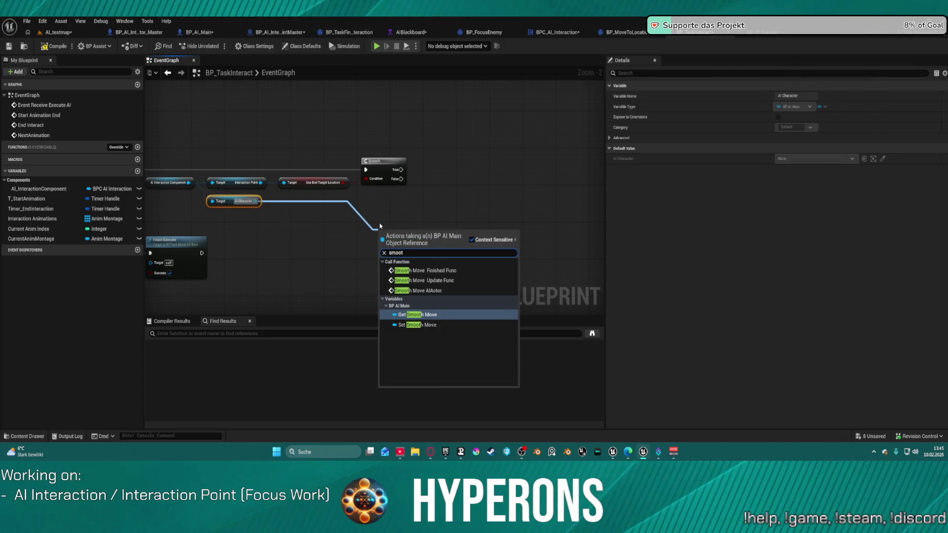
click(423, 290)
drag(393, 225, 519, 159)
drag(380, 266, 484, 196)
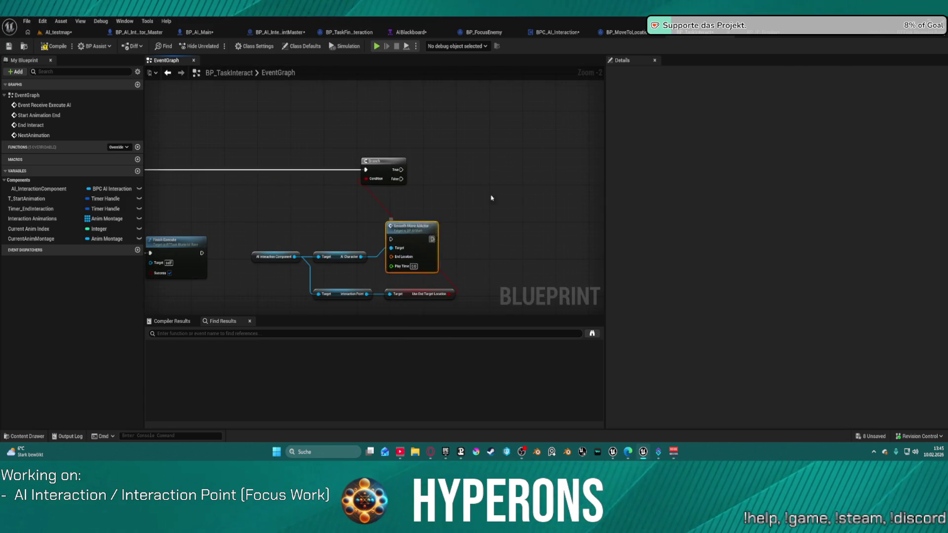
Run Smooth Move AIActor from the Branch's True and add an End Target Location getter.
drag(400, 171, 487, 176)
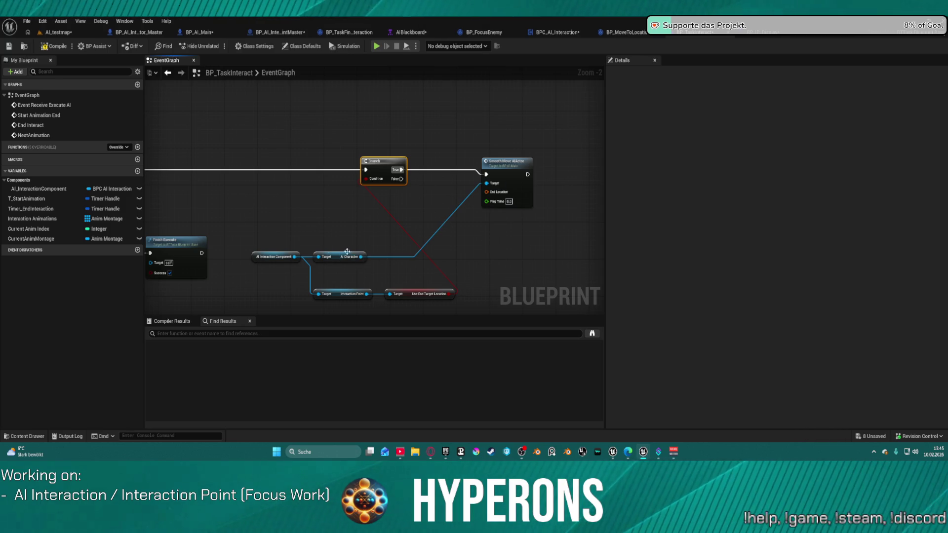
click(290, 254)
drag(294, 257, 308, 225)
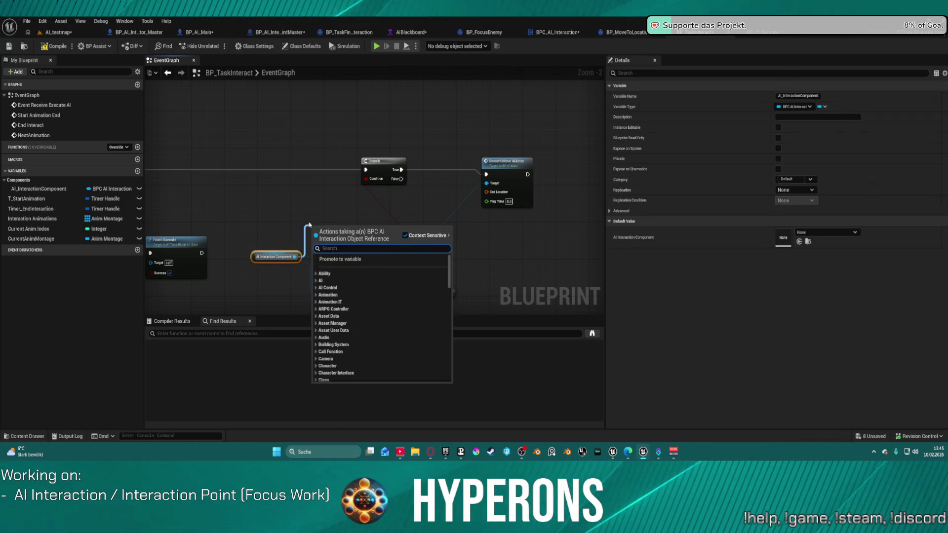
click(351, 225)
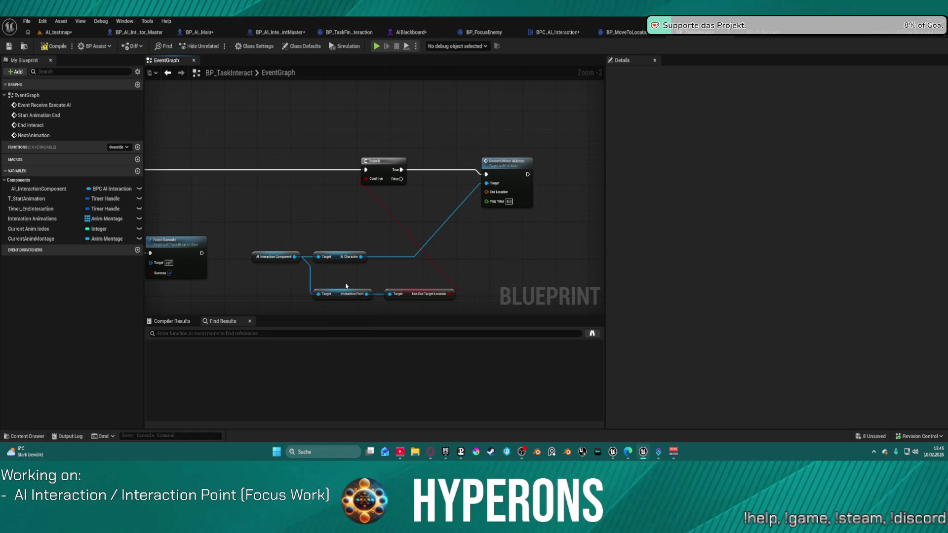
click(361, 294)
drag(367, 294, 354, 237)
text(end location)
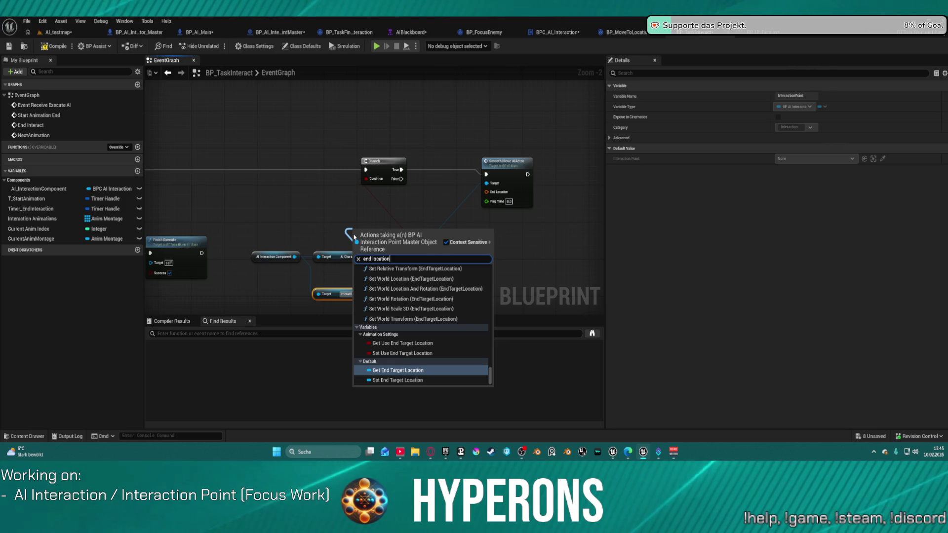
key(Return)
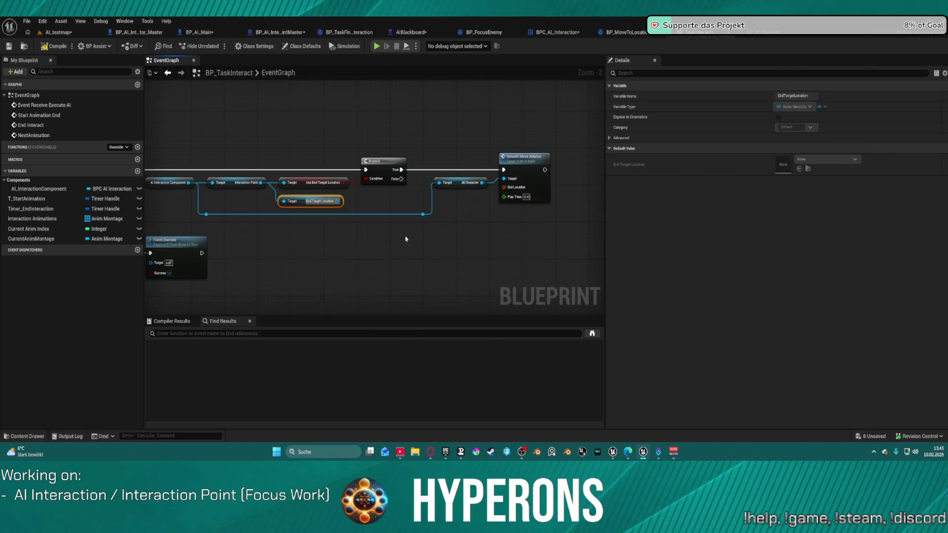
Add a Get World Transform node fed by End Target Location.
drag(337, 201, 417, 245)
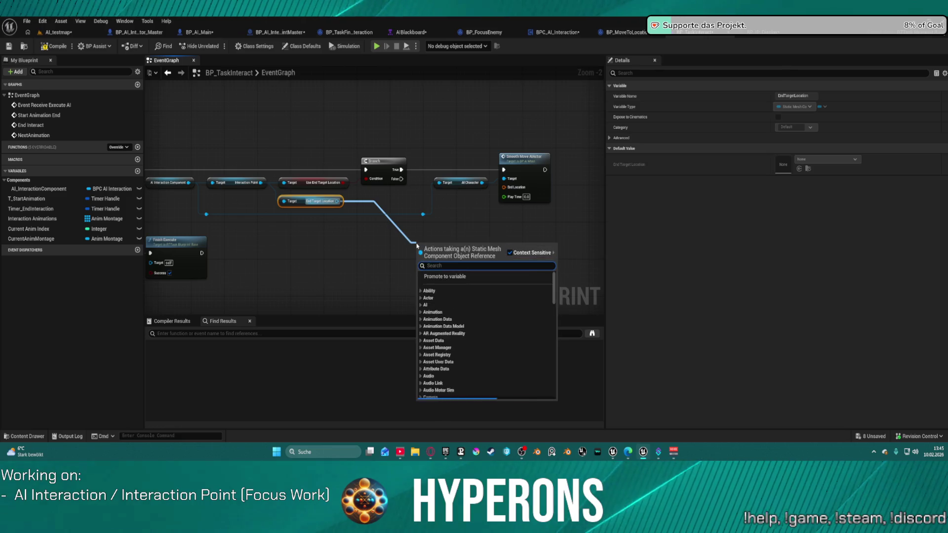
text(get word)
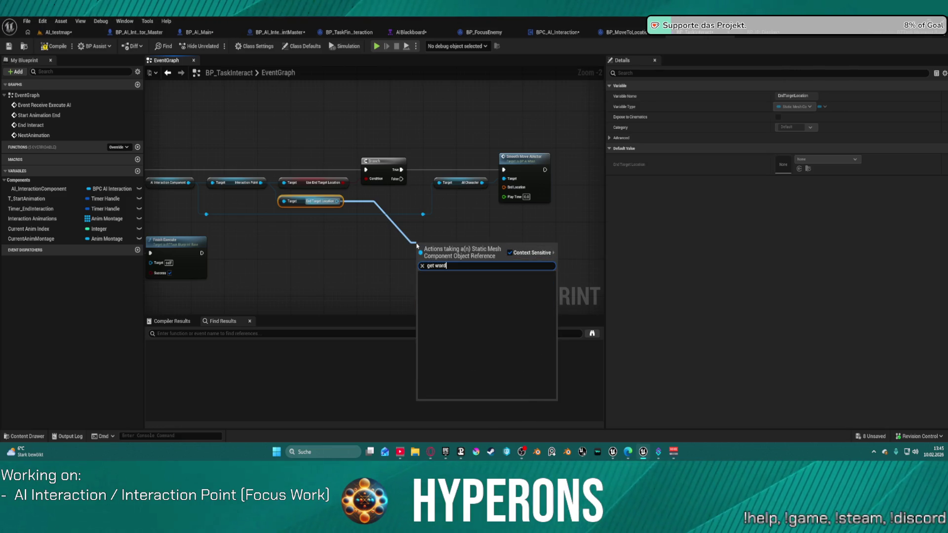
key(BackSpace)
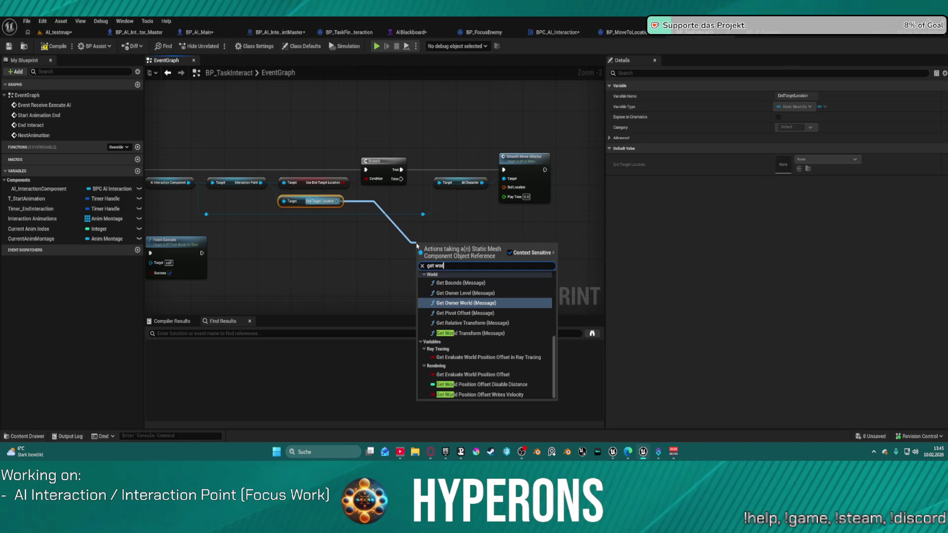
text(ld tranf)
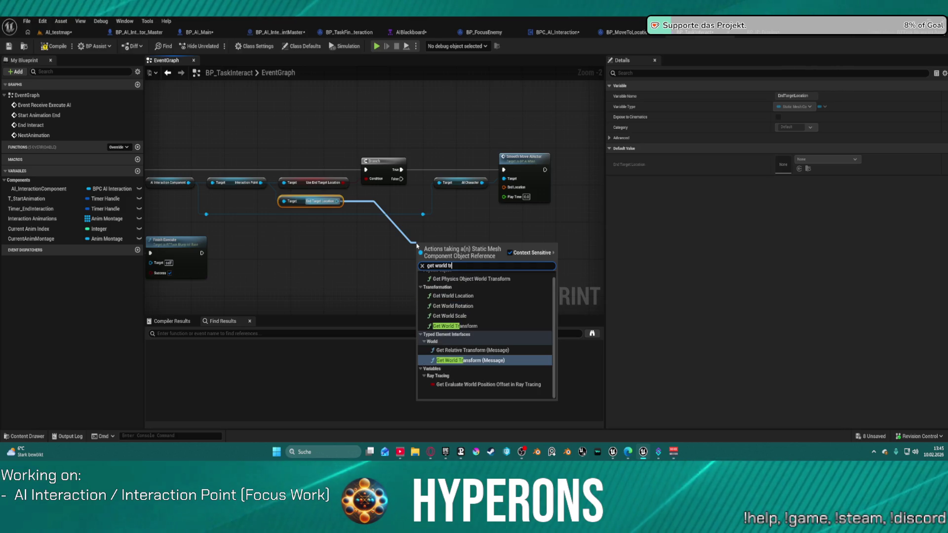
key(BackSpace)
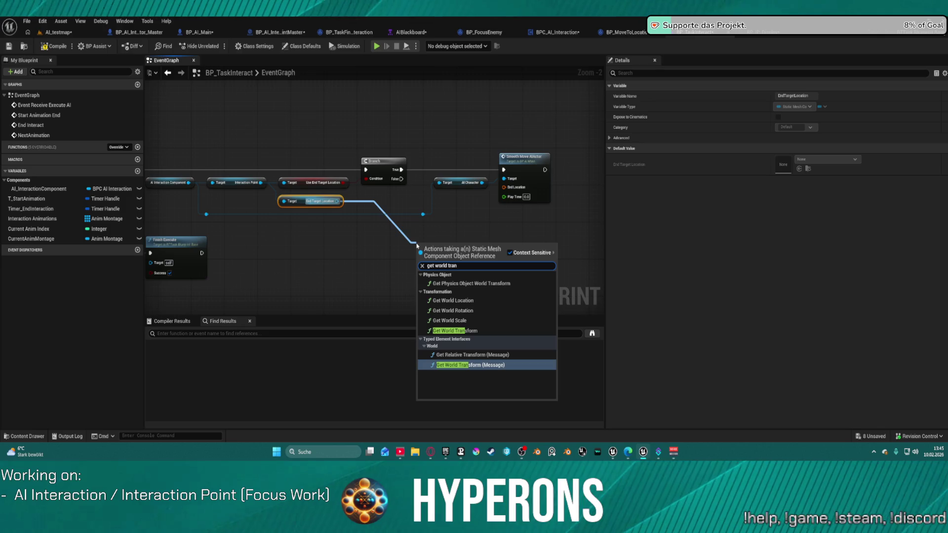
text(s)
key(Up)
key(Up)
key(Up)
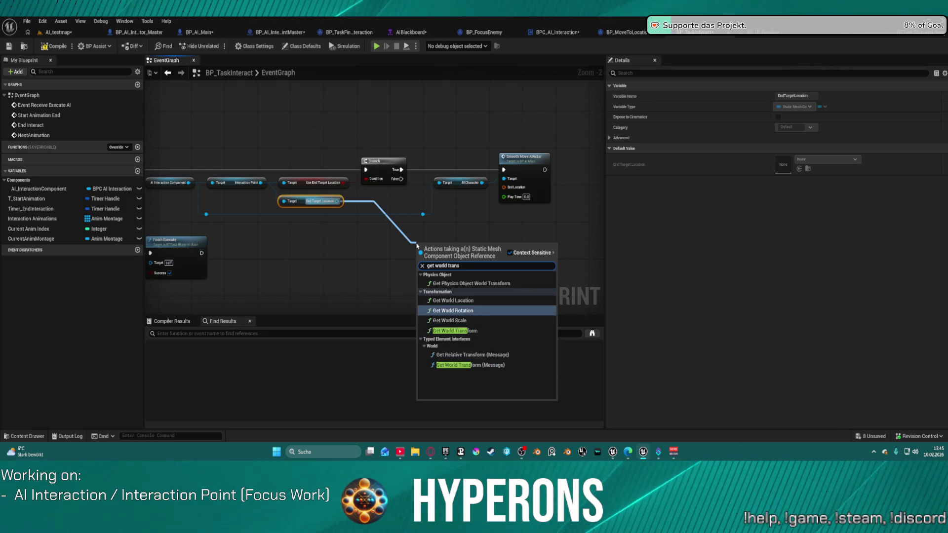
key(Down)
key(Return)
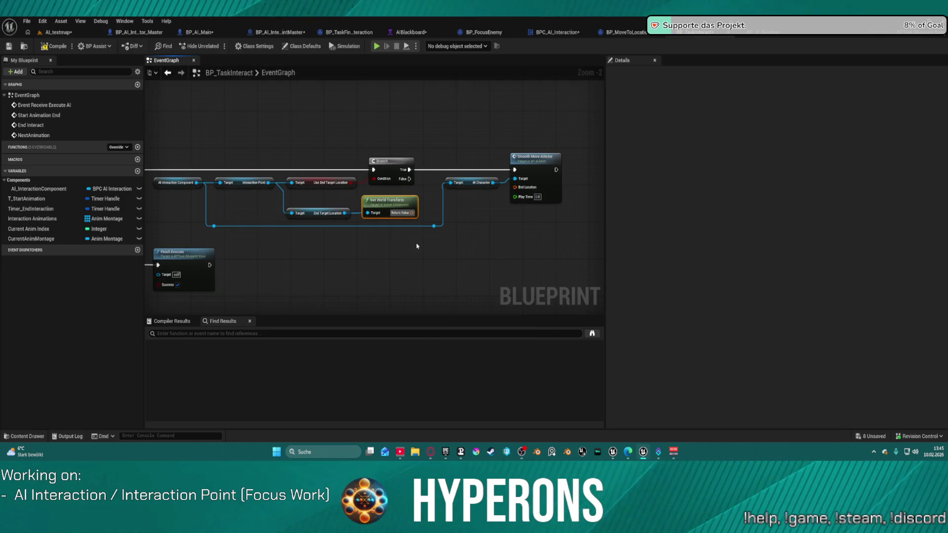
Wire Get World Transform into End Location and Get Animation Location Speed into Play Time.
drag(414, 209, 515, 187)
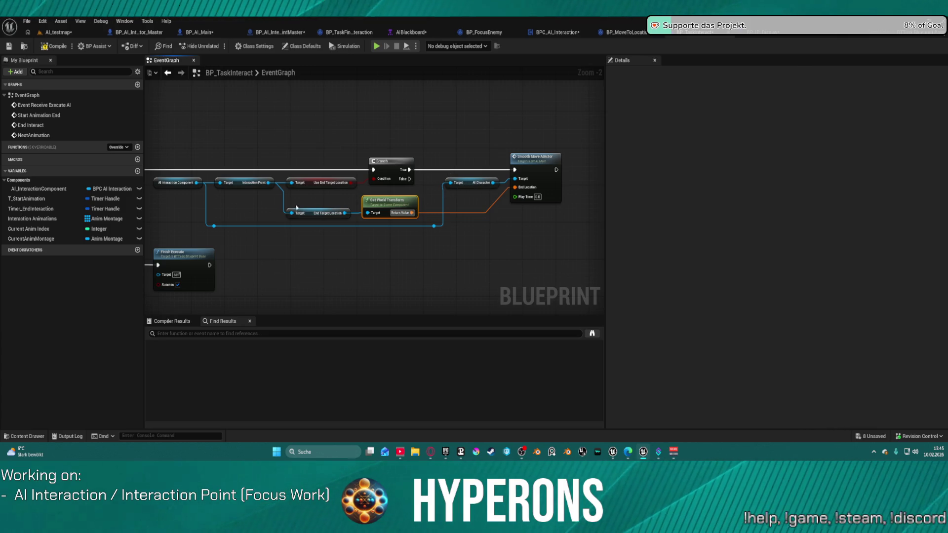
drag(344, 213, 366, 244)
drag(268, 182, 276, 226)
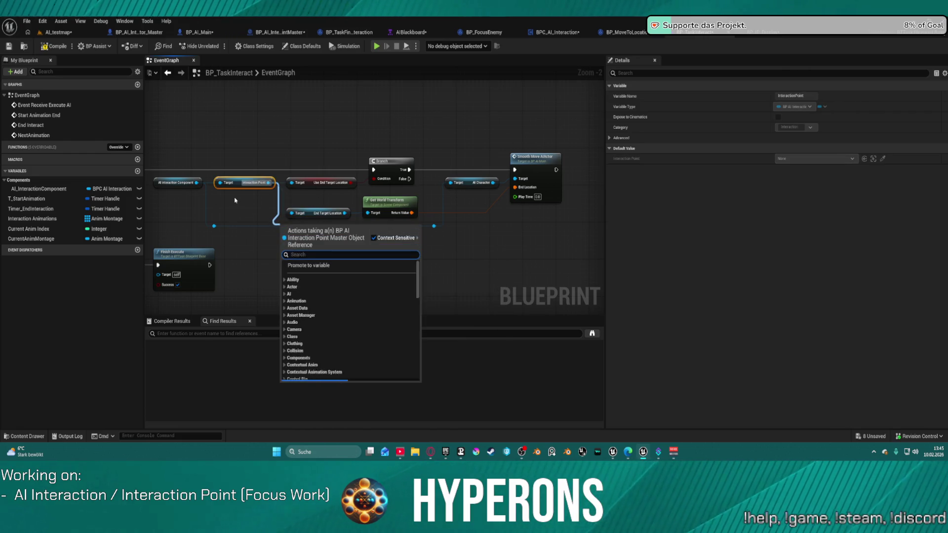
text(locations)
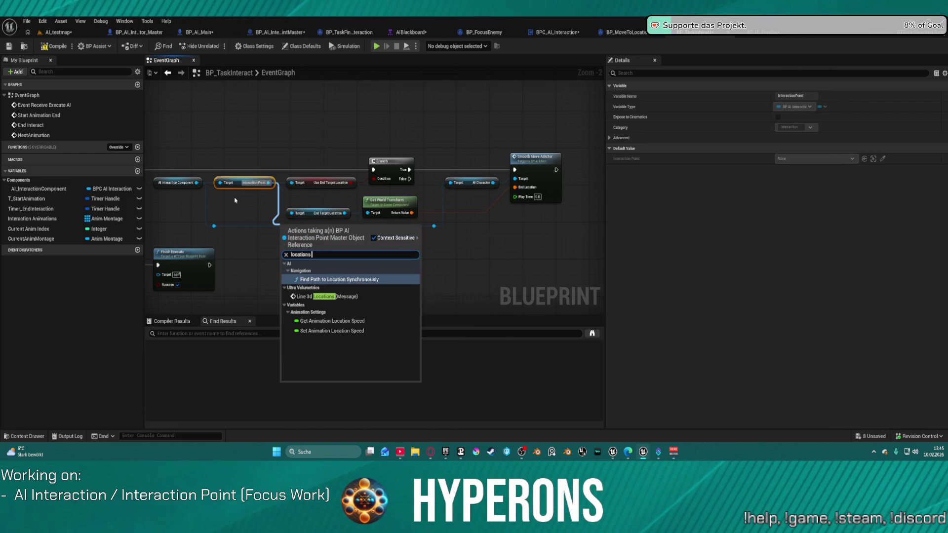
click(328, 321)
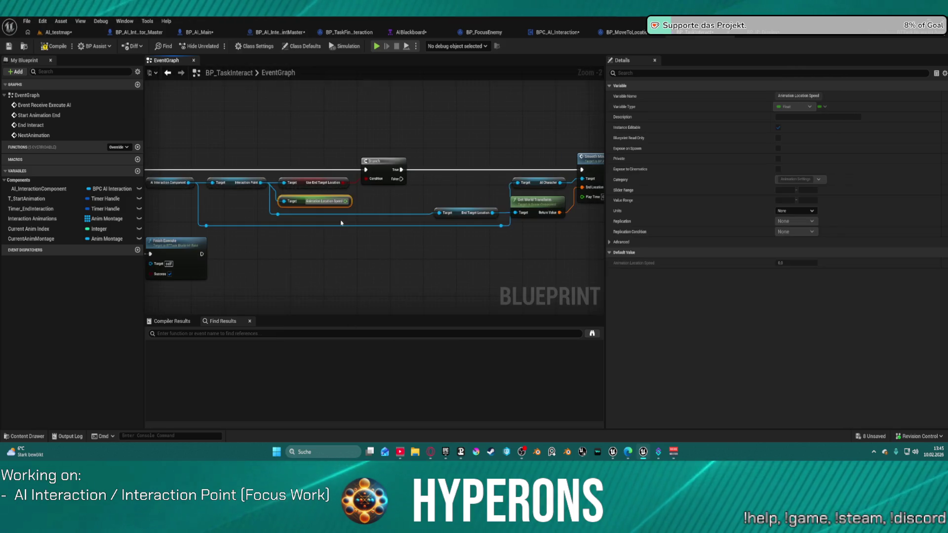
drag(352, 202, 583, 196)
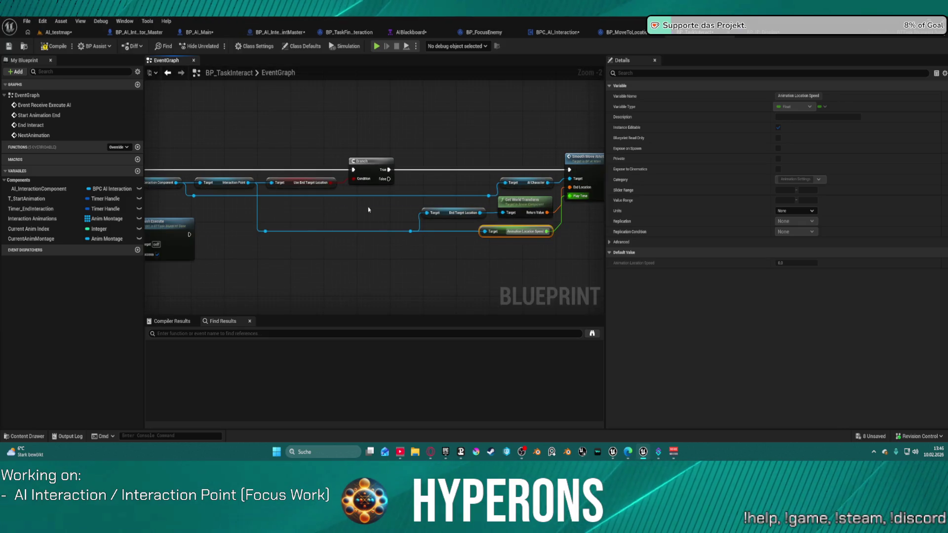
mouse_move(438, 207)
mouse_down()
mouse_move(405, 225)
mouse_move(383, 132)
mouse_up()
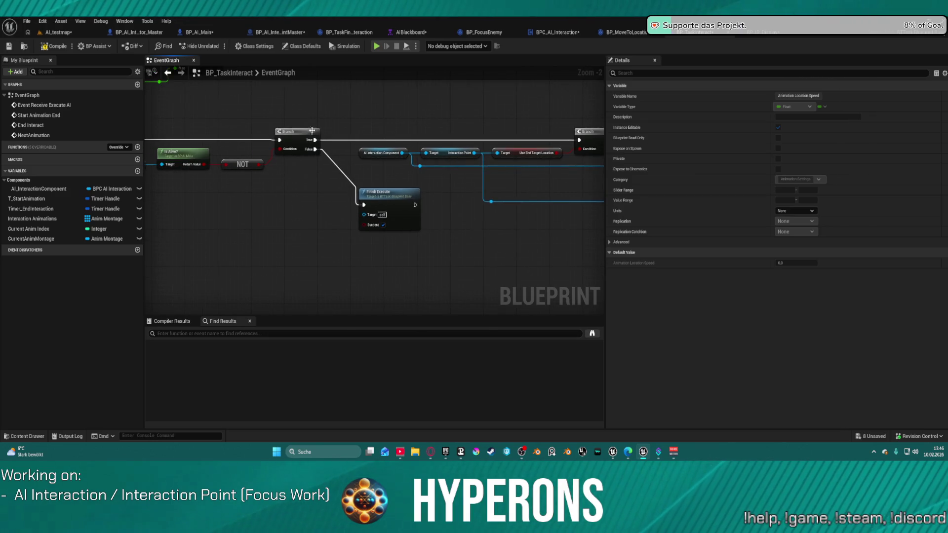
Add a Sequence node after the Branch's True output.
drag(315, 140, 463, 98)
text(sequ)
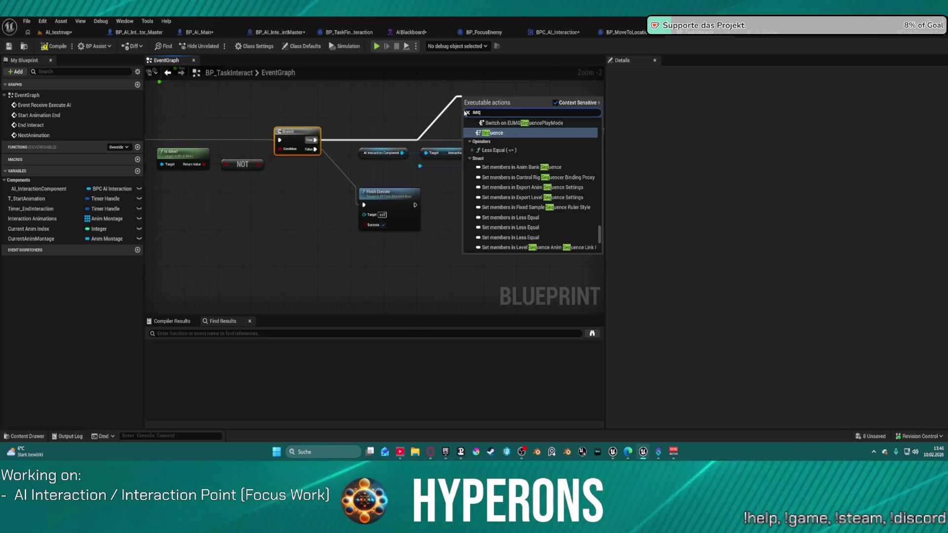
key(Return)
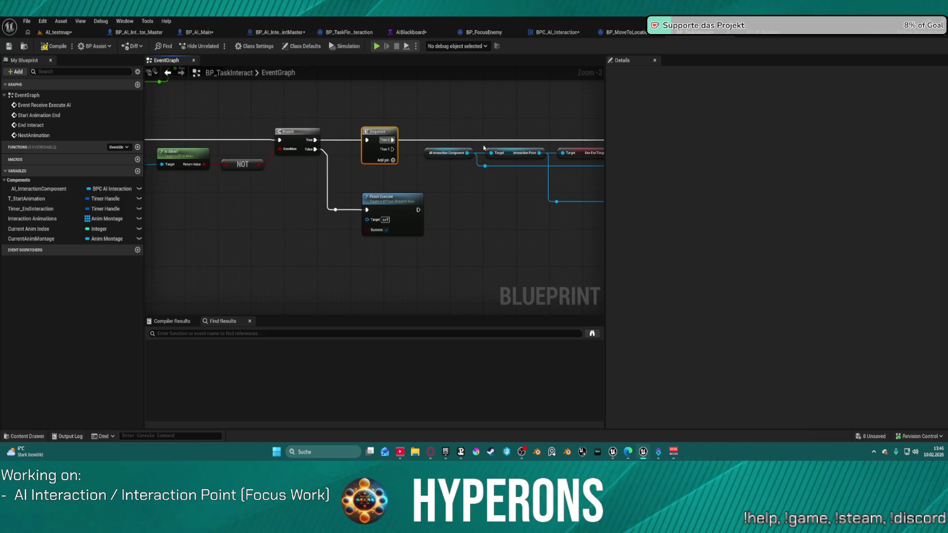
drag(486, 147, 324, 142)
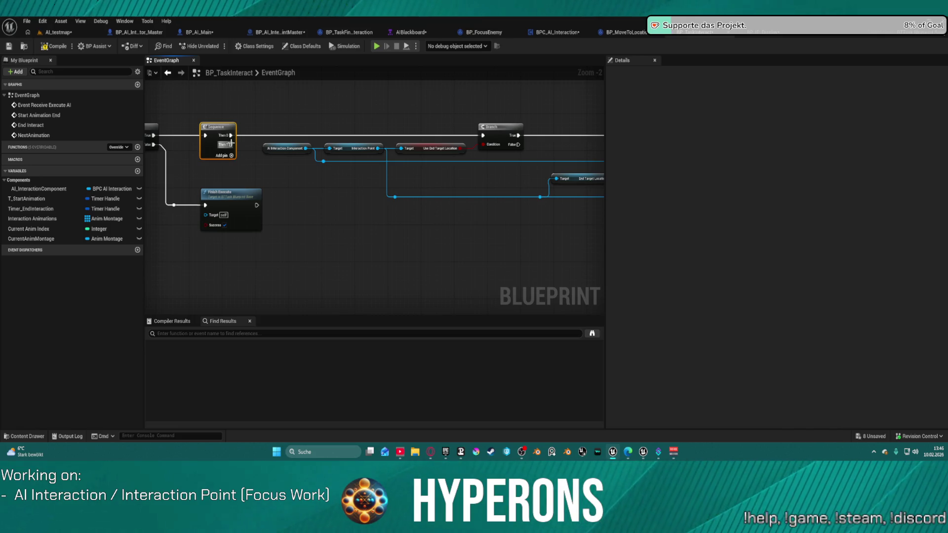
Add a Get End Animation node off the Interaction Point and tidy the layout.
mouse_move(377, 149)
mouse_down()
mouse_move(369, 201)
mouse_move(380, 167)
mouse_up()
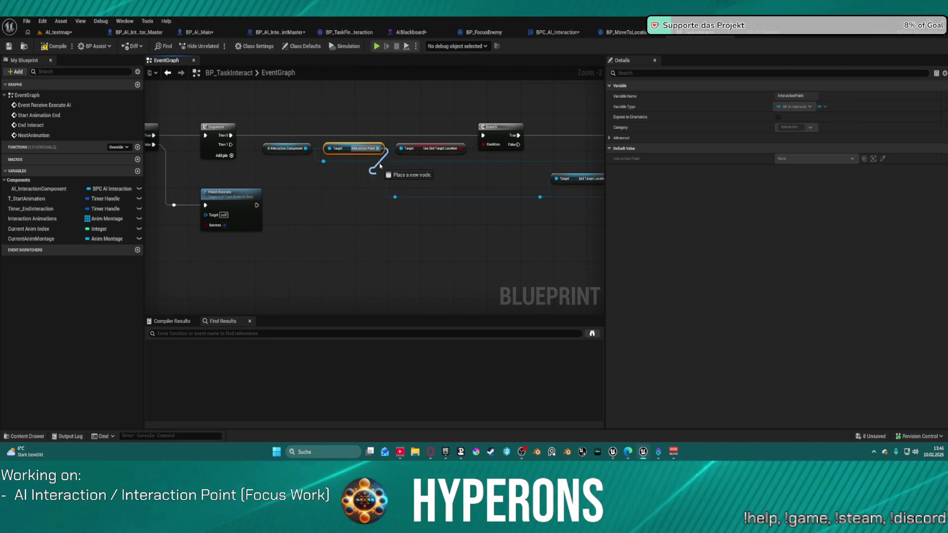
drag(306, 148, 317, 184)
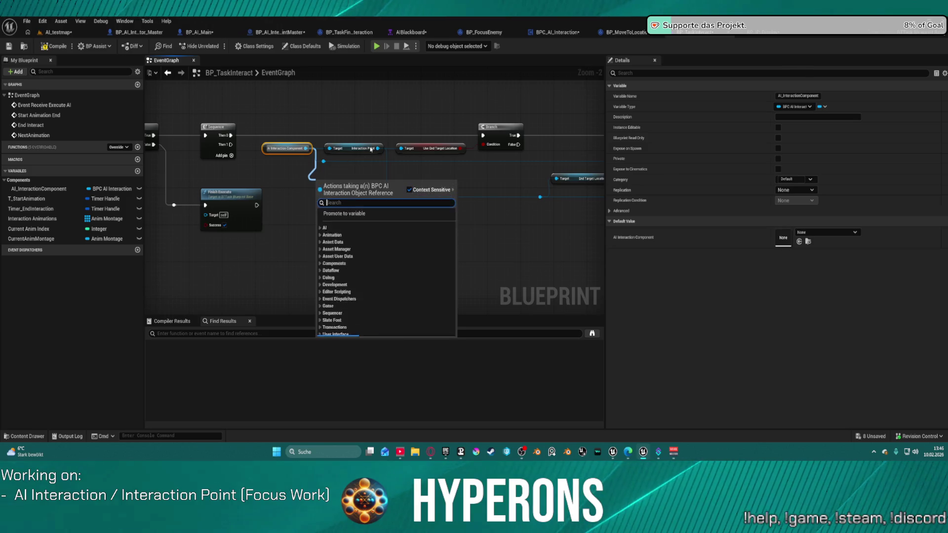
drag(378, 148, 357, 190)
text(en)
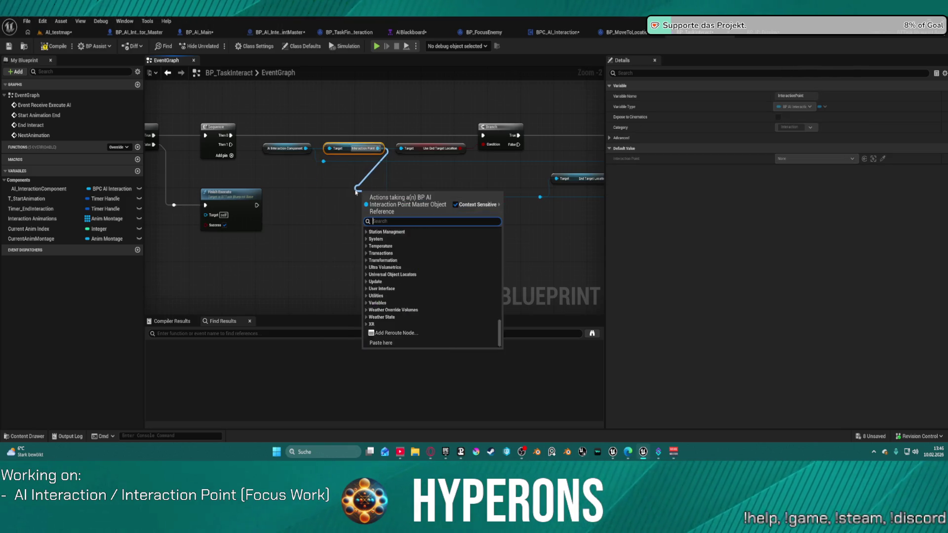
text(d ani)
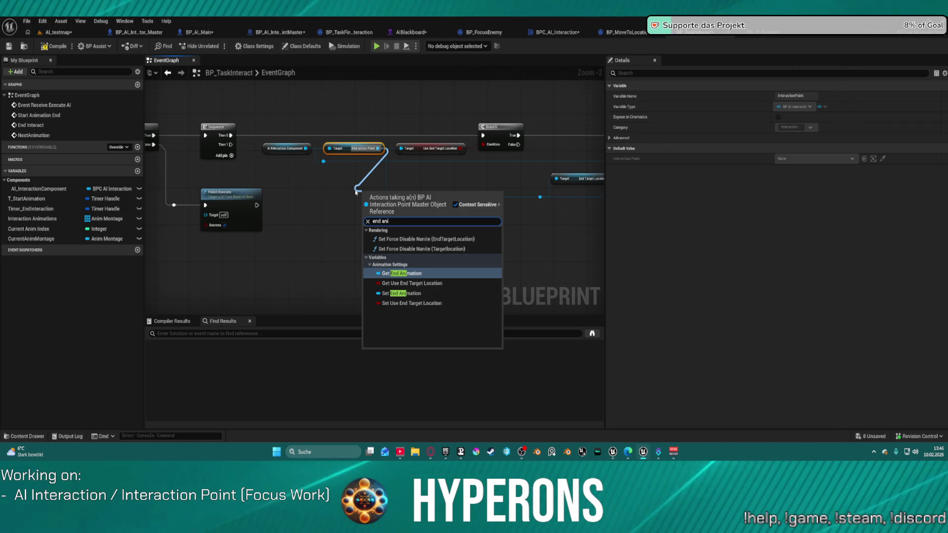
key(Return)
key(f)
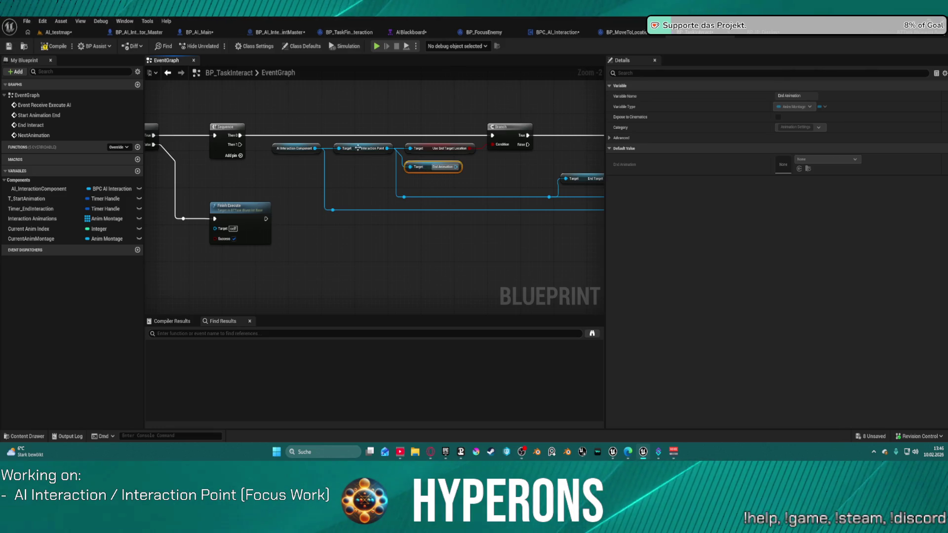
right_click(431, 166)
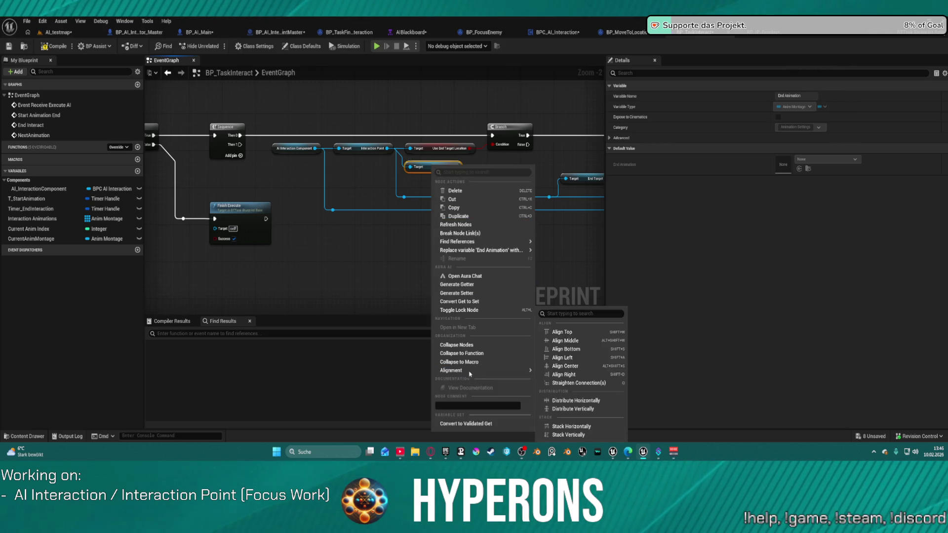
Convert End Animation to a validated Get, executed from Sequence Then 1, below the chain.
click(464, 424)
mouse_move(409, 174)
mouse_down()
mouse_move(270, 168)
mouse_move(240, 144)
mouse_up()
drag(408, 198, 369, 275)
mouse_move(470, 226)
mouse_down()
mouse_move(413, 207)
mouse_move(416, 168)
mouse_up()
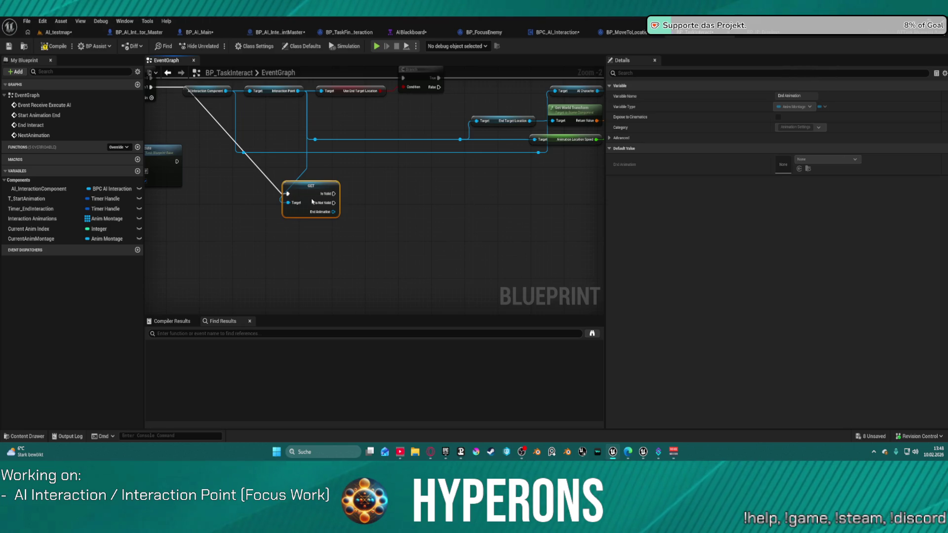
drag(320, 201, 347, 175)
drag(431, 163, 311, 184)
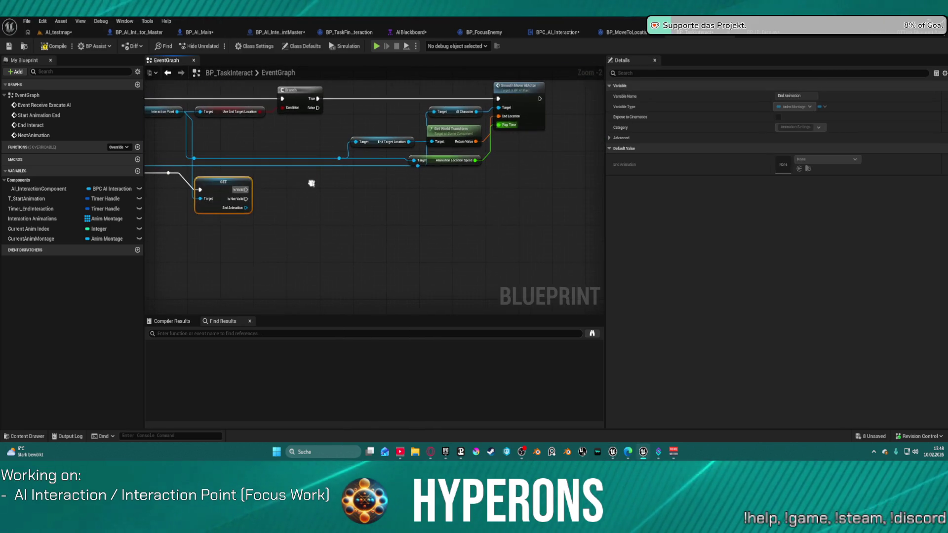